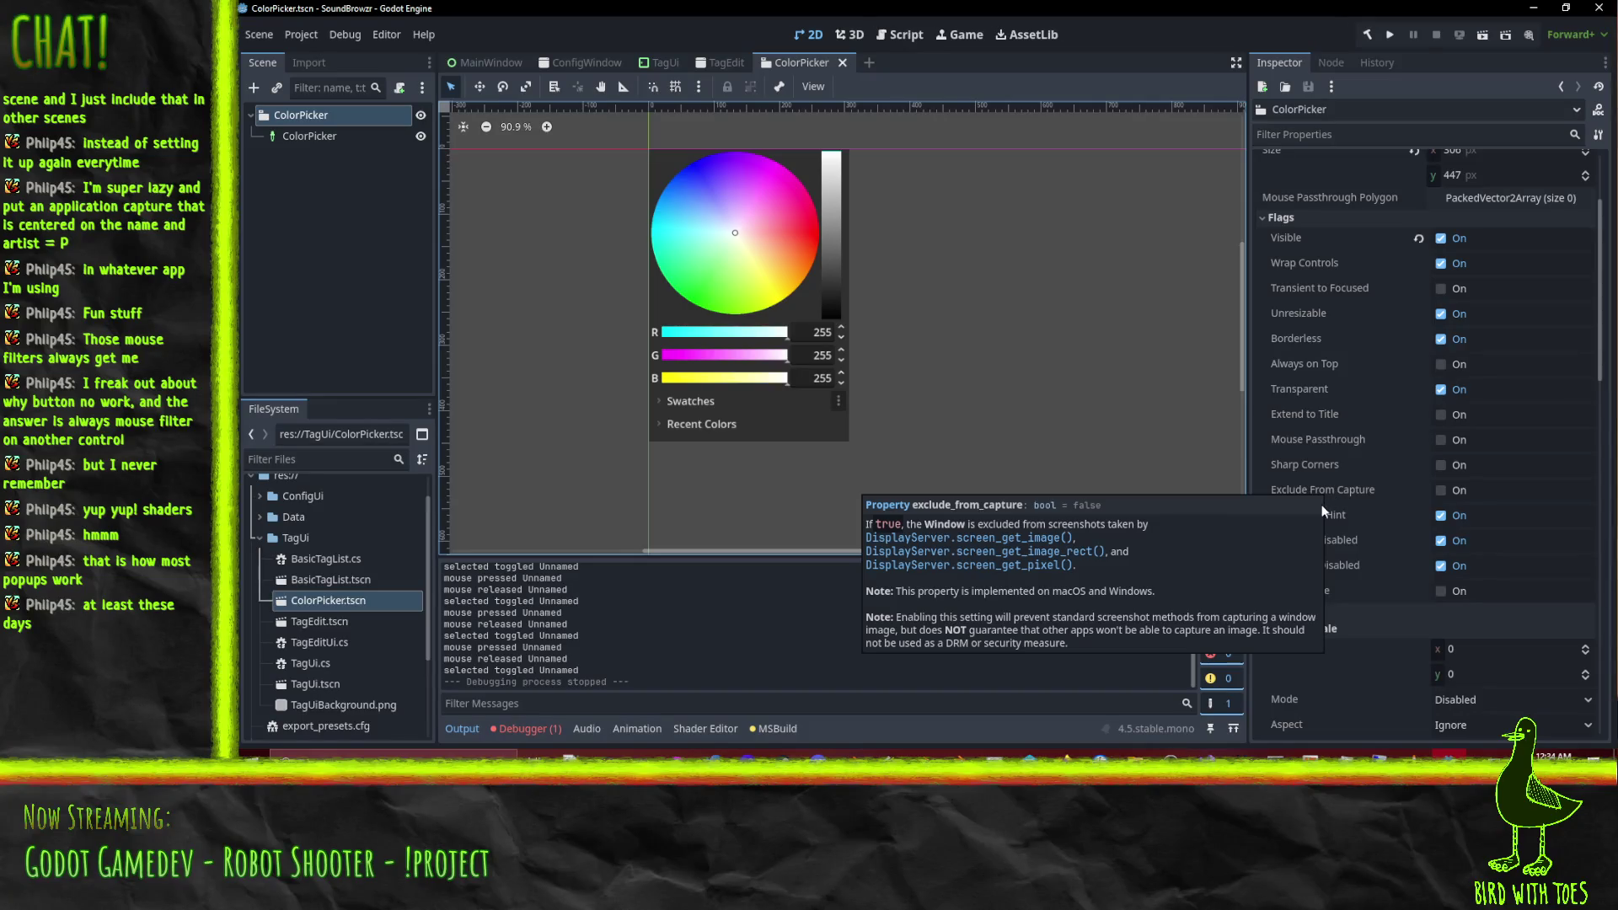
# Expand and collapse the ColorPicker window's Limits settings while scrolling through its Inspector properties.
pyautogui.moveTo(1335, 513)
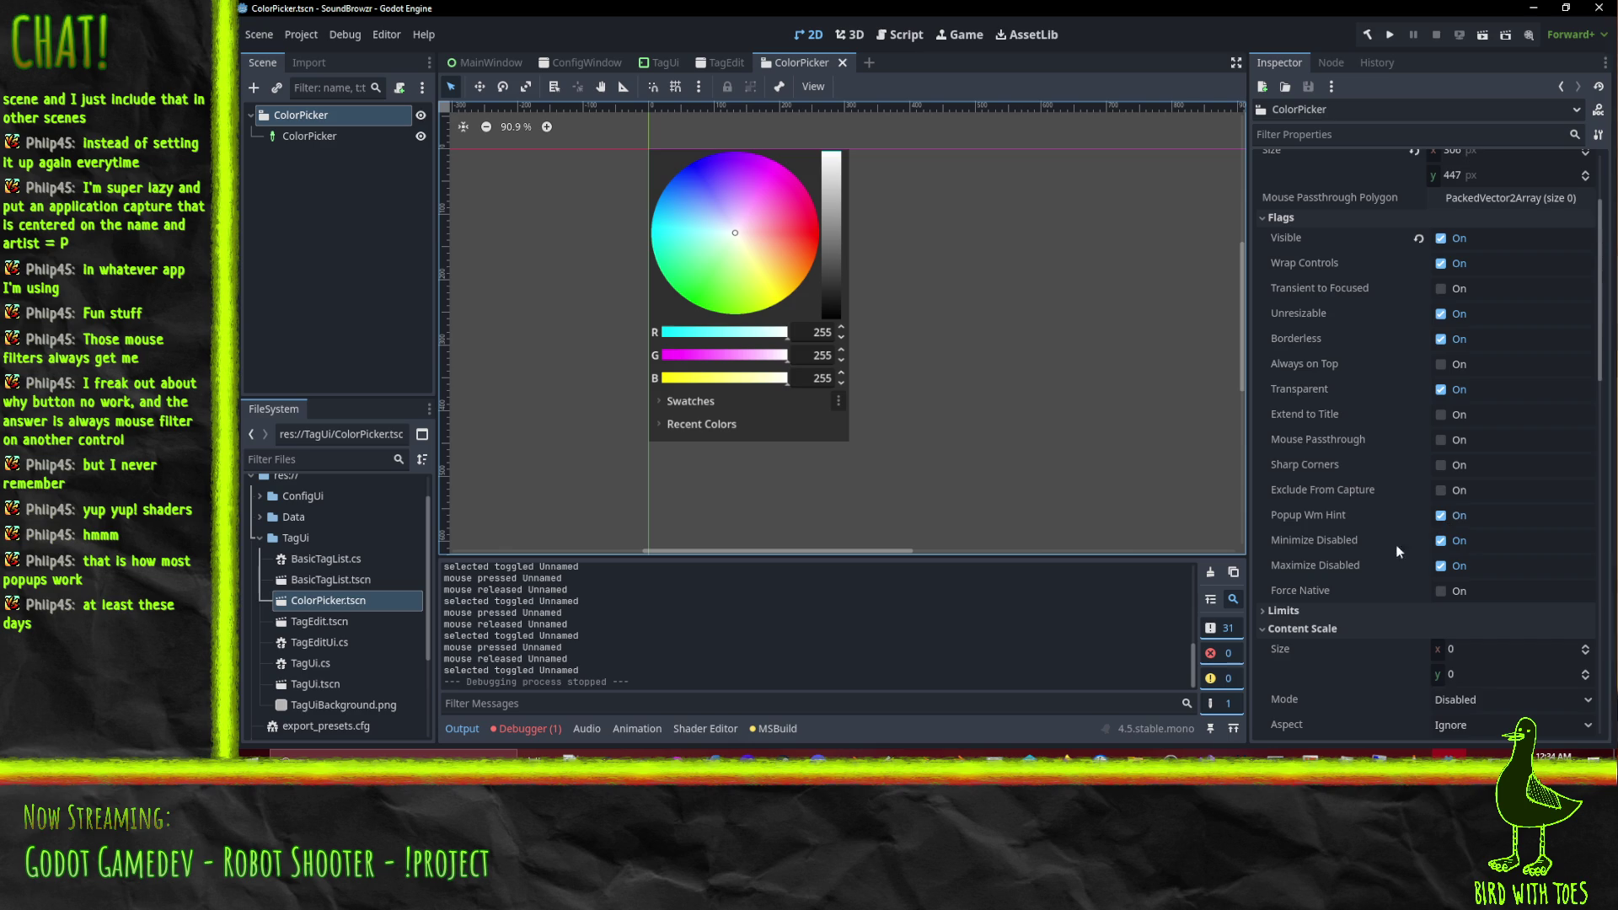
pyautogui.scroll(-3, 1382, 530)
pyautogui.click(1294, 465)
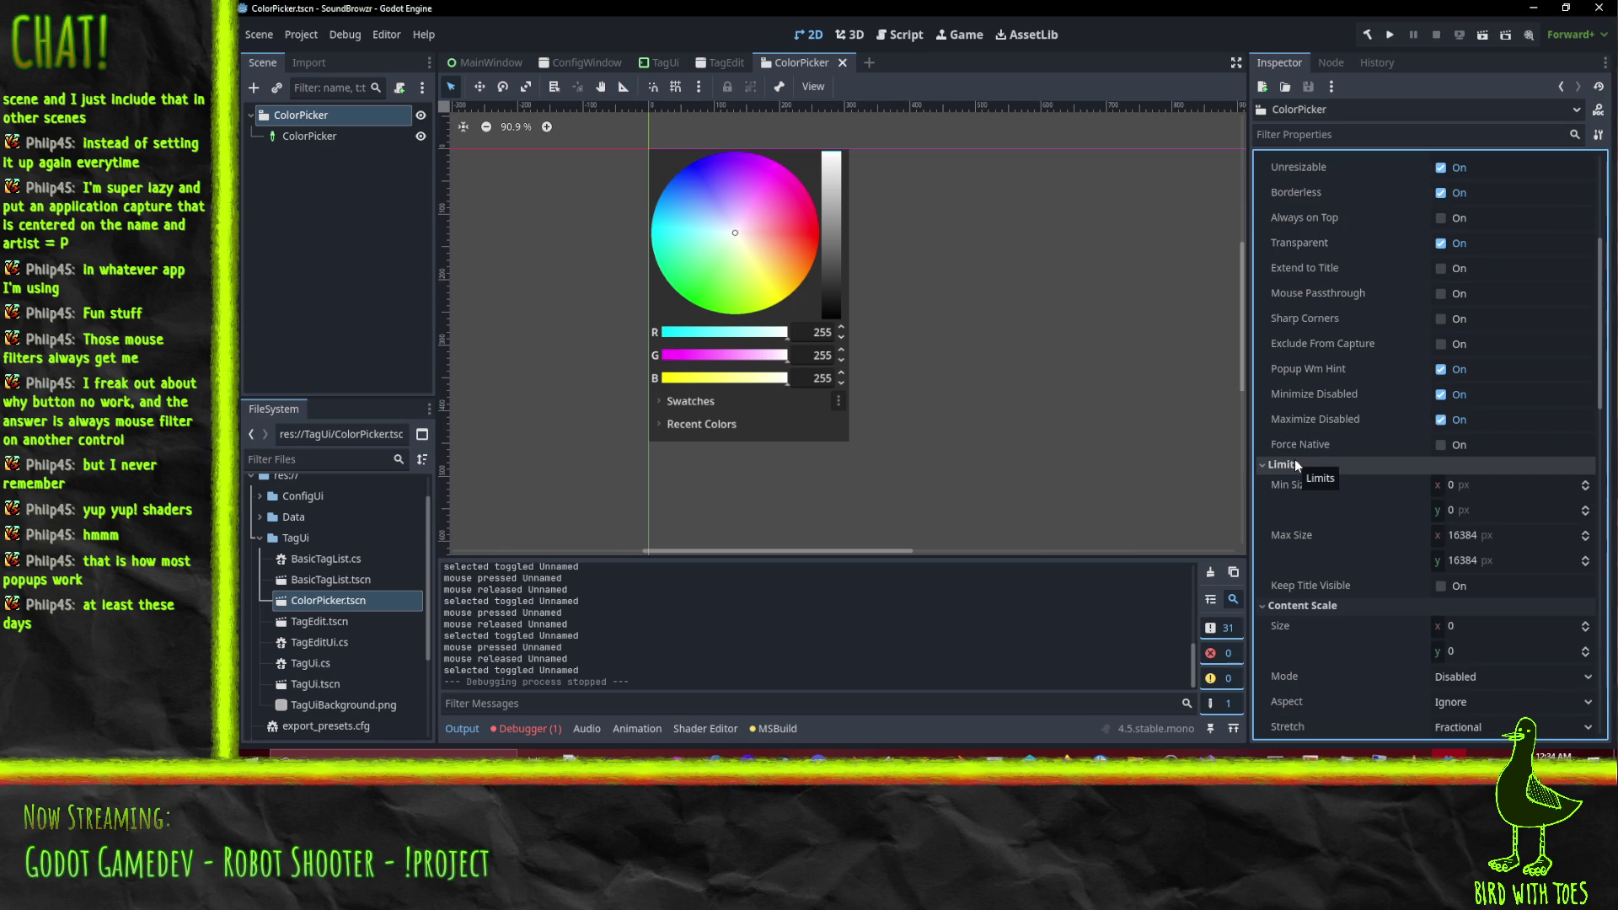
pyautogui.click(1294, 464)
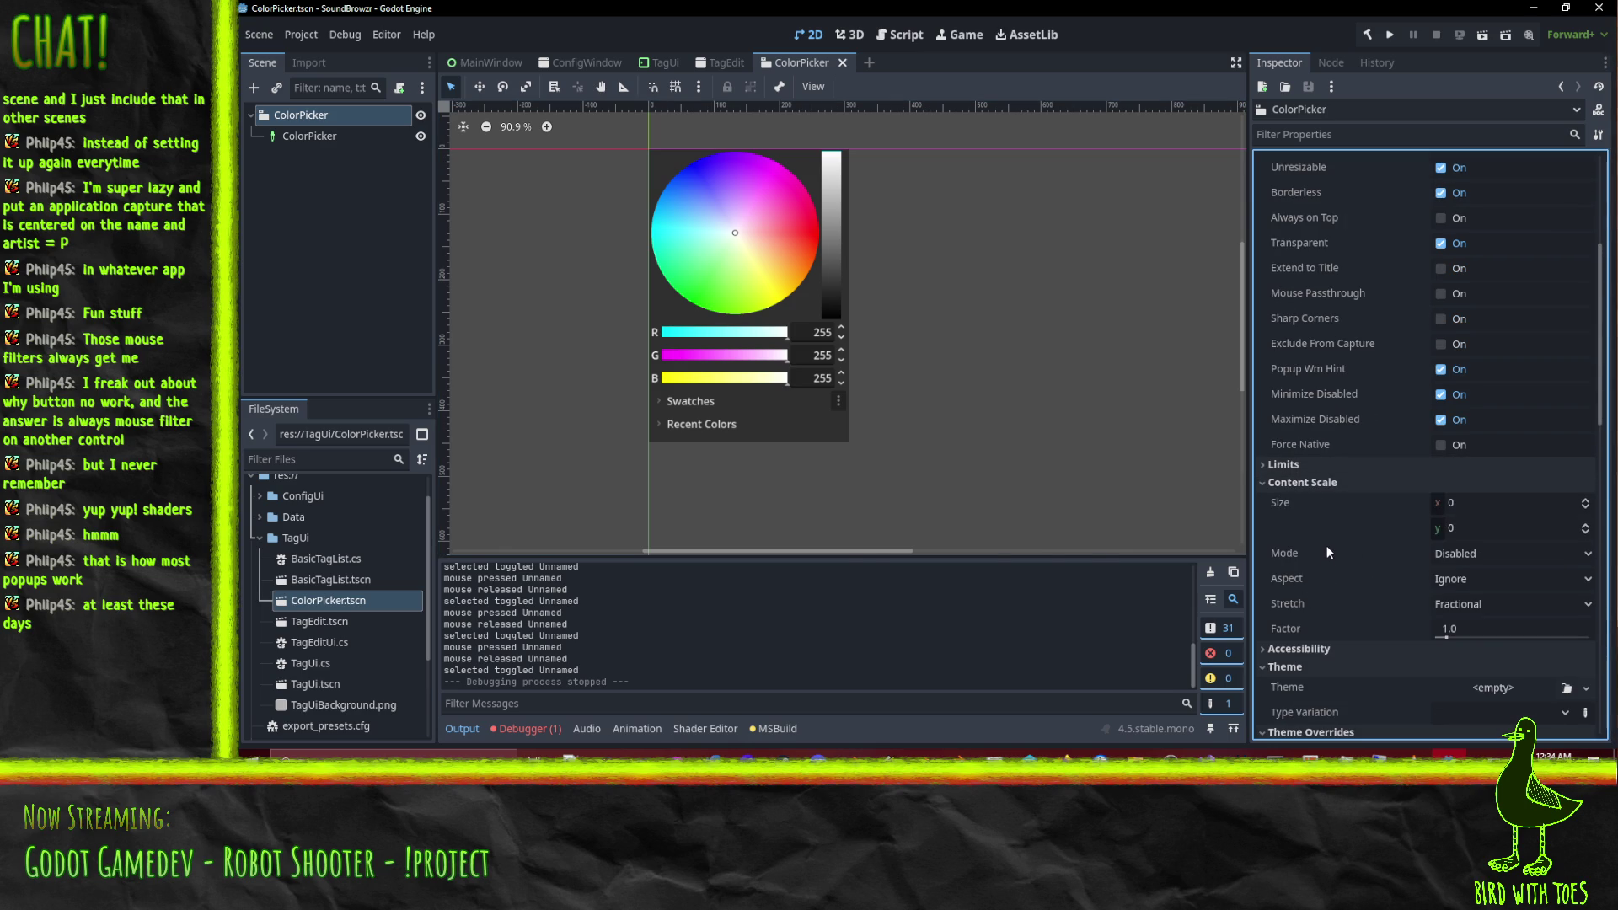
pyautogui.scroll(-3, 1383, 462)
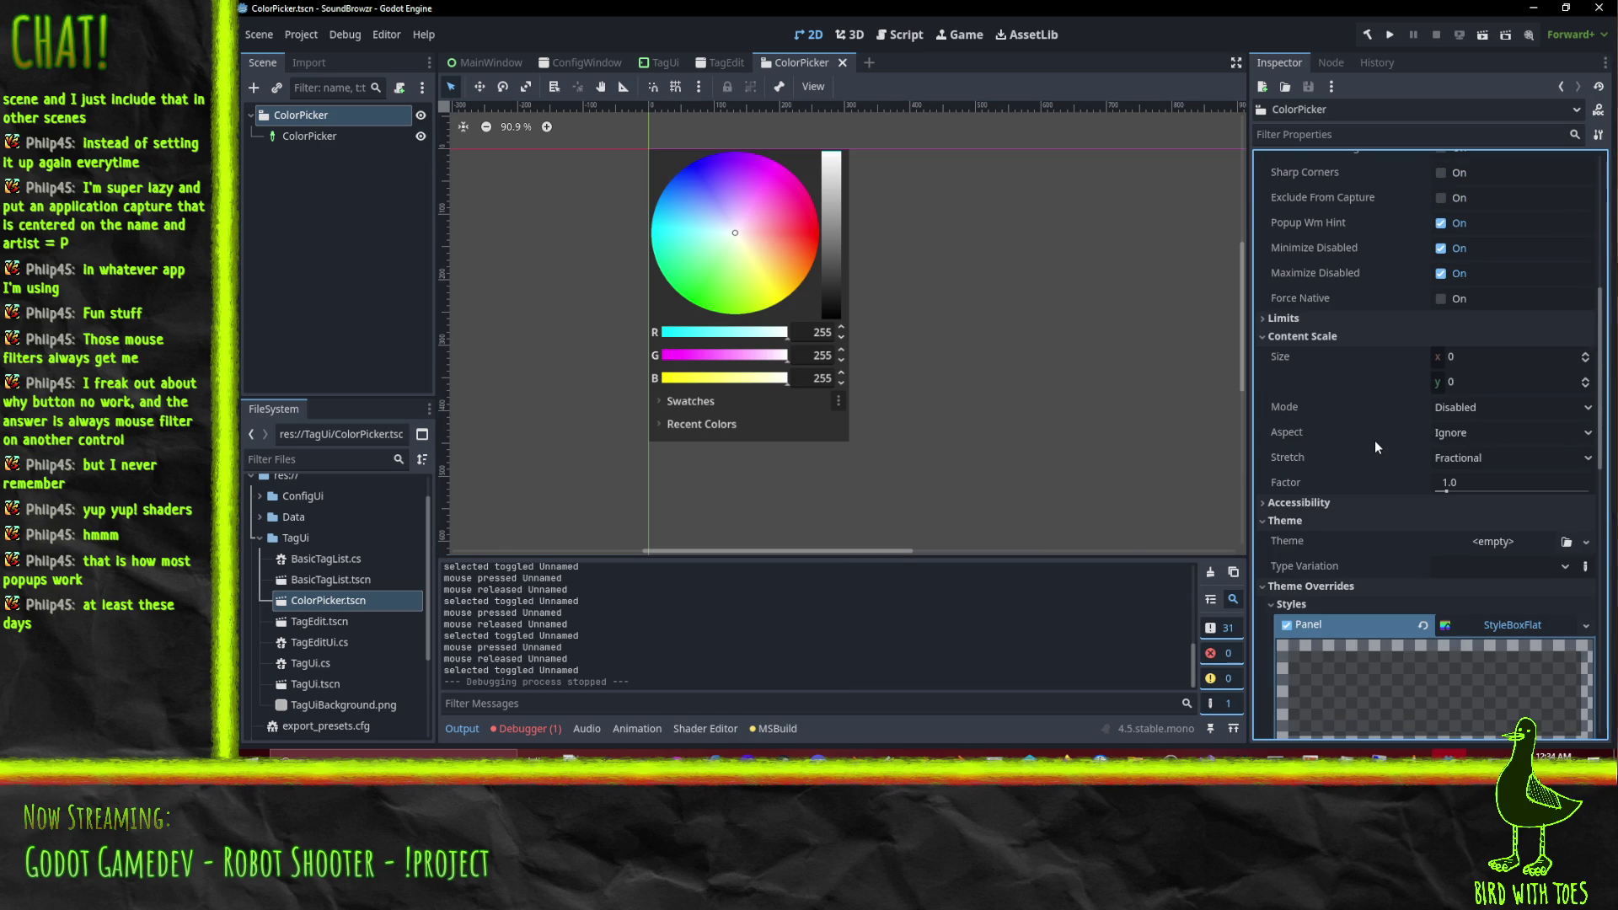
pyautogui.scroll(-2, 1376, 447)
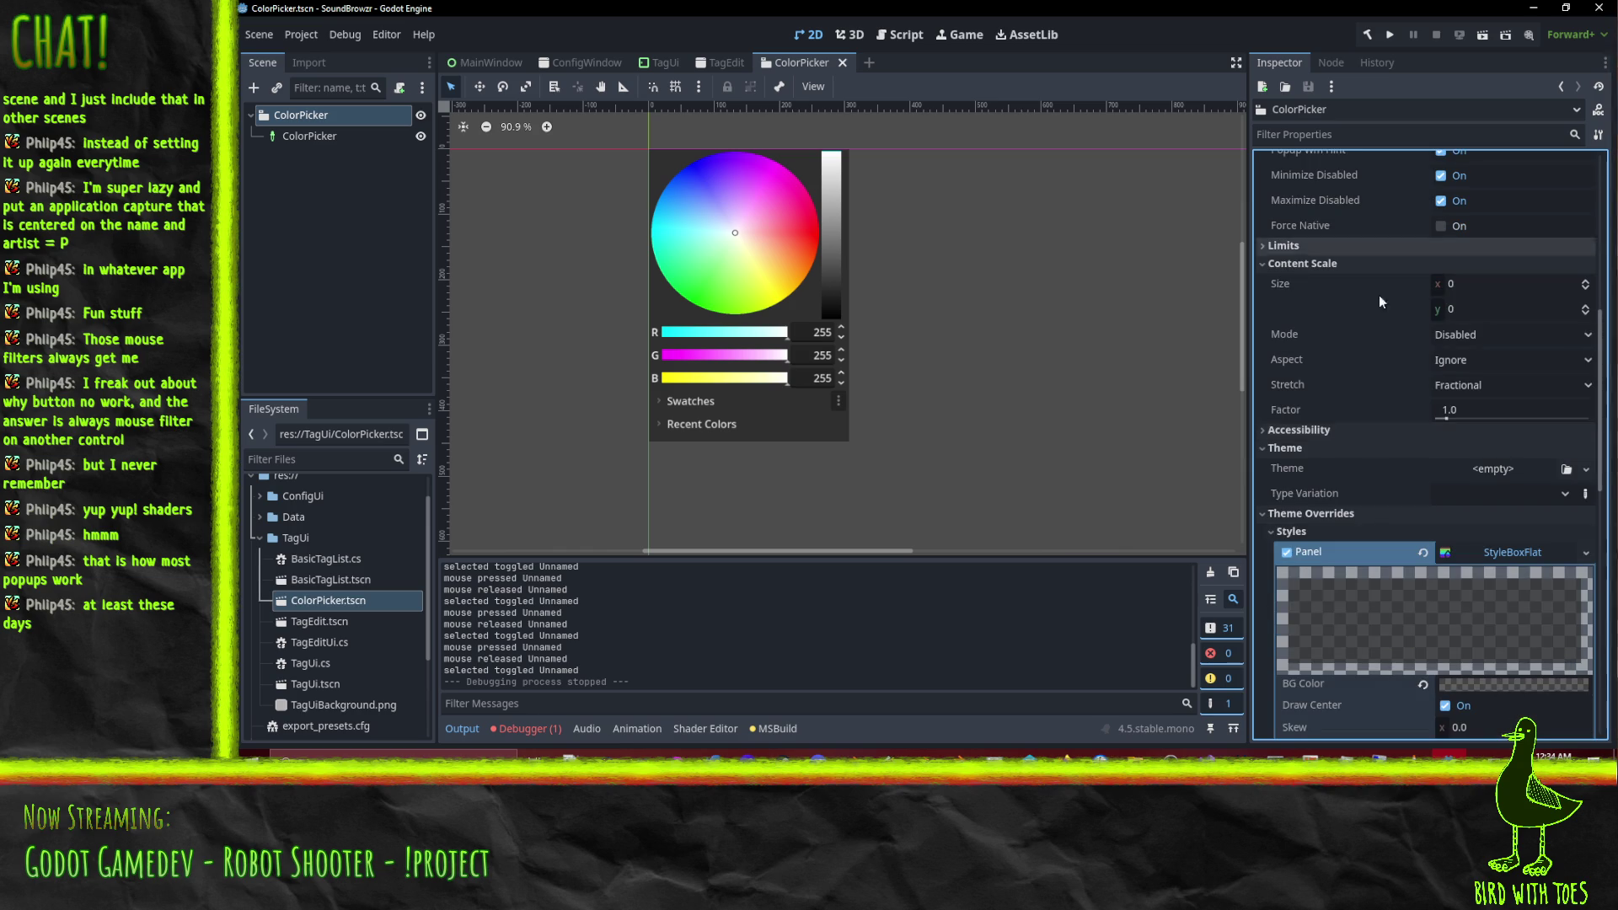
pyautogui.scroll(9, 1348, 447)
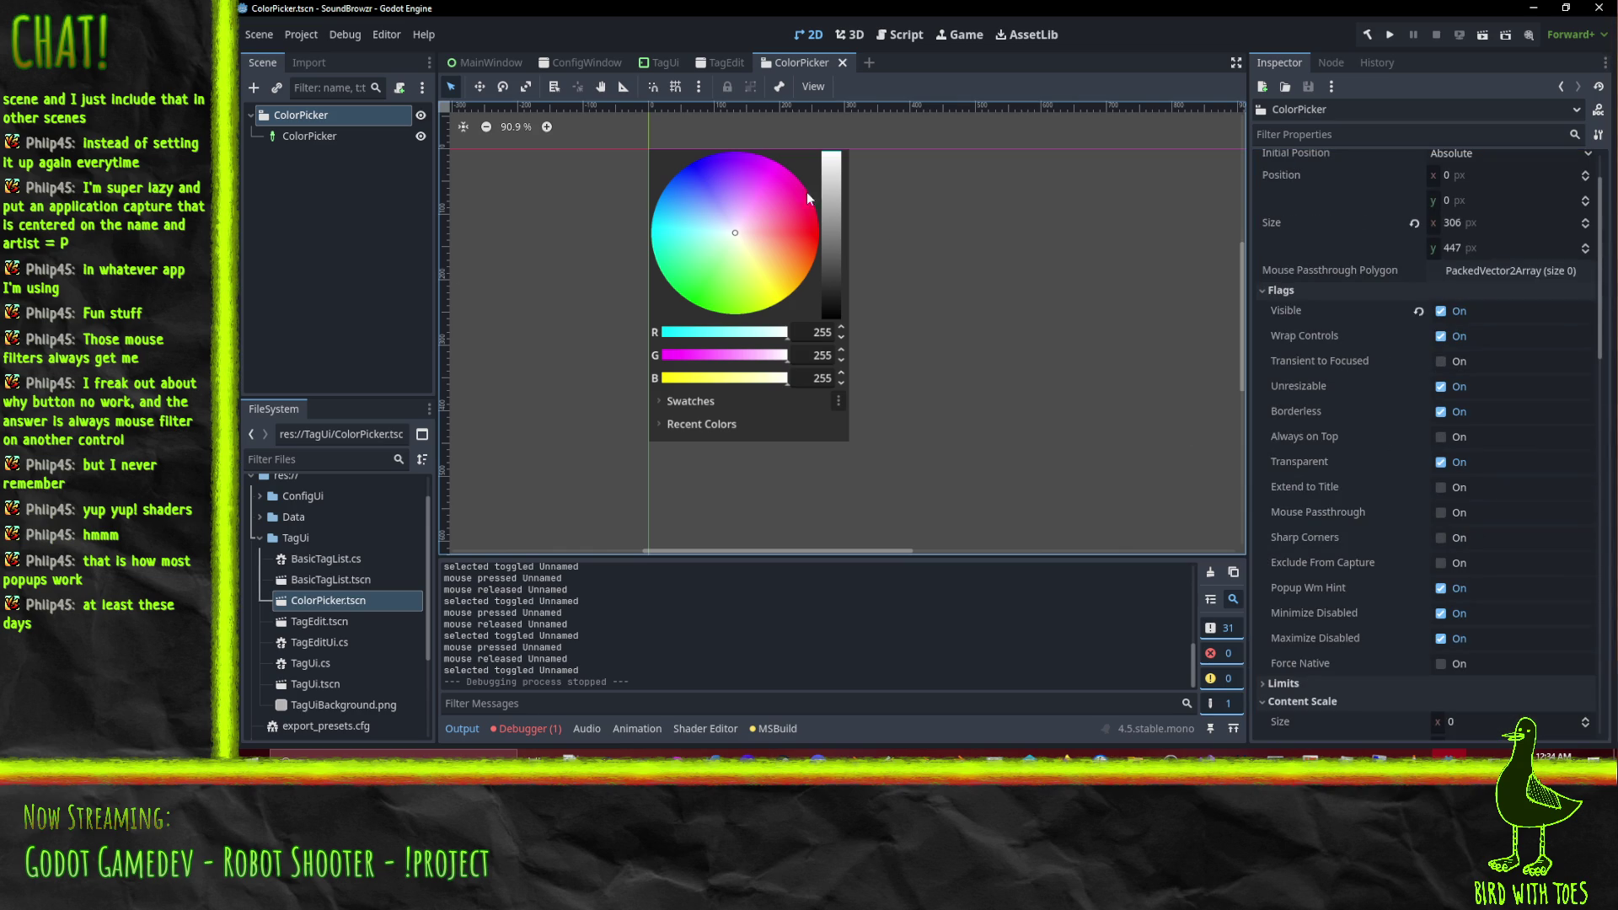
# Switch between the ColorPicker and TagEdit scenes, settle on TagEdit, and make the ColorPicker visible.
pyautogui.click(718, 63)
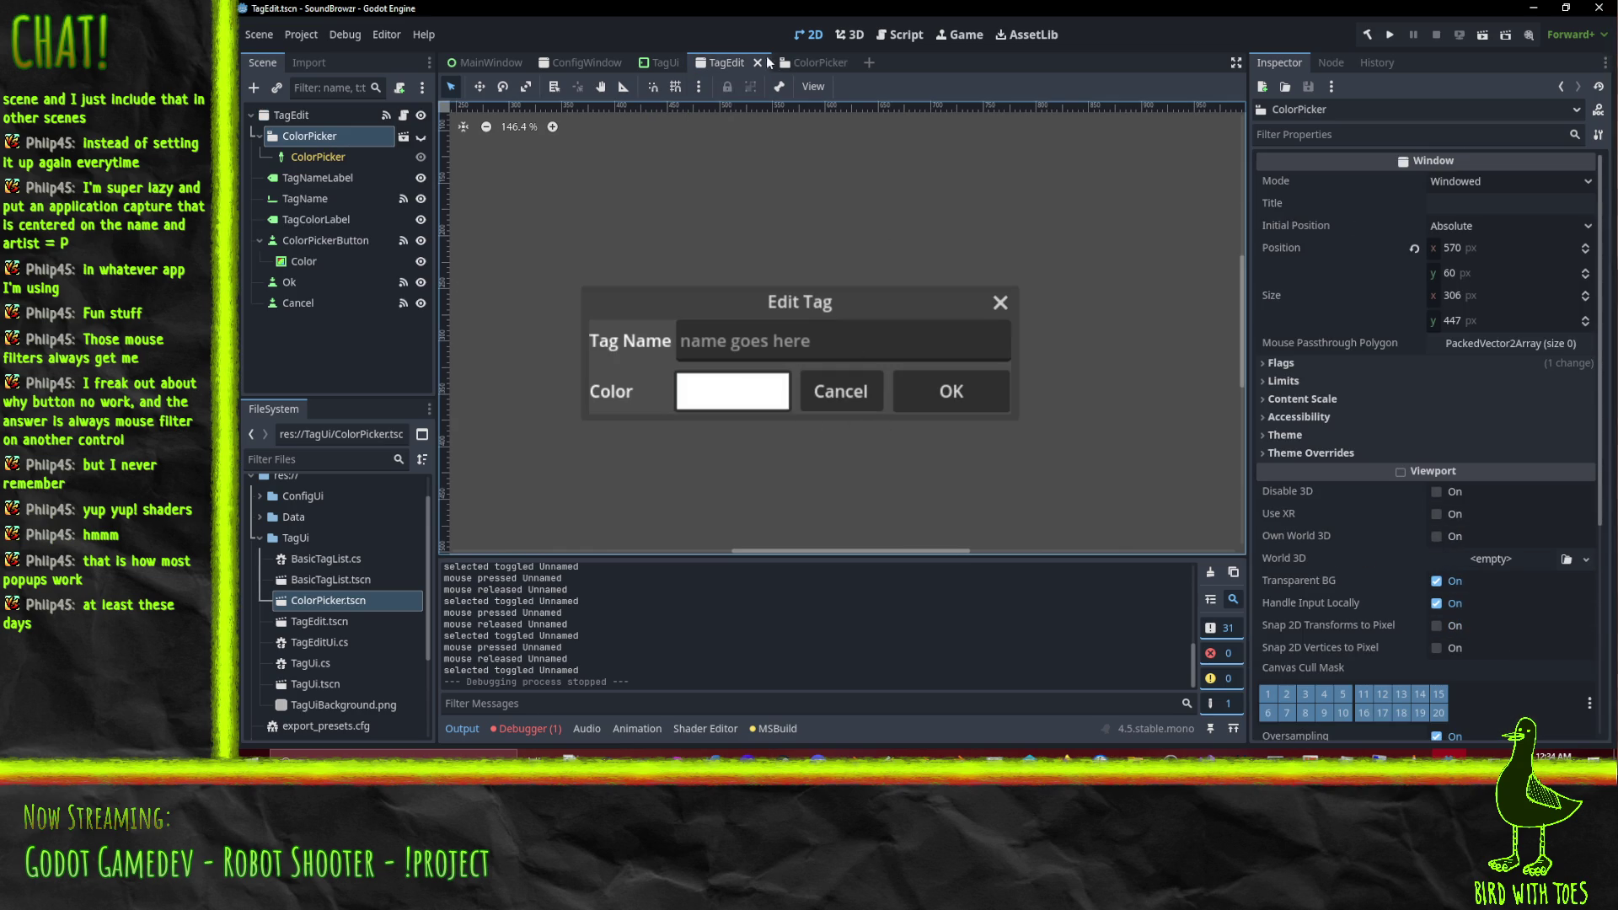
pyautogui.click(807, 62)
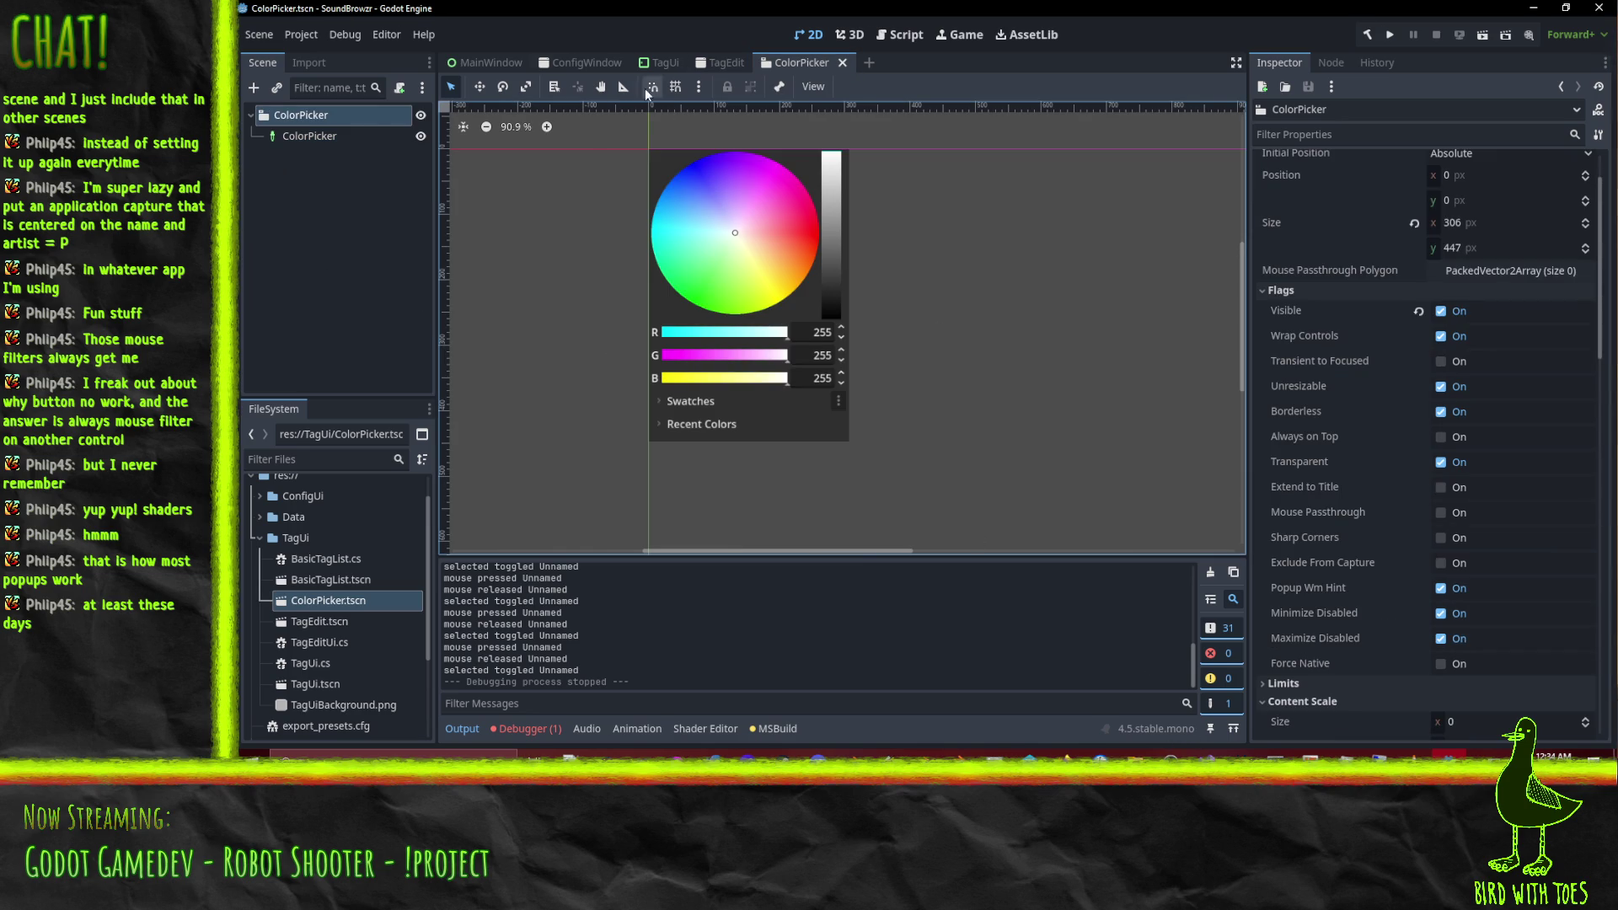
pyautogui.click(708, 63)
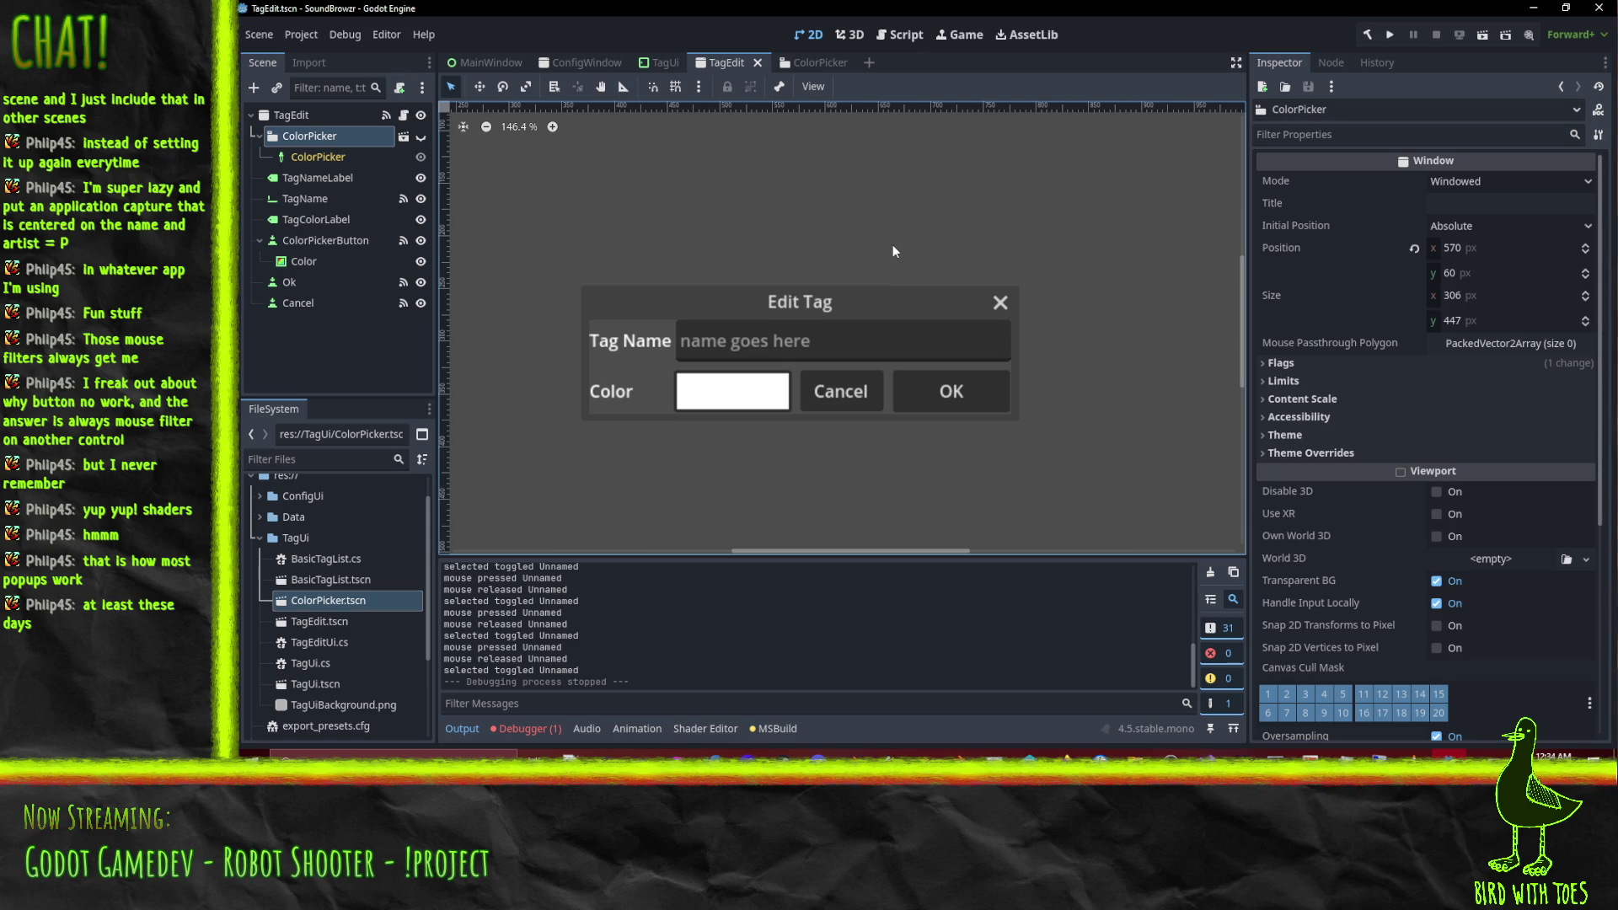
pyautogui.click(809, 64)
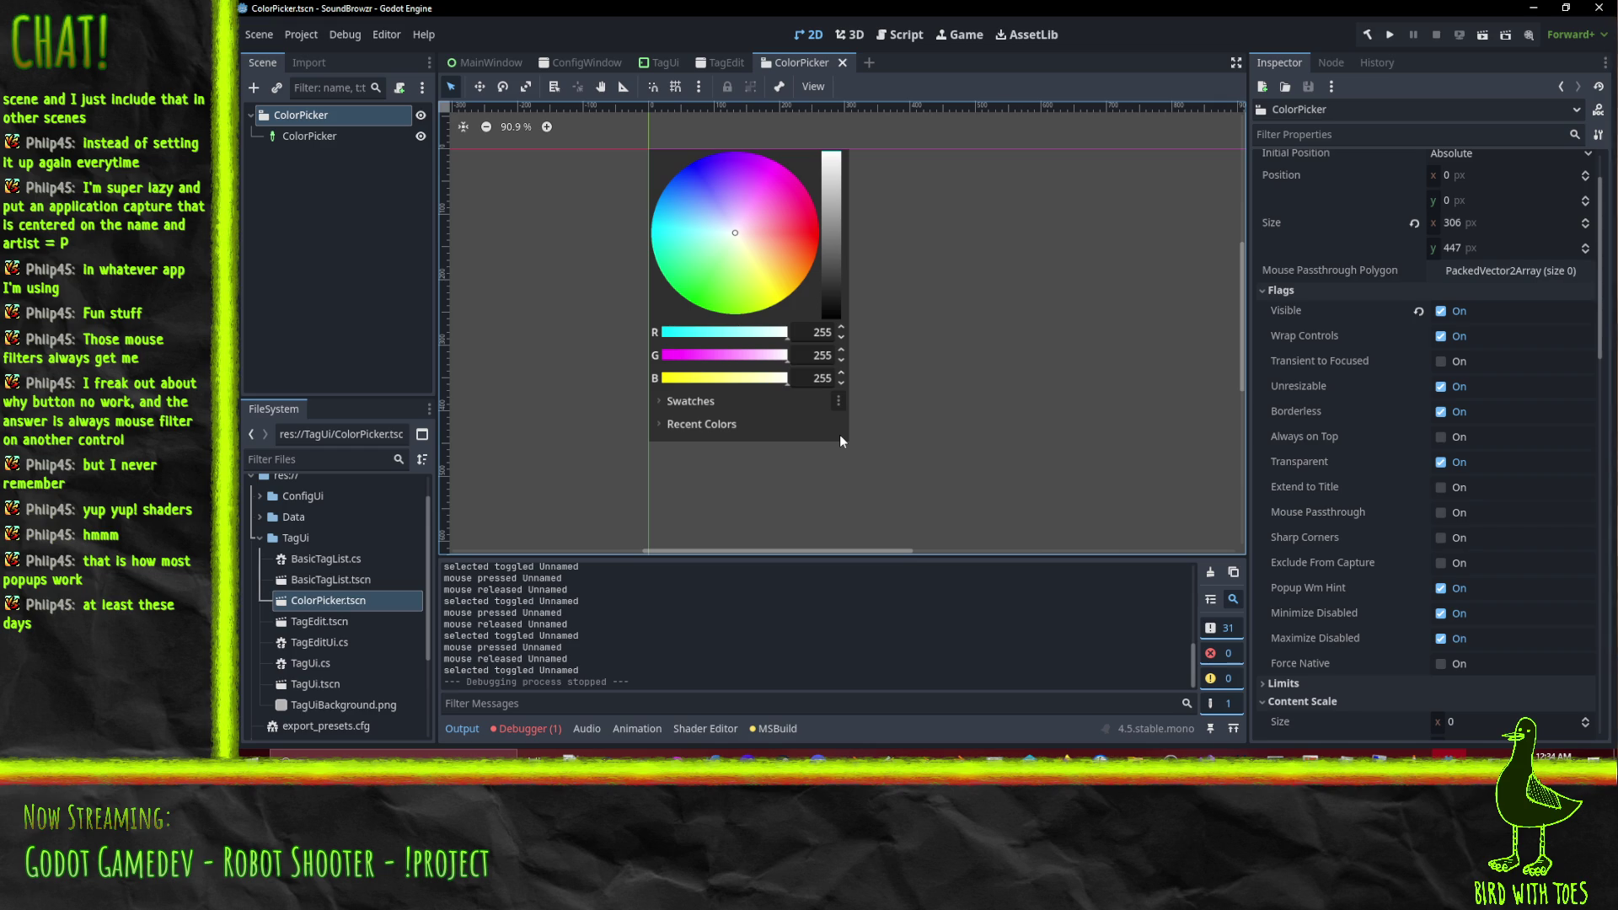
pyautogui.click(720, 62)
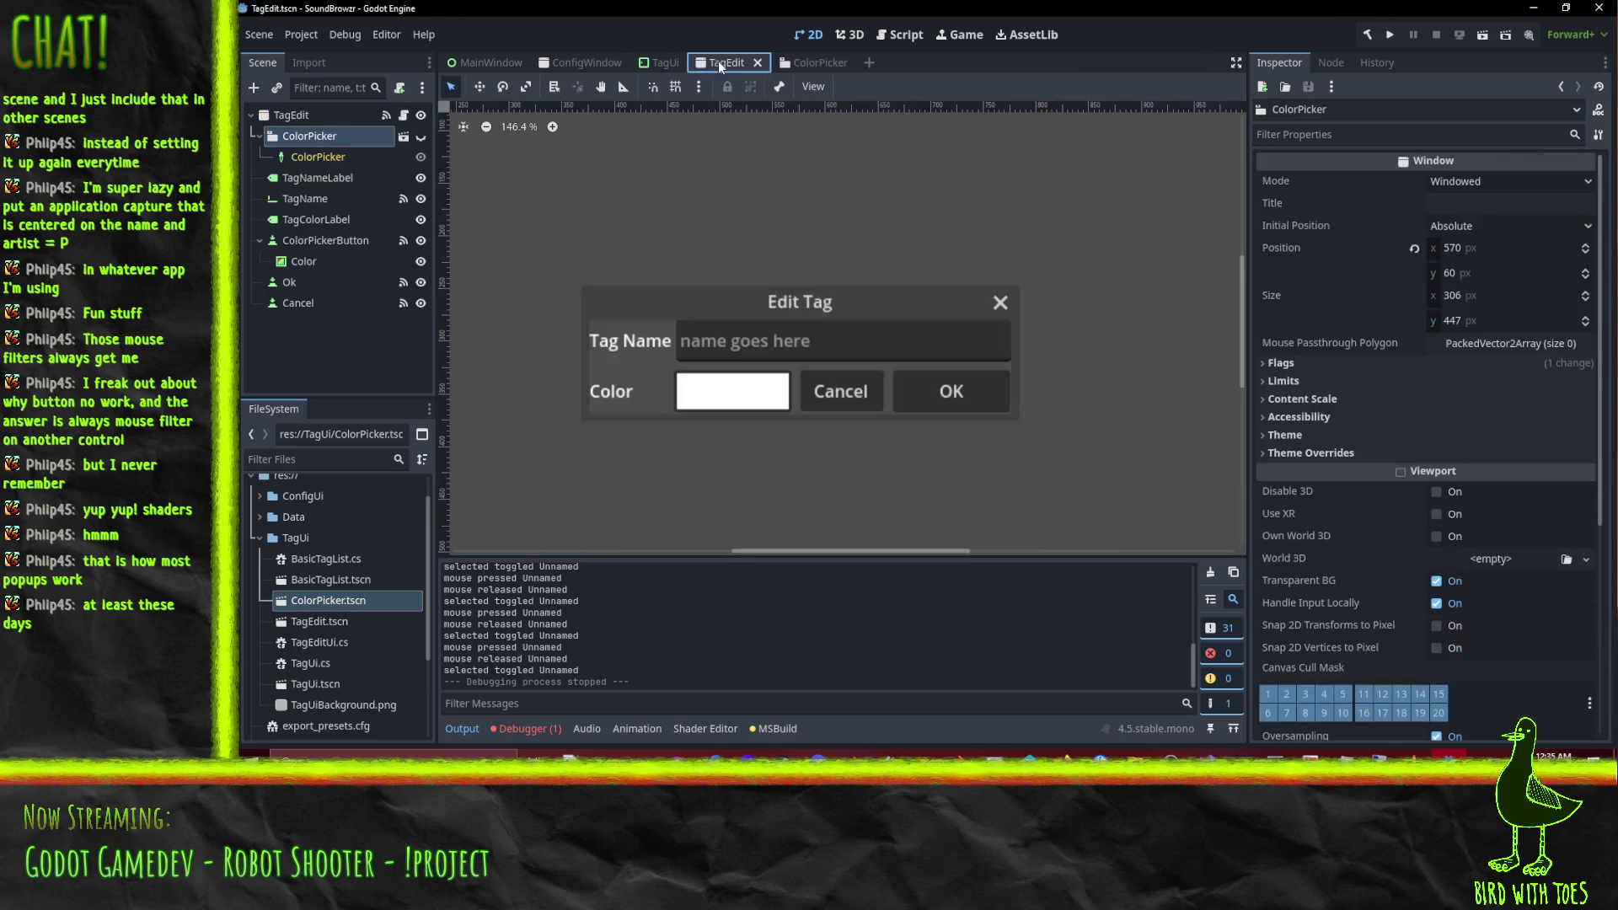
pyautogui.click(420, 136)
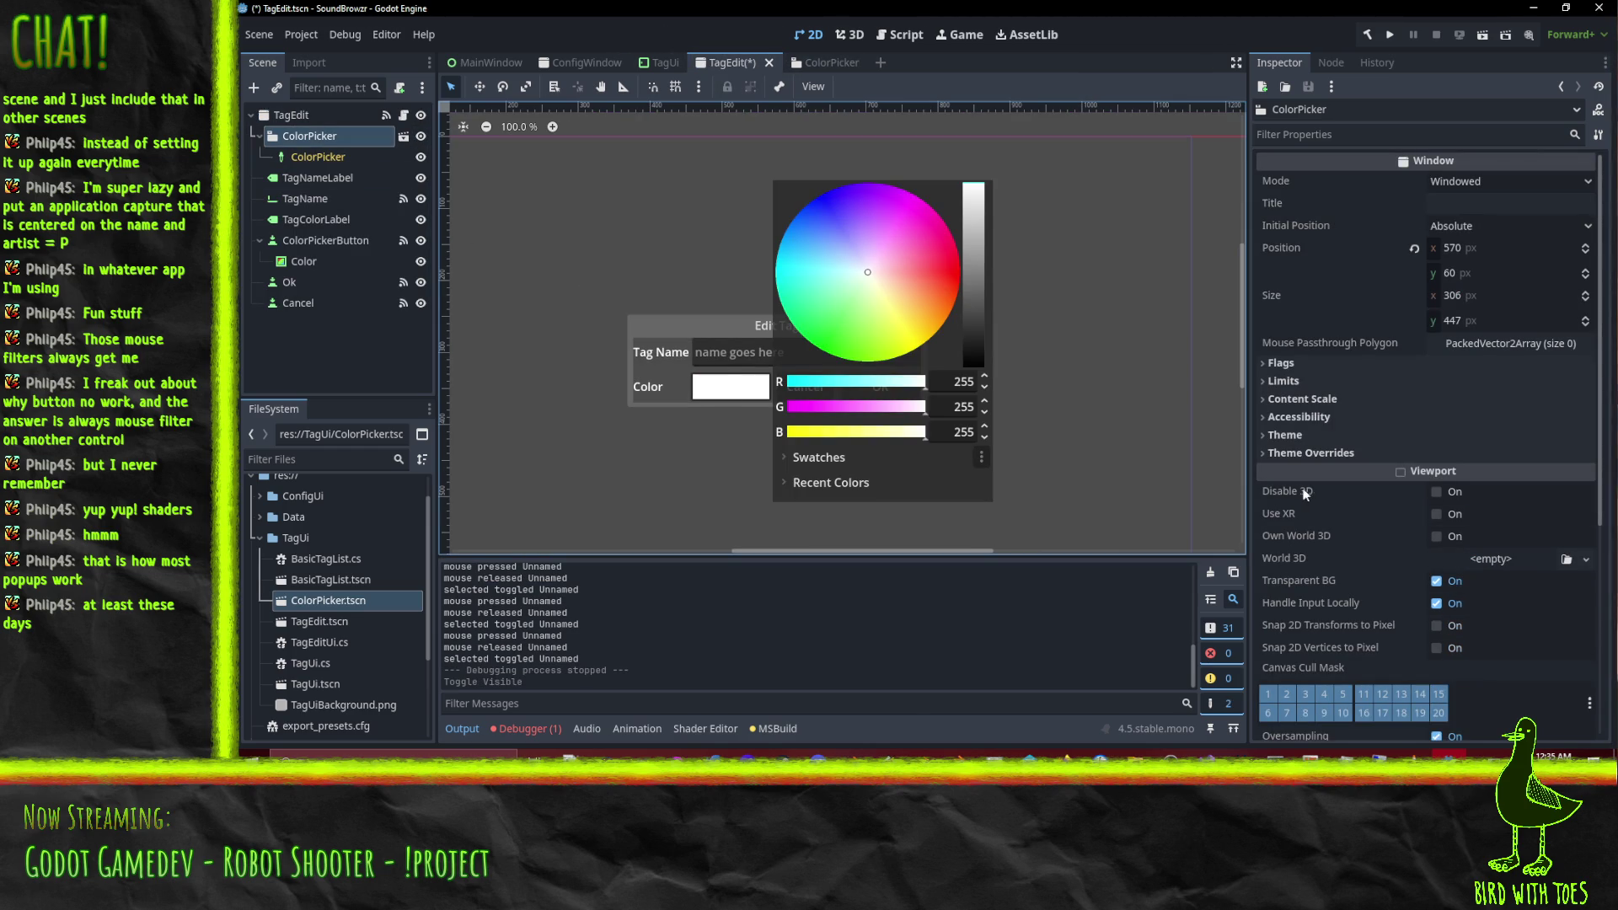
# Expand and collapse Rendering, then expand Flags to check the visible ColorPicker popup's settings.
pyautogui.scroll(-5, 1382, 438)
pyautogui.scroll(-2, 1387, 442)
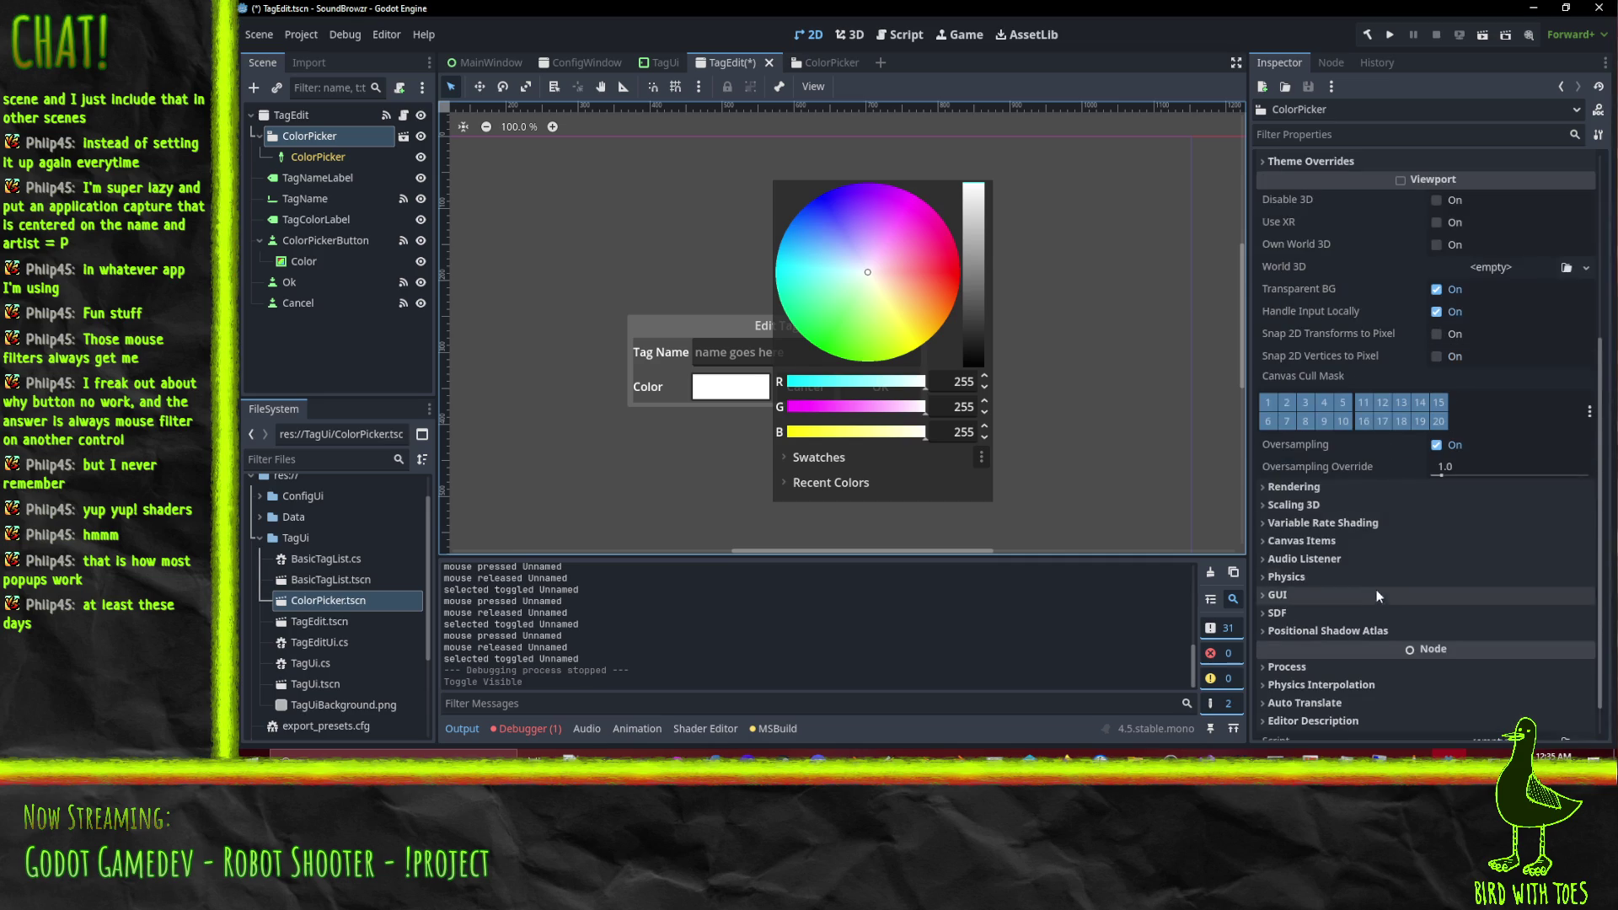
pyautogui.click(1323, 492)
pyautogui.click(1322, 492)
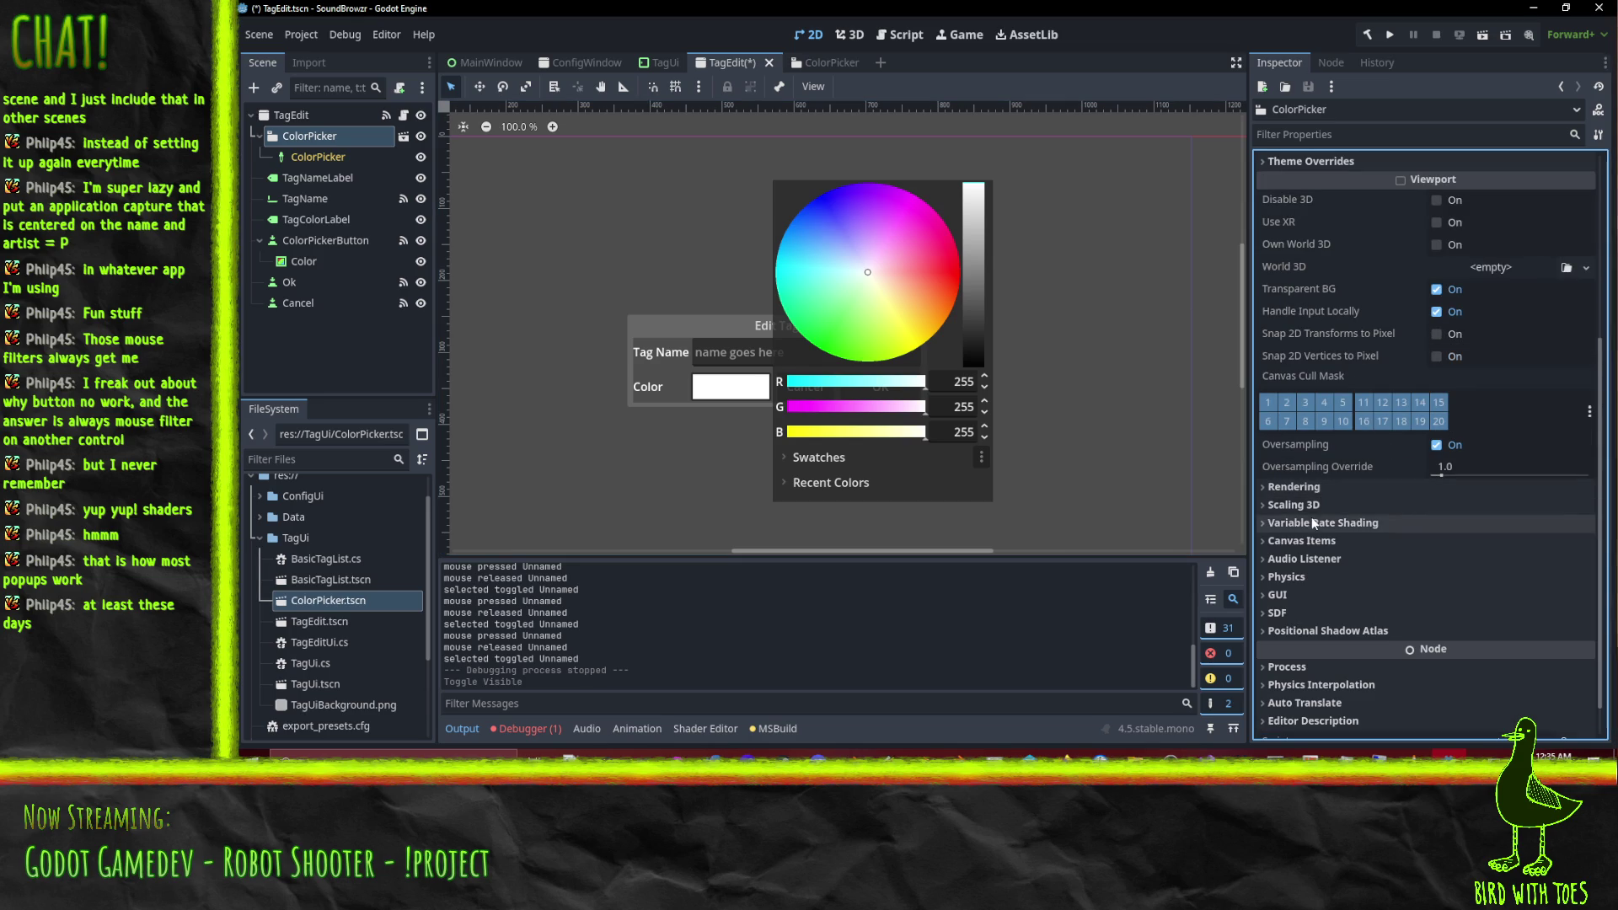
pyautogui.scroll(7, 1383, 528)
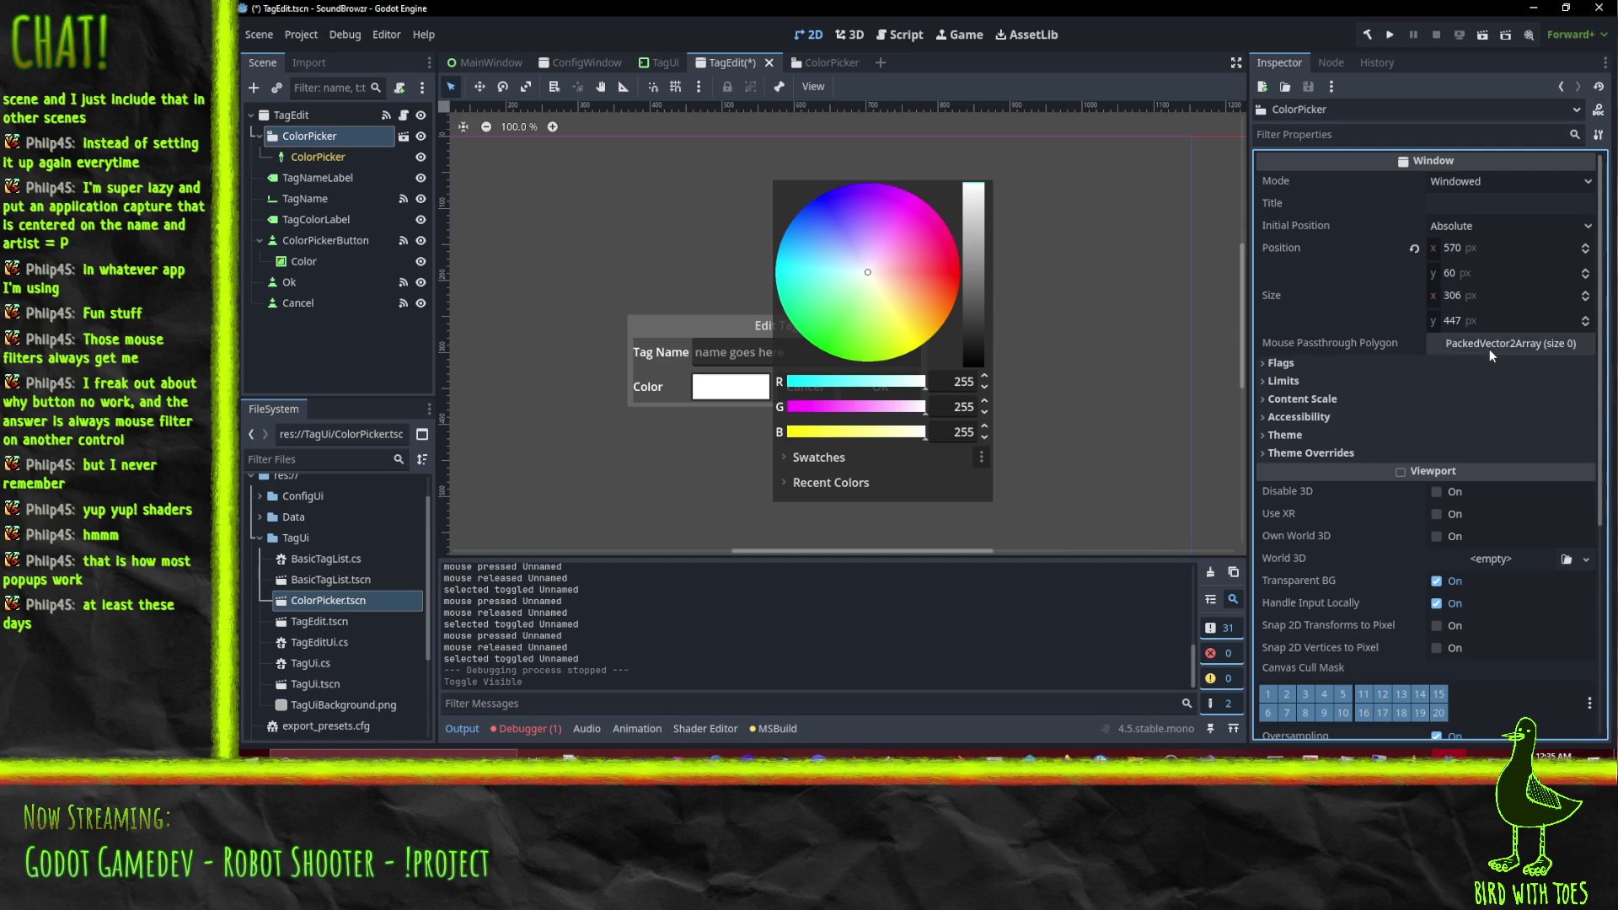
pyautogui.click(1347, 368)
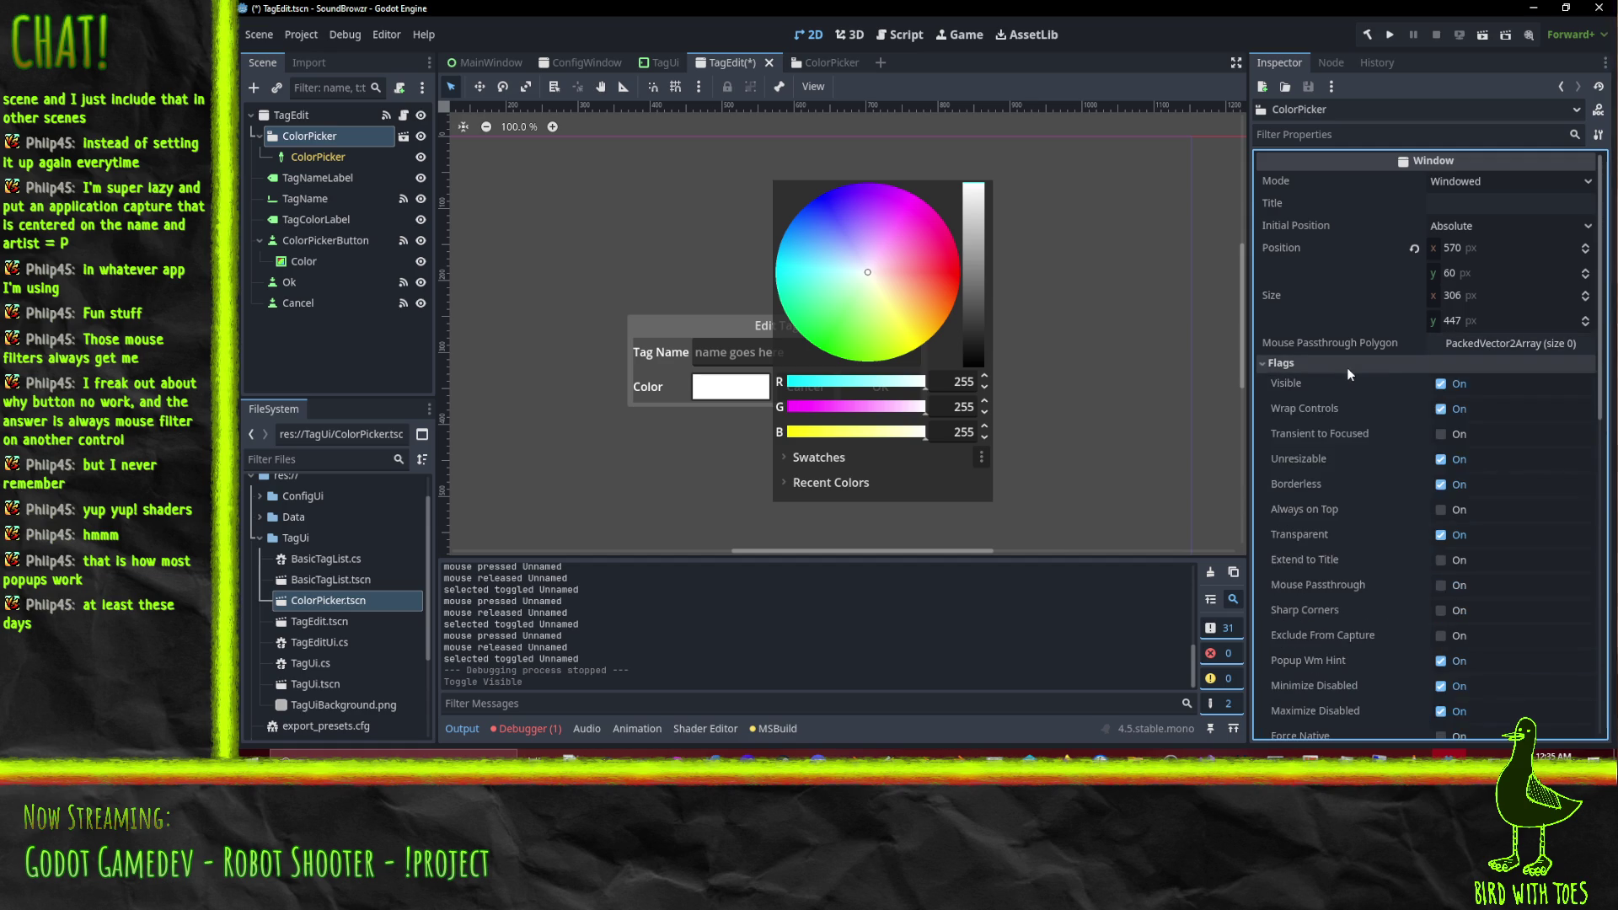
pyautogui.scroll(-2, 1346, 367)
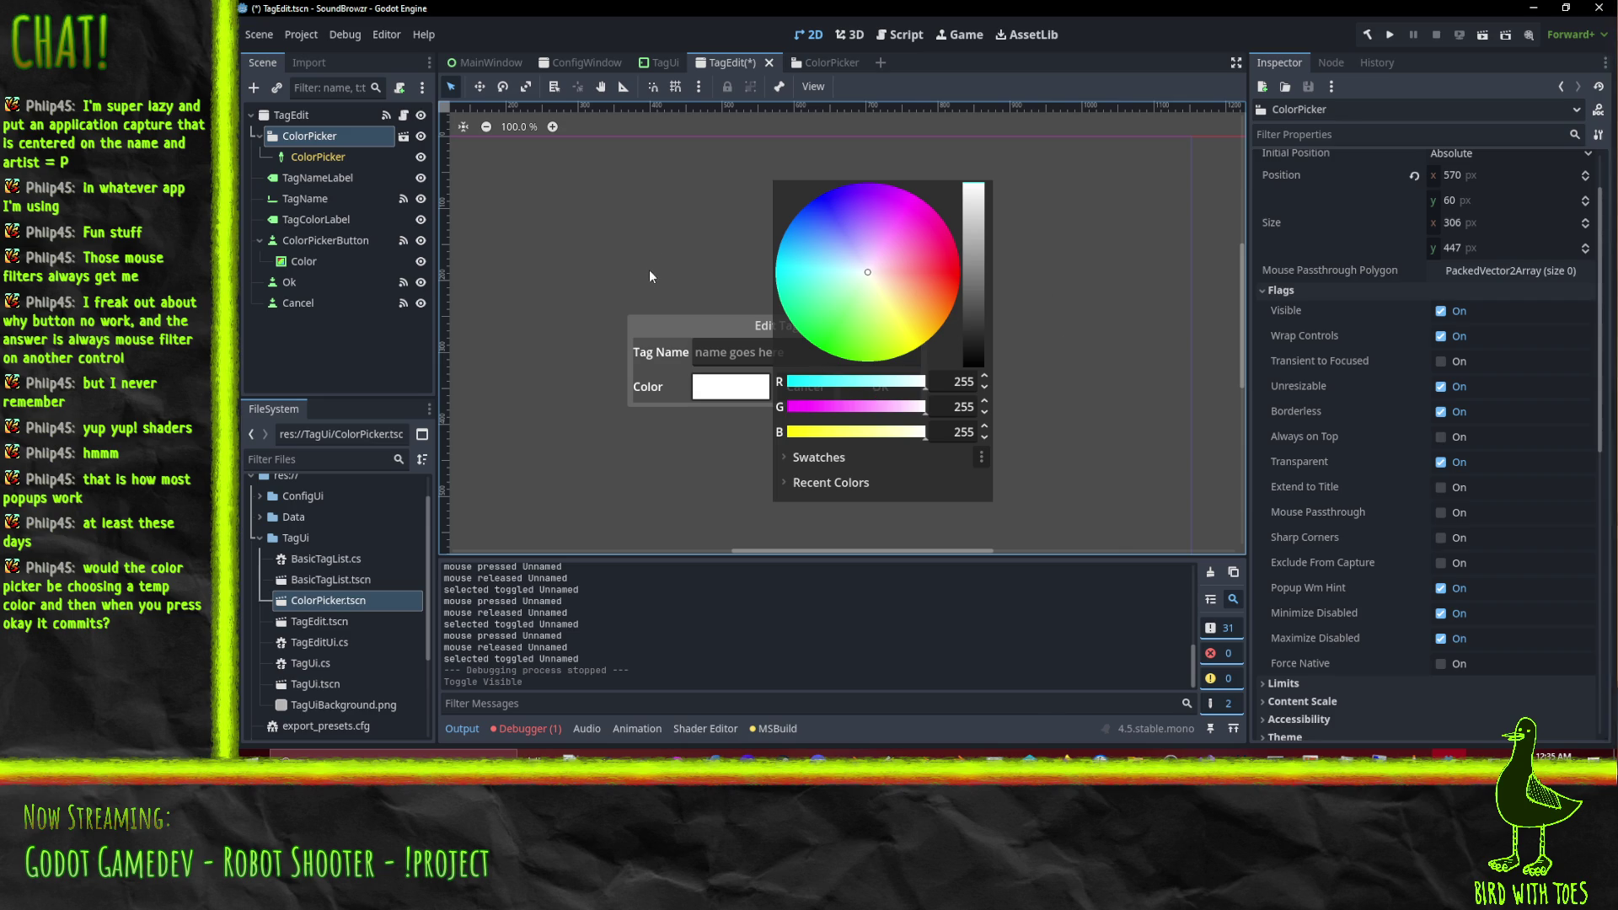
pyautogui.hscroll(2, 607, 268)
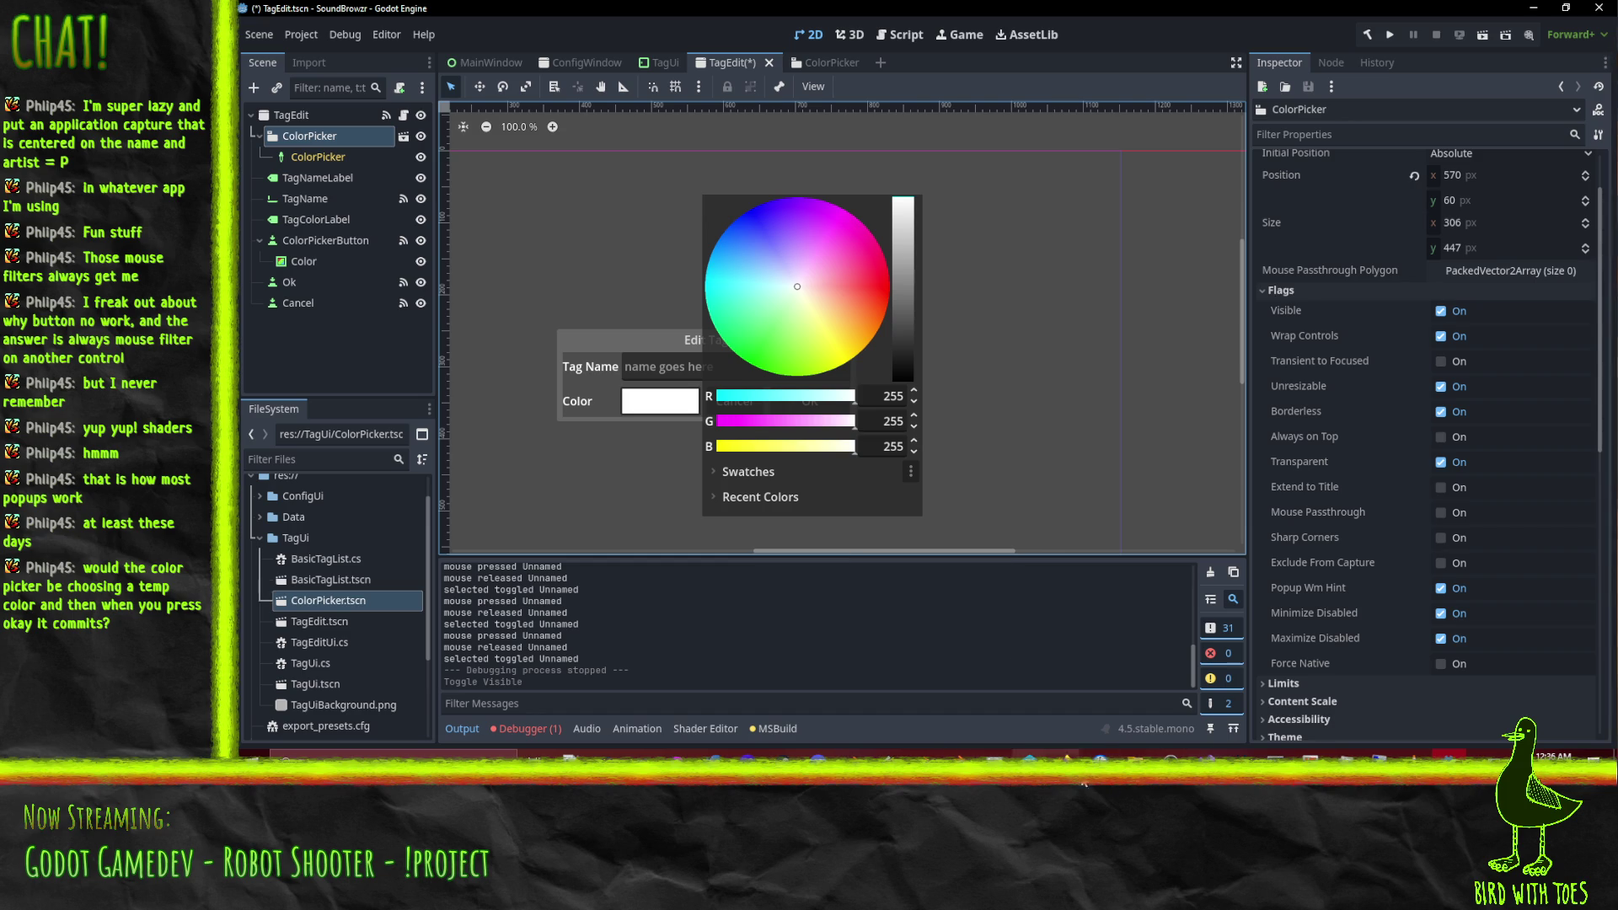
# In TagEditUi.cs AssignTag, rewrite line 26 as ModifiedTag = new TagDefinition(tag).
pyautogui.click(1280, 599)
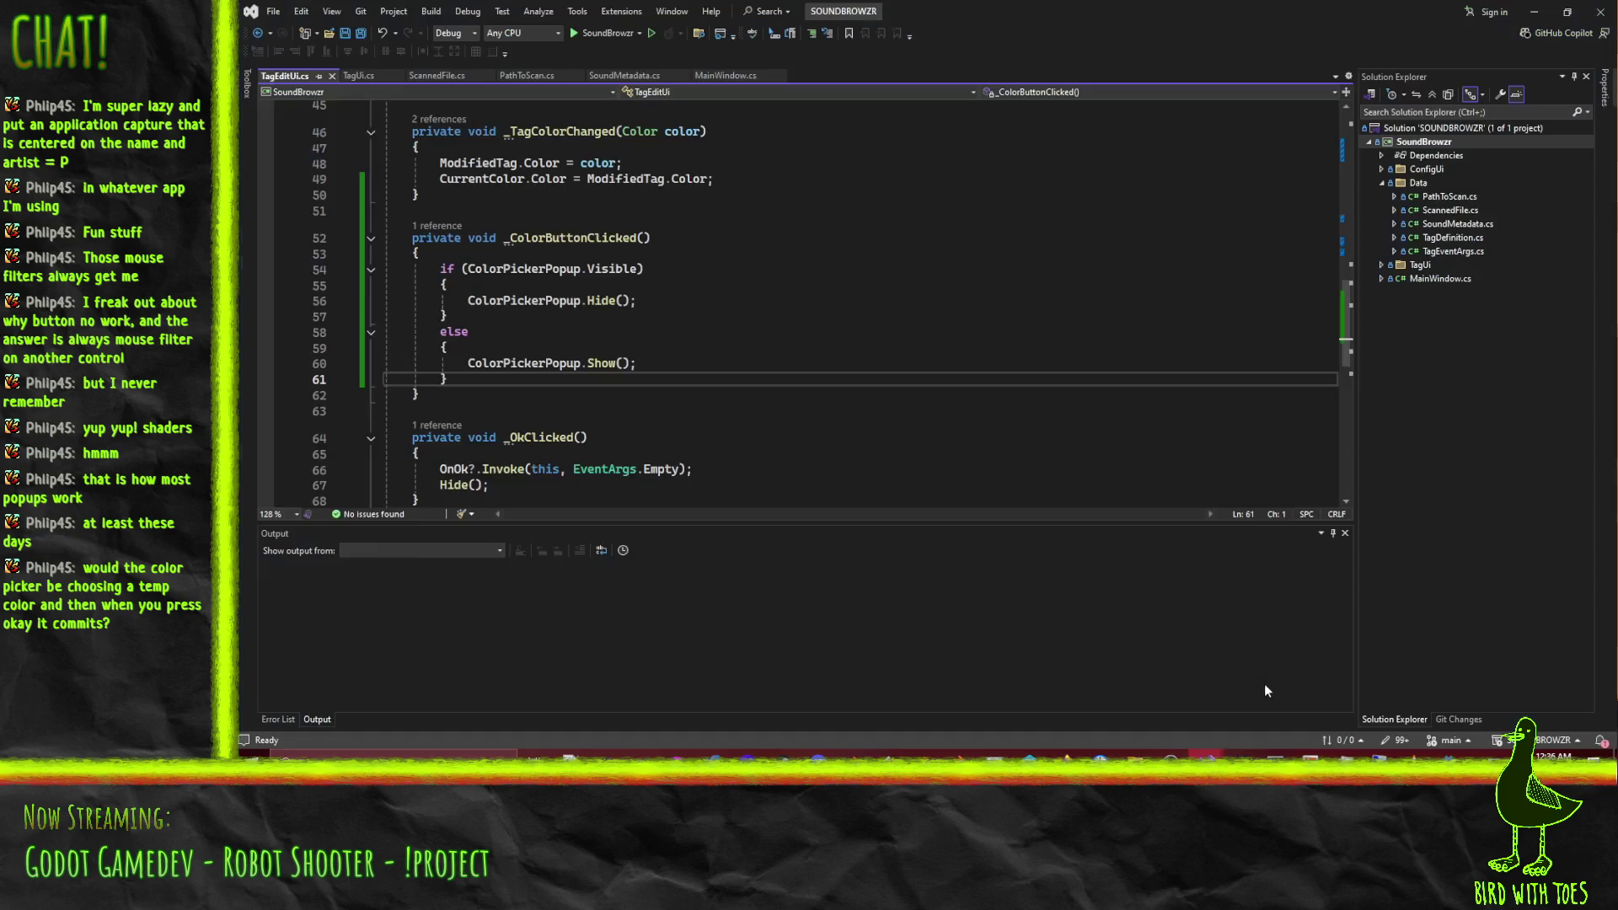
pyautogui.scroll(11, 813, 392)
pyautogui.click(670, 352)
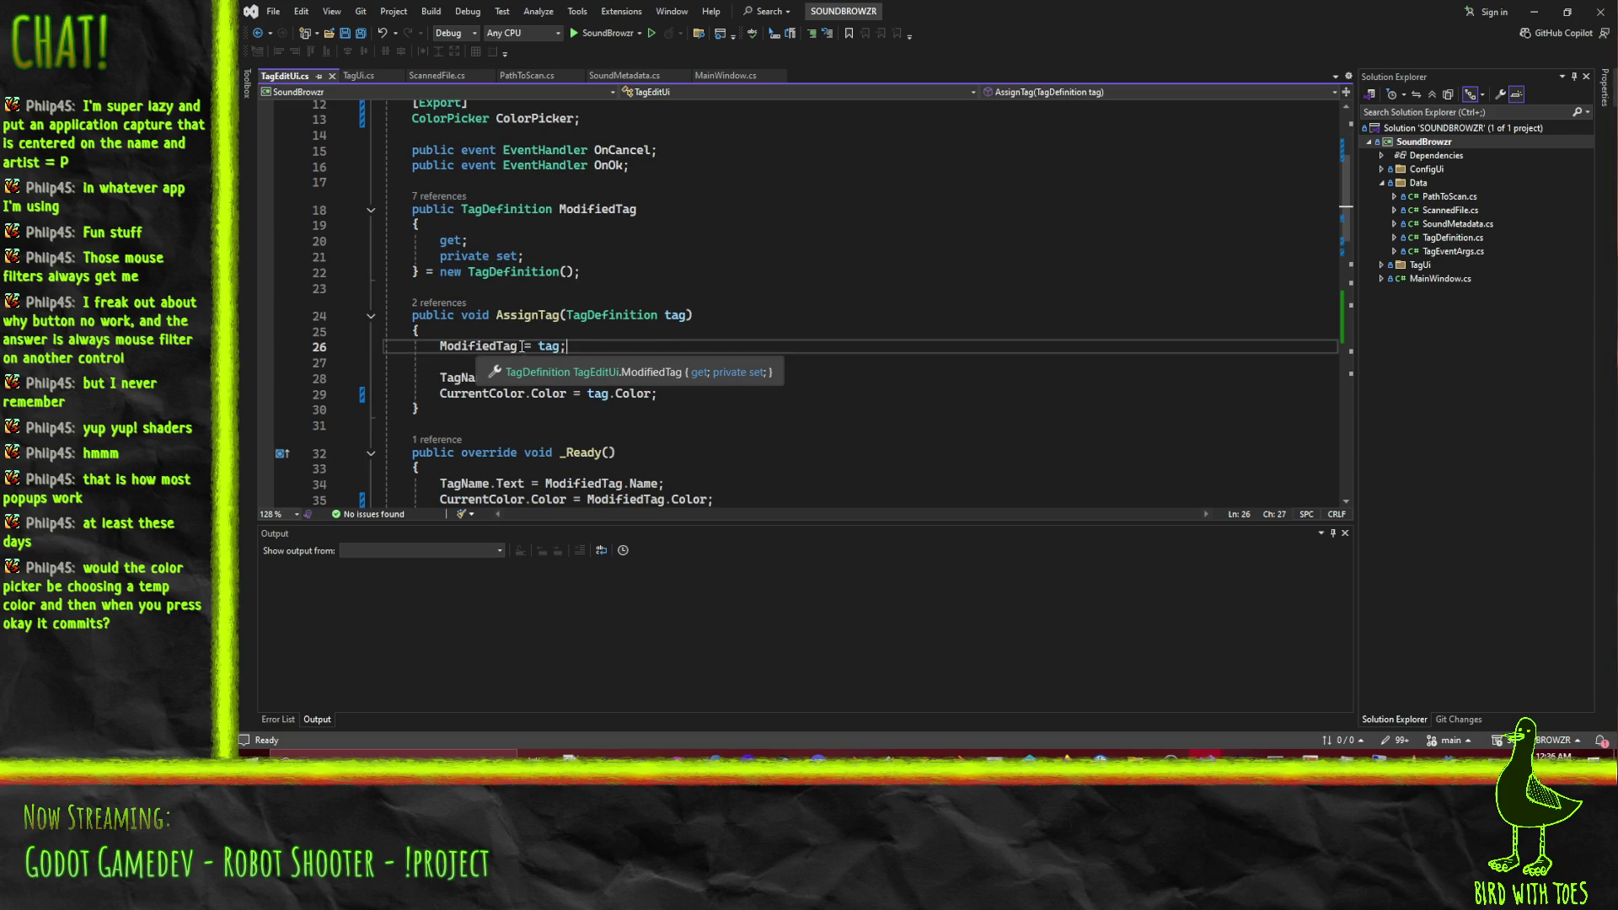
pyautogui.scroll(-17, 419, 378)
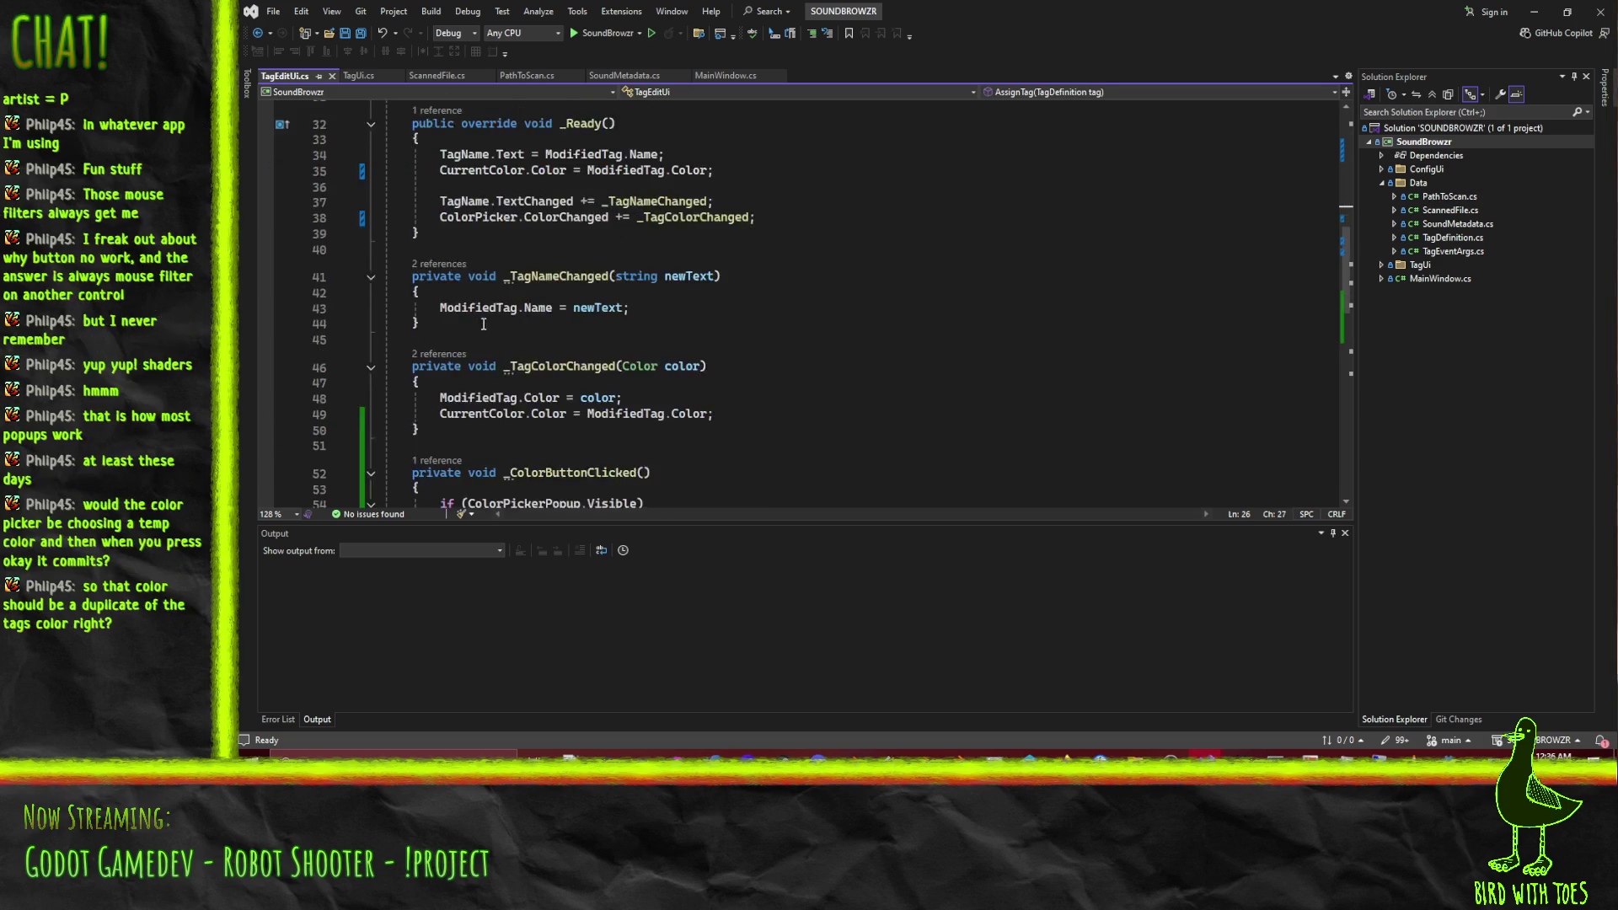
pyautogui.scroll(4, 828, 264)
pyautogui.scroll(13, 828, 265)
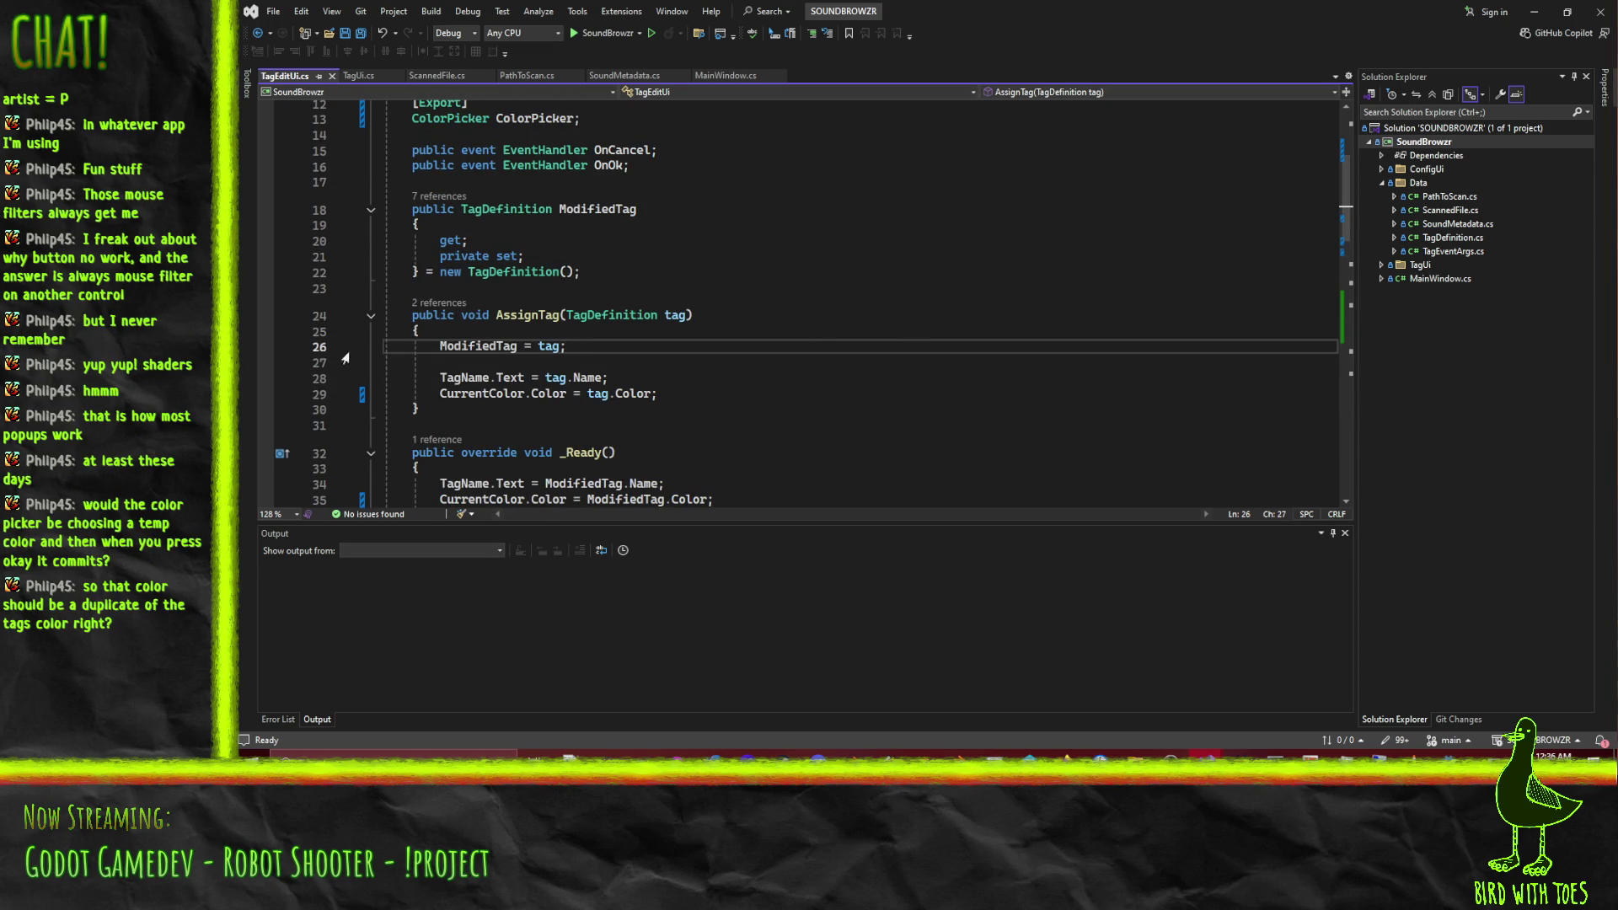
pyautogui.write('.')
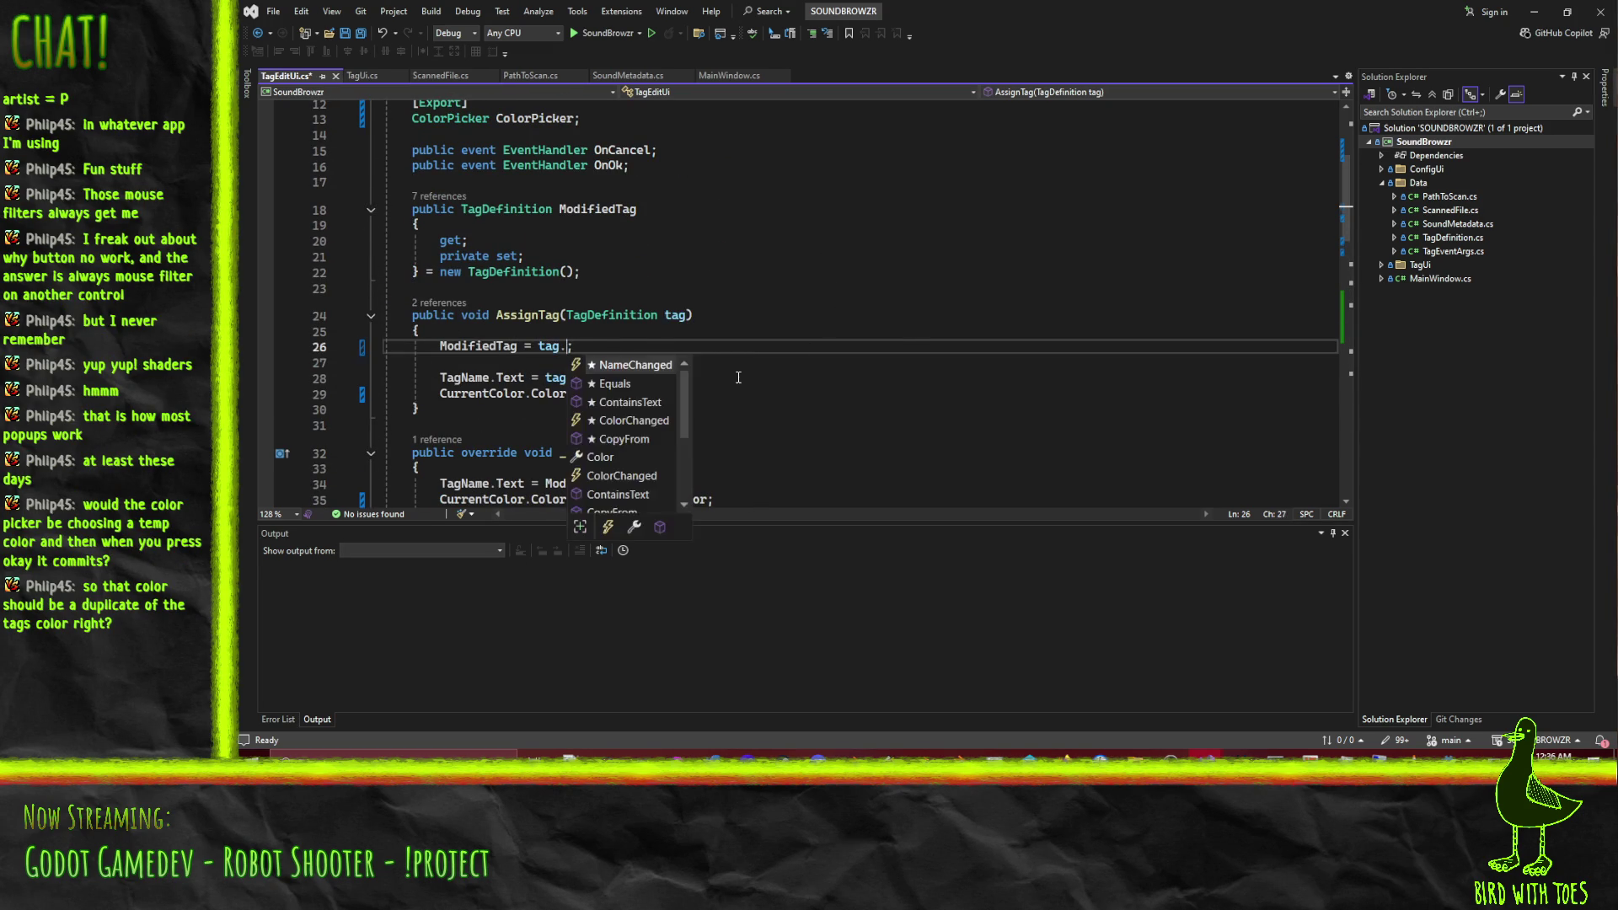
pyautogui.write('clo')
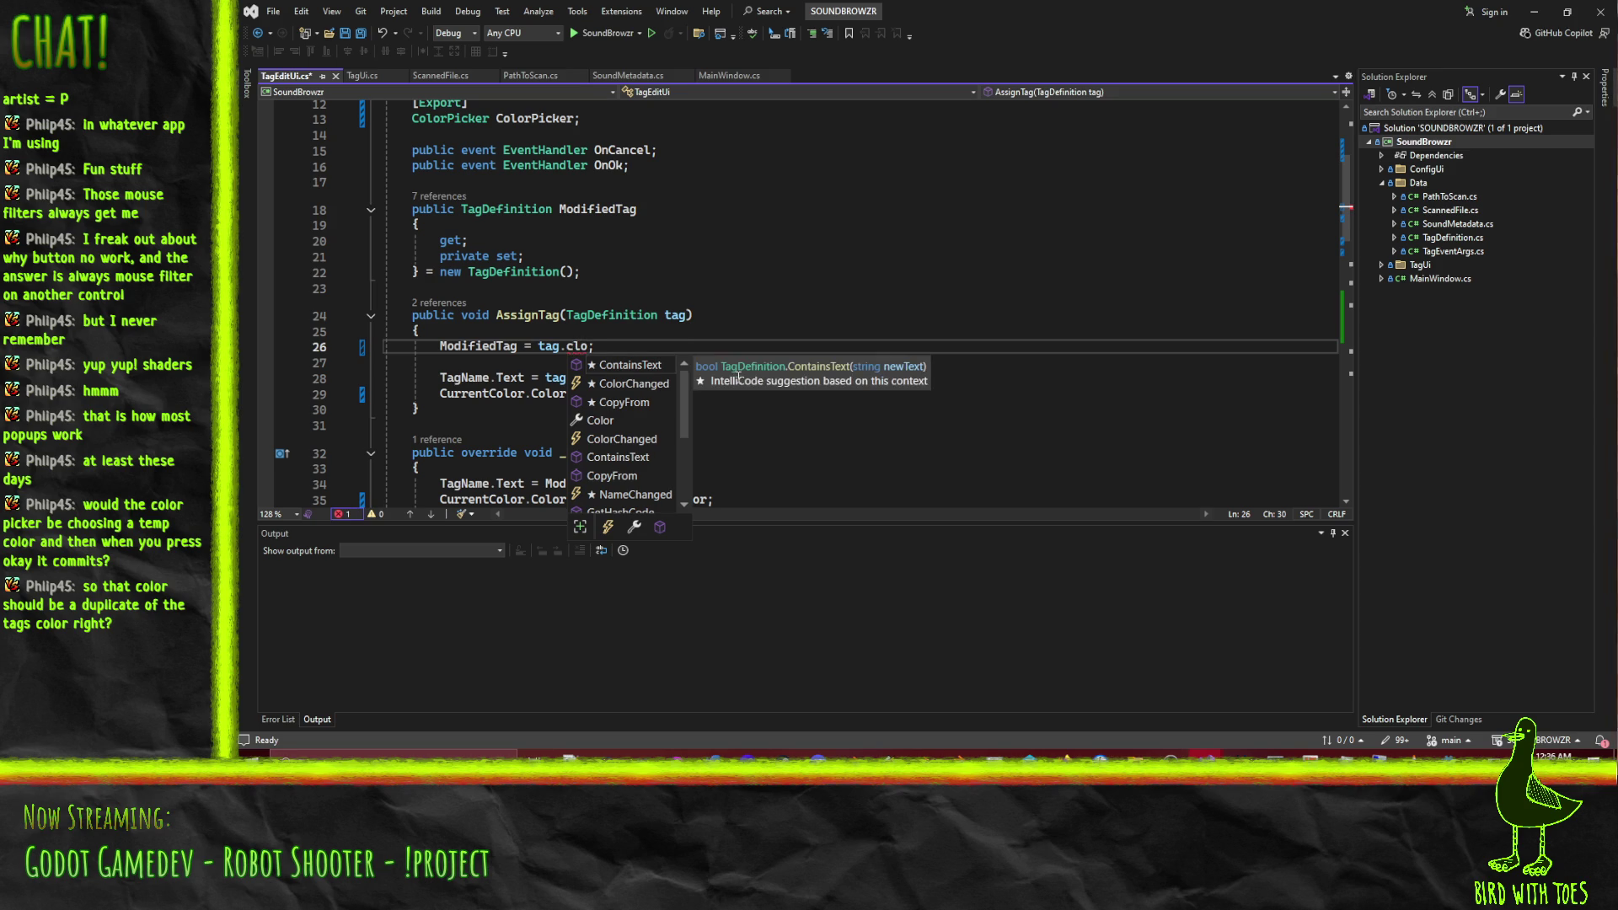
pyautogui.press('BackSpace')
pyautogui.press('BackSpace')
pyautogui.press('BackSpace')
pyautogui.write('new TagDefinition')
pyautogui.write('(')
pyautogui.write('tag)')
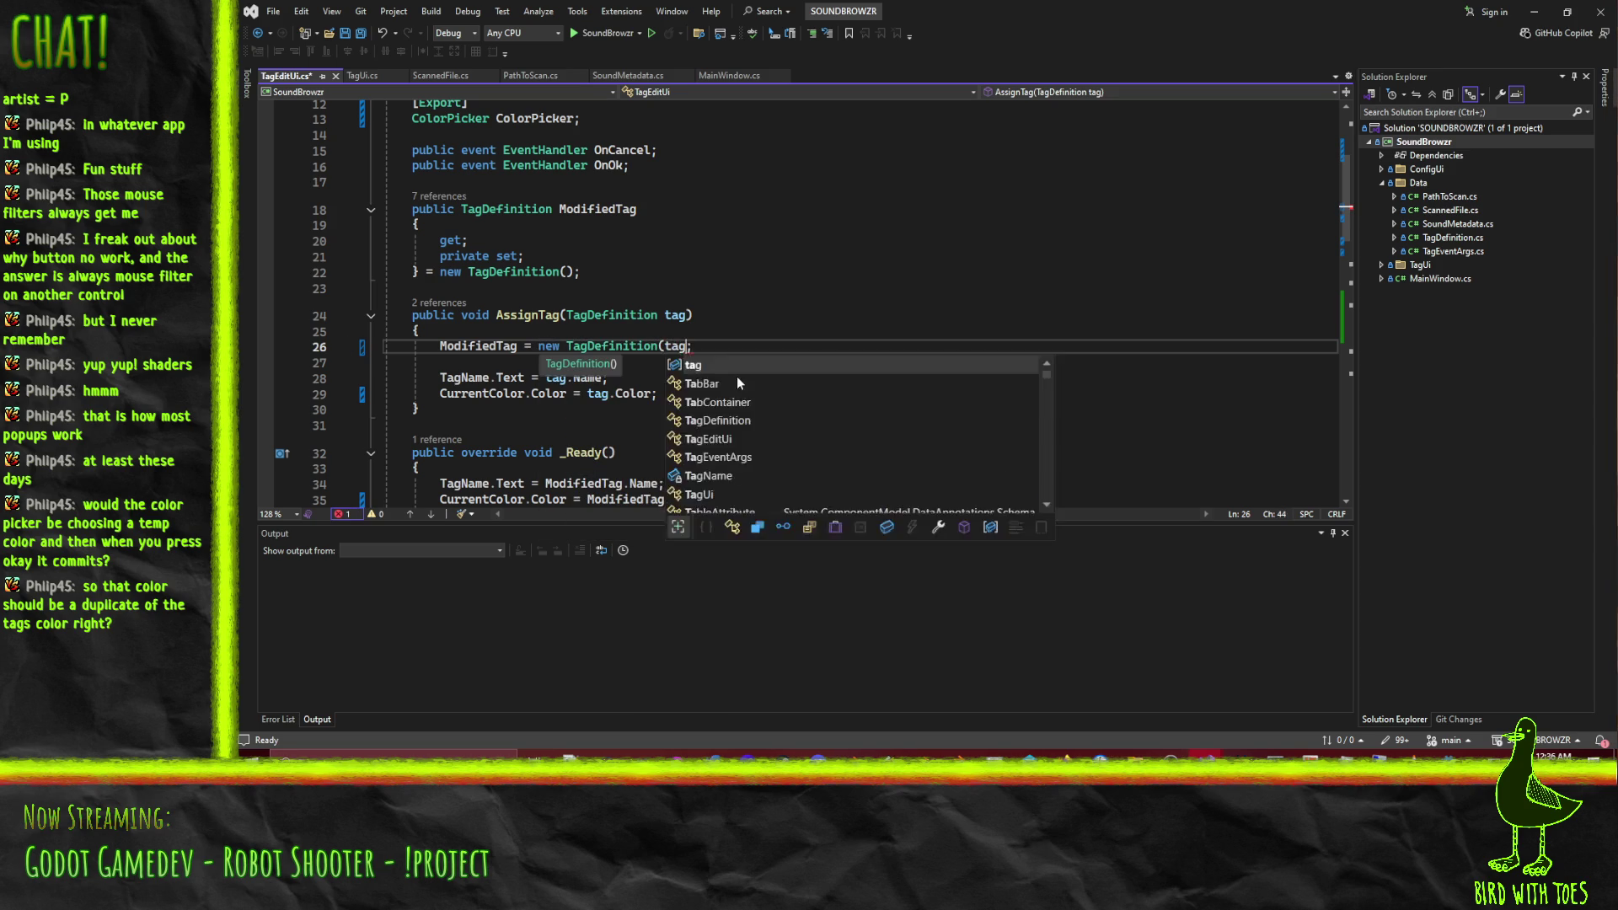
# Add a TagDefinition copy constructor with a cloneFrom parameter in TagDefinition.cs.
pyautogui.rightClick(588, 347)
pyautogui.click(689, 435)
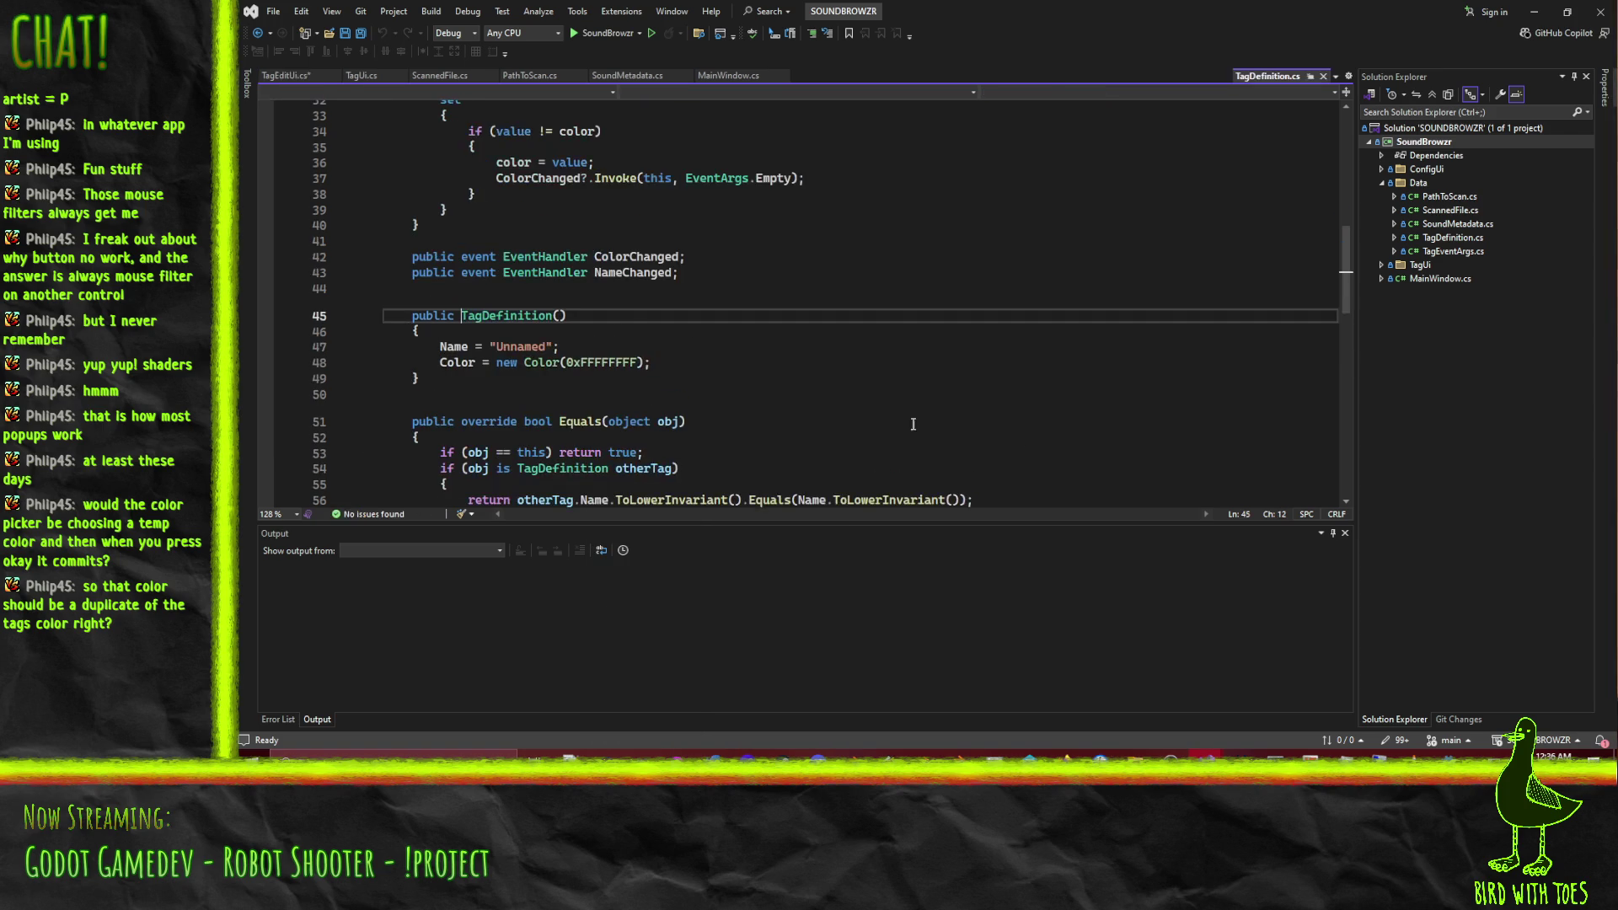
pyautogui.scroll(1, 559, 352)
pyautogui.click(617, 424)
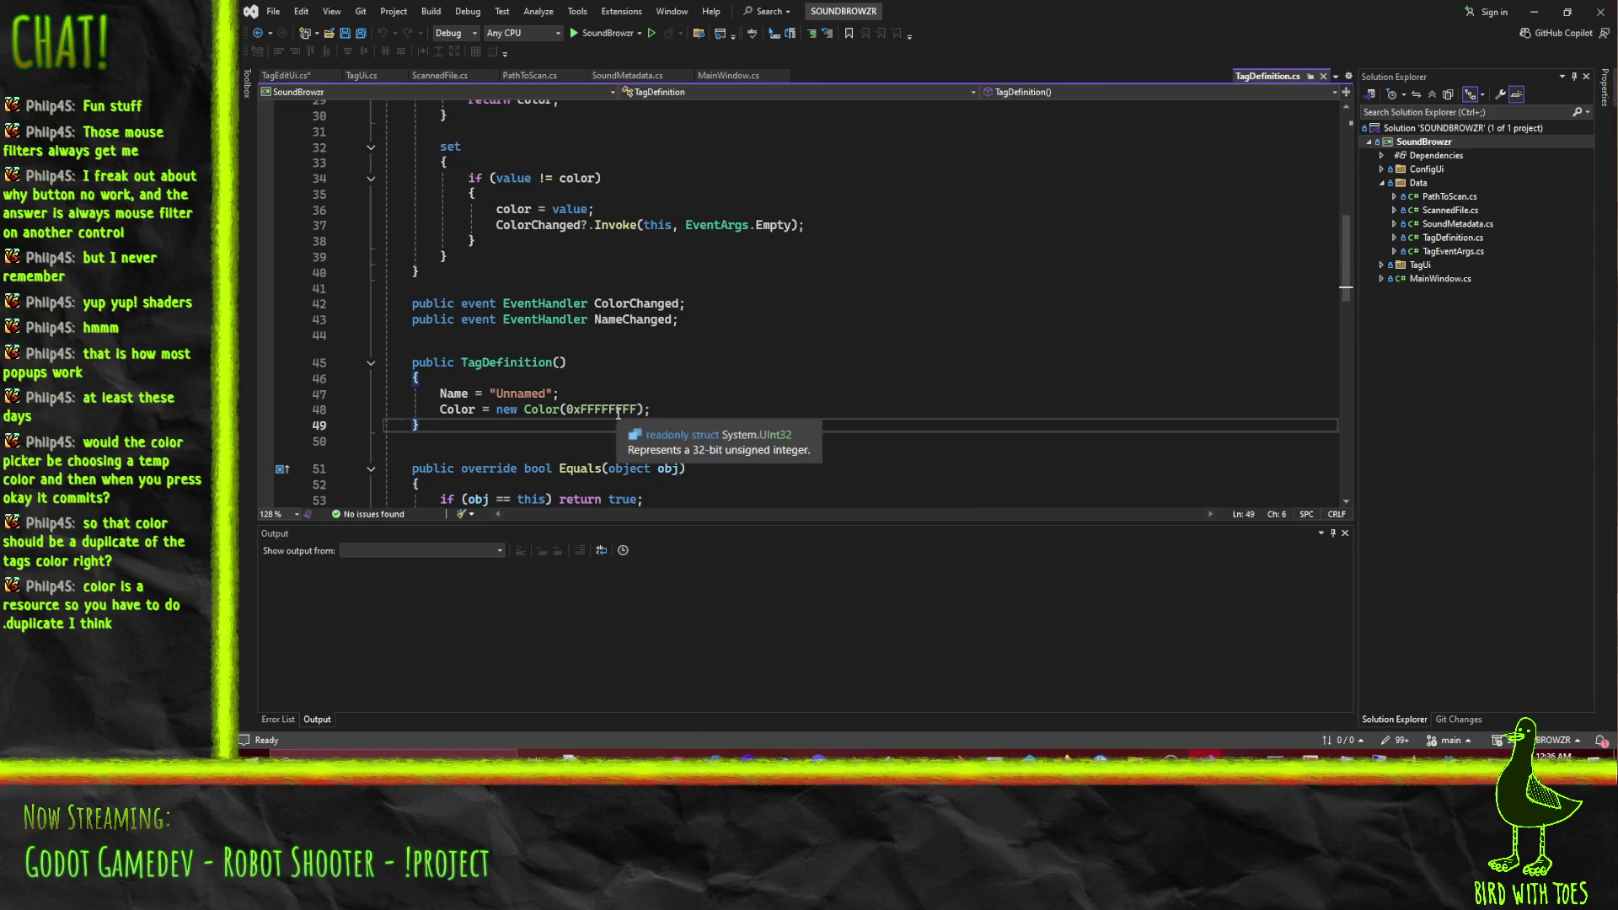
pyautogui.press('Return')
pyautogui.press('Return')
pyautogui.write('public Tag')
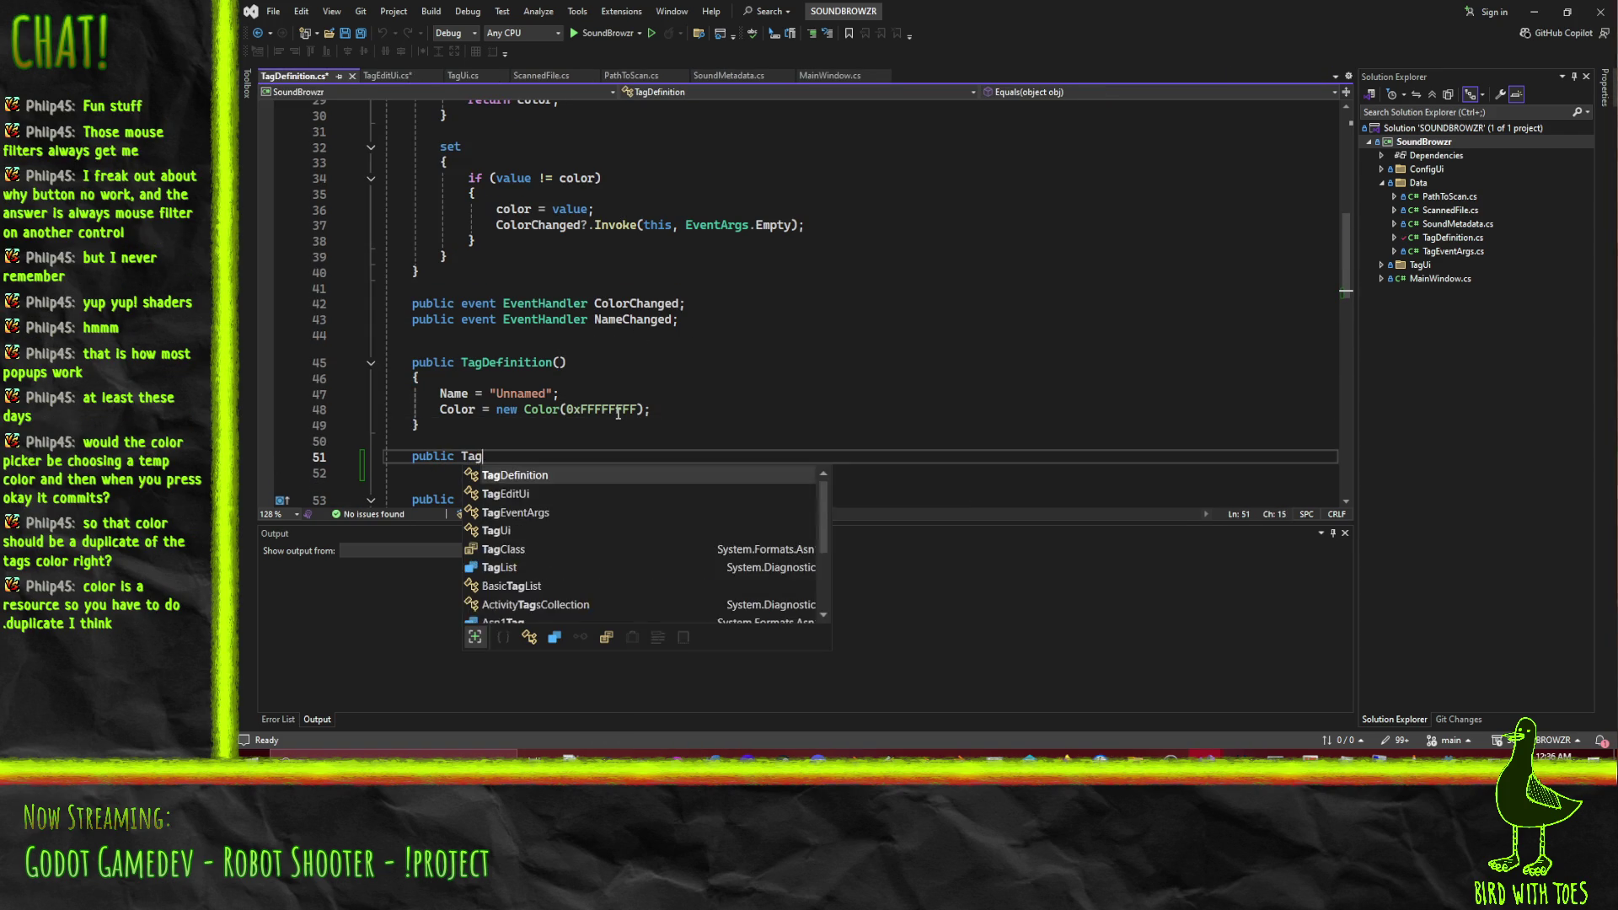
pyautogui.write('de(Tag')
pyautogui.press('Tab')
pyautogui.write('cloneFrom')
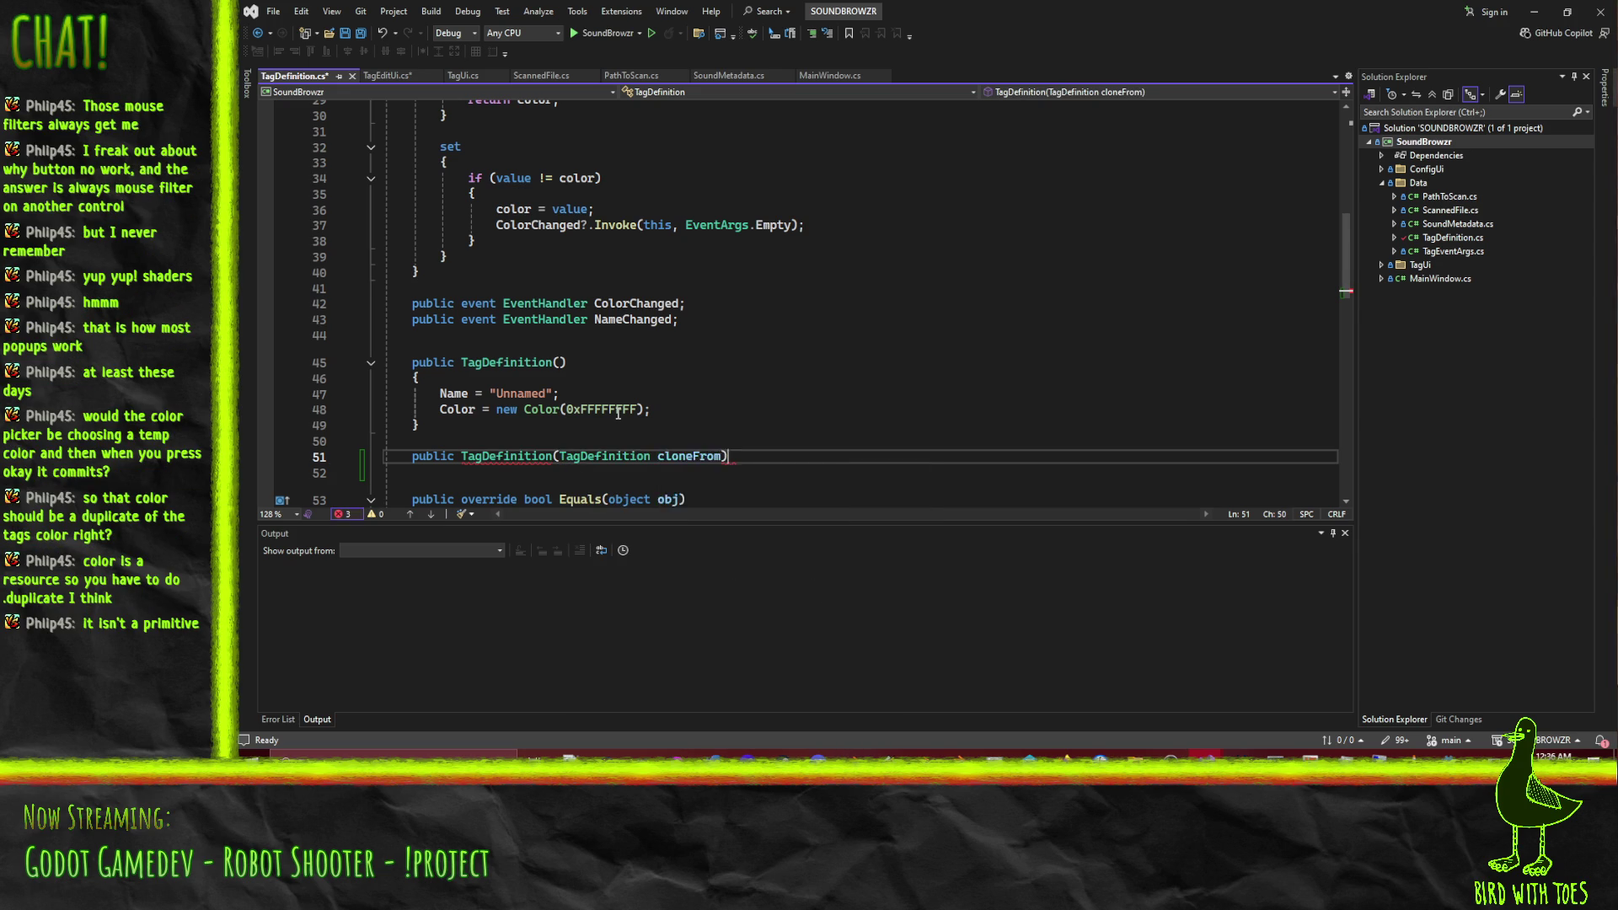
pyautogui.press('End')
pyautogui.press('Return')
# Have the constructor copy Name and Color from cloneFrom, and save TagDefinition.cs.
pyautogui.write('{')
pyautogui.press('Return')
pyautogui.write('Name')
pyautogui.press('Tab')
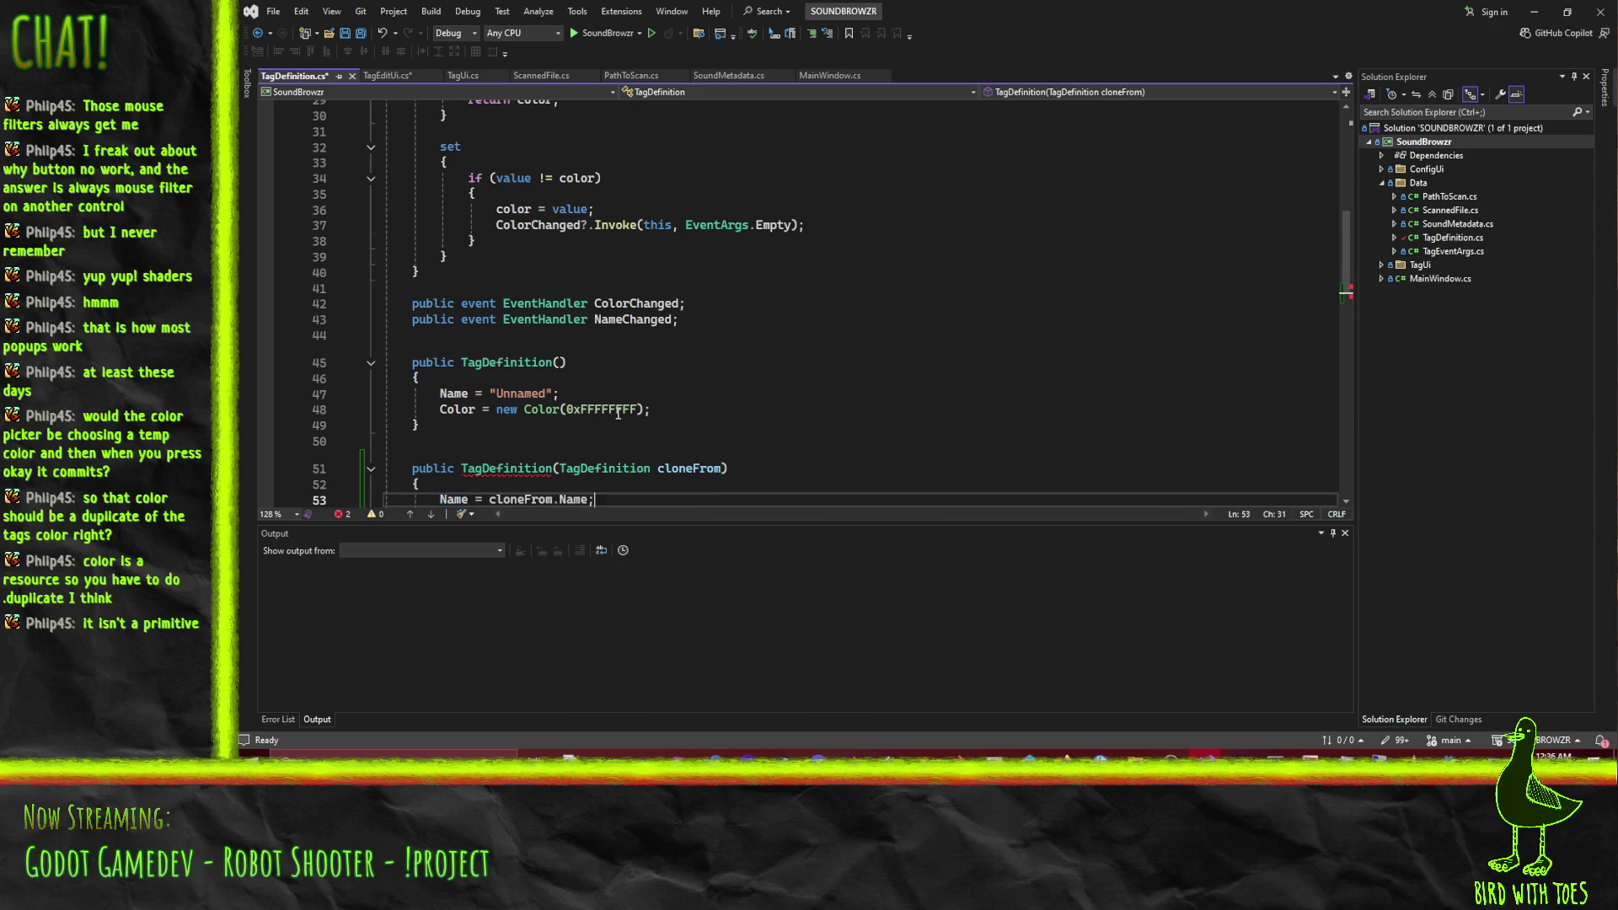
pyautogui.press('Return')
pyautogui.press('Tab')
pyautogui.hotkey('ctrl', 's')
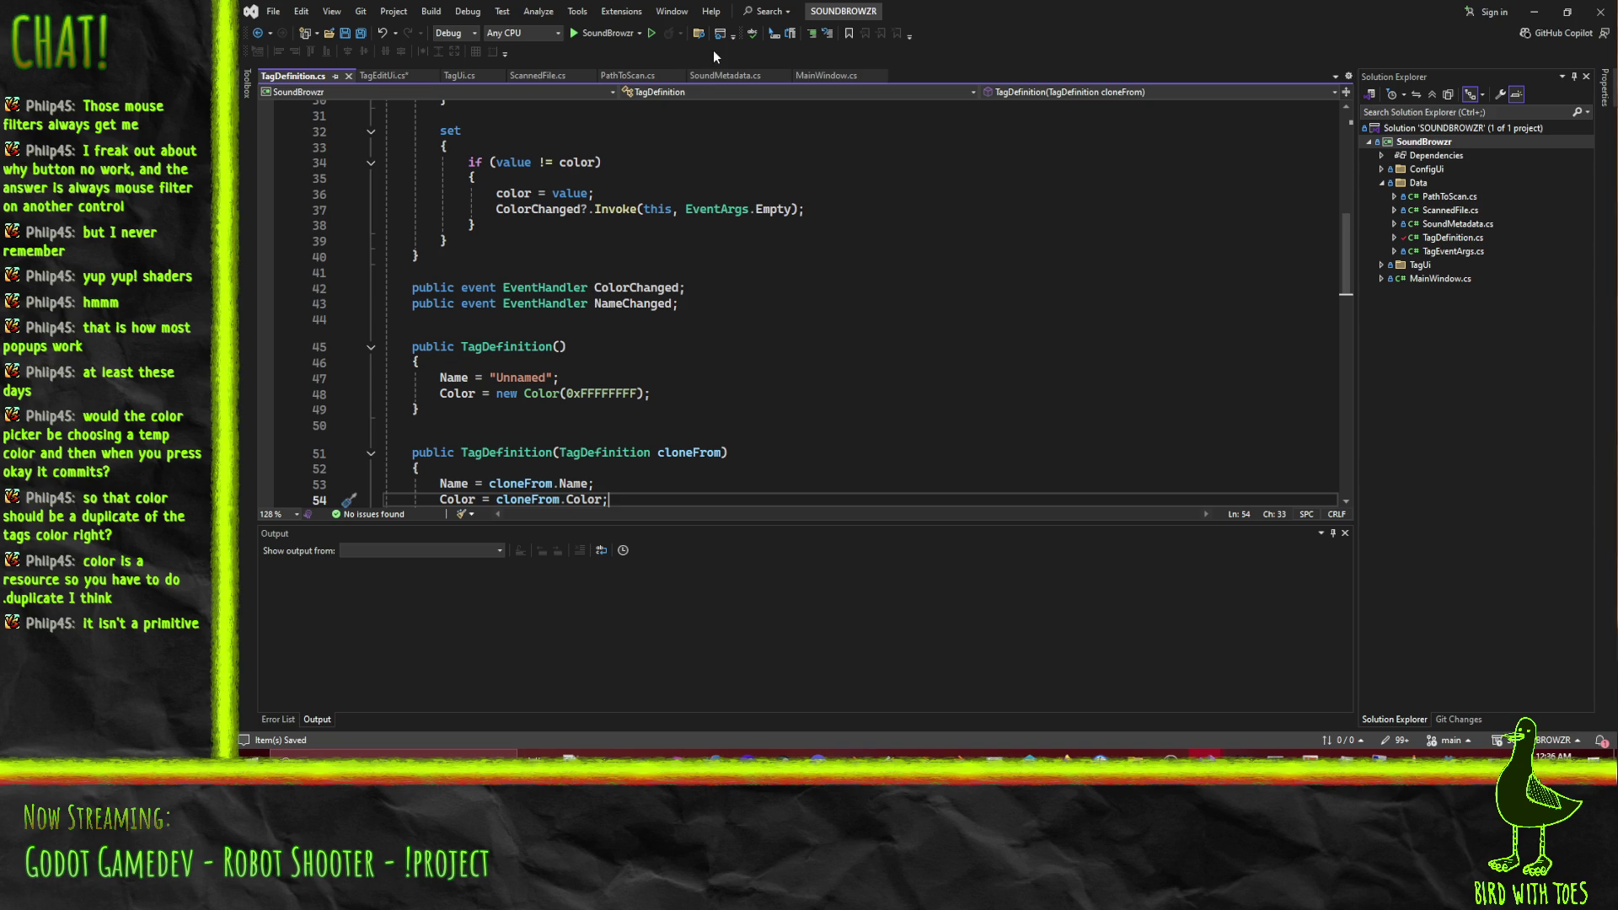
pyautogui.click(381, 76)
pyautogui.click(796, 378)
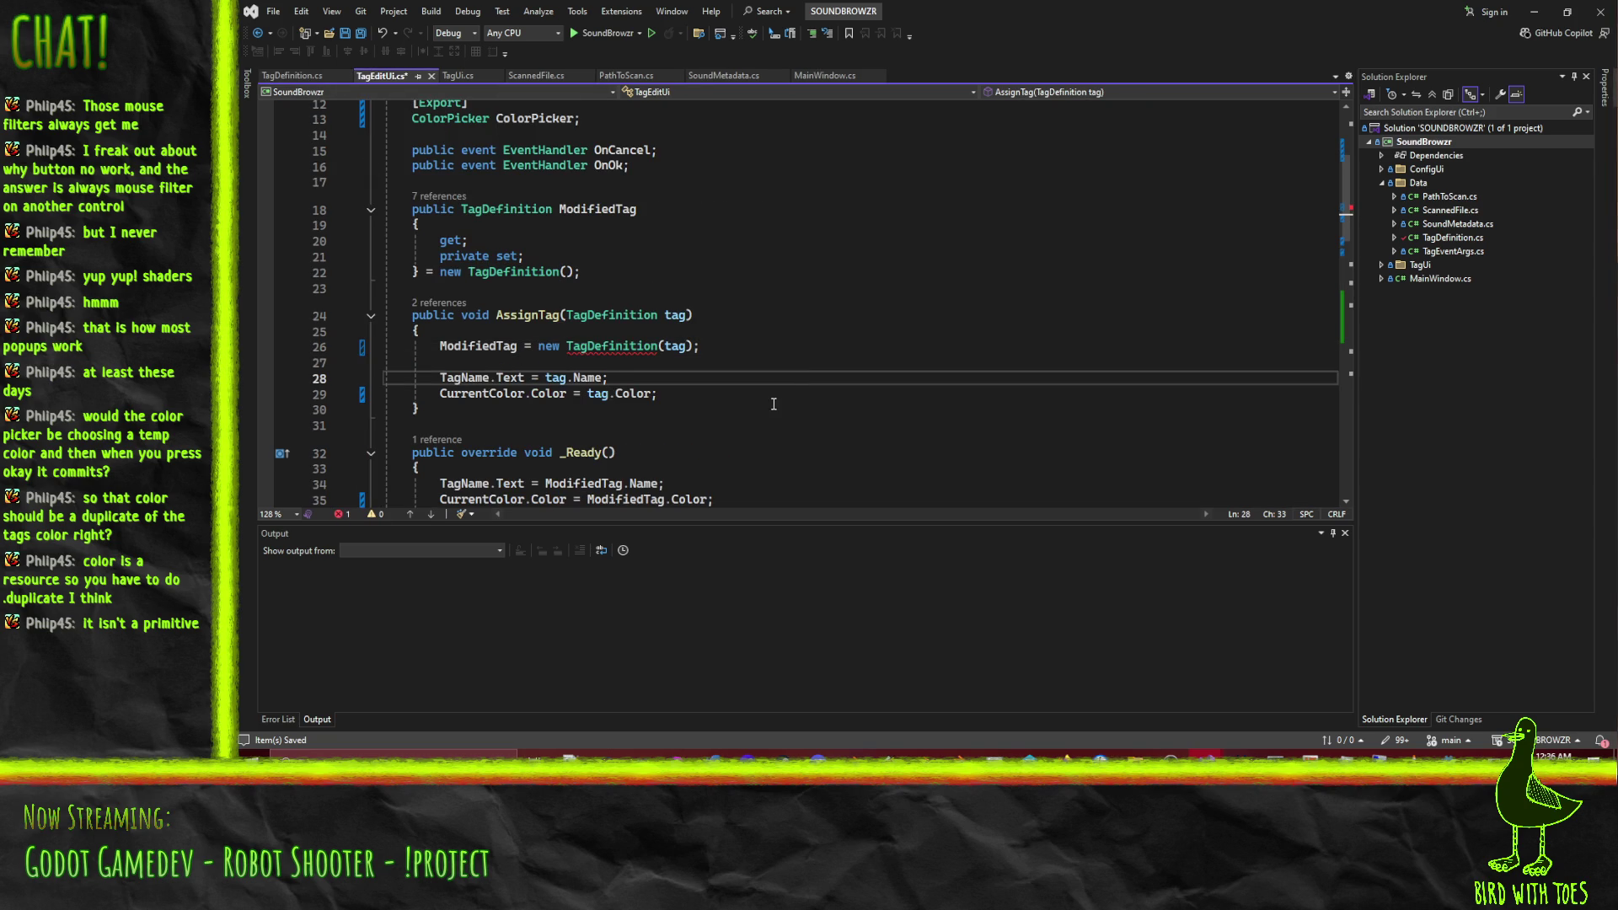
# Save TagEditUi.cs and scroll through its handlers to confirm no issues remain.
pyautogui.click(742, 394)
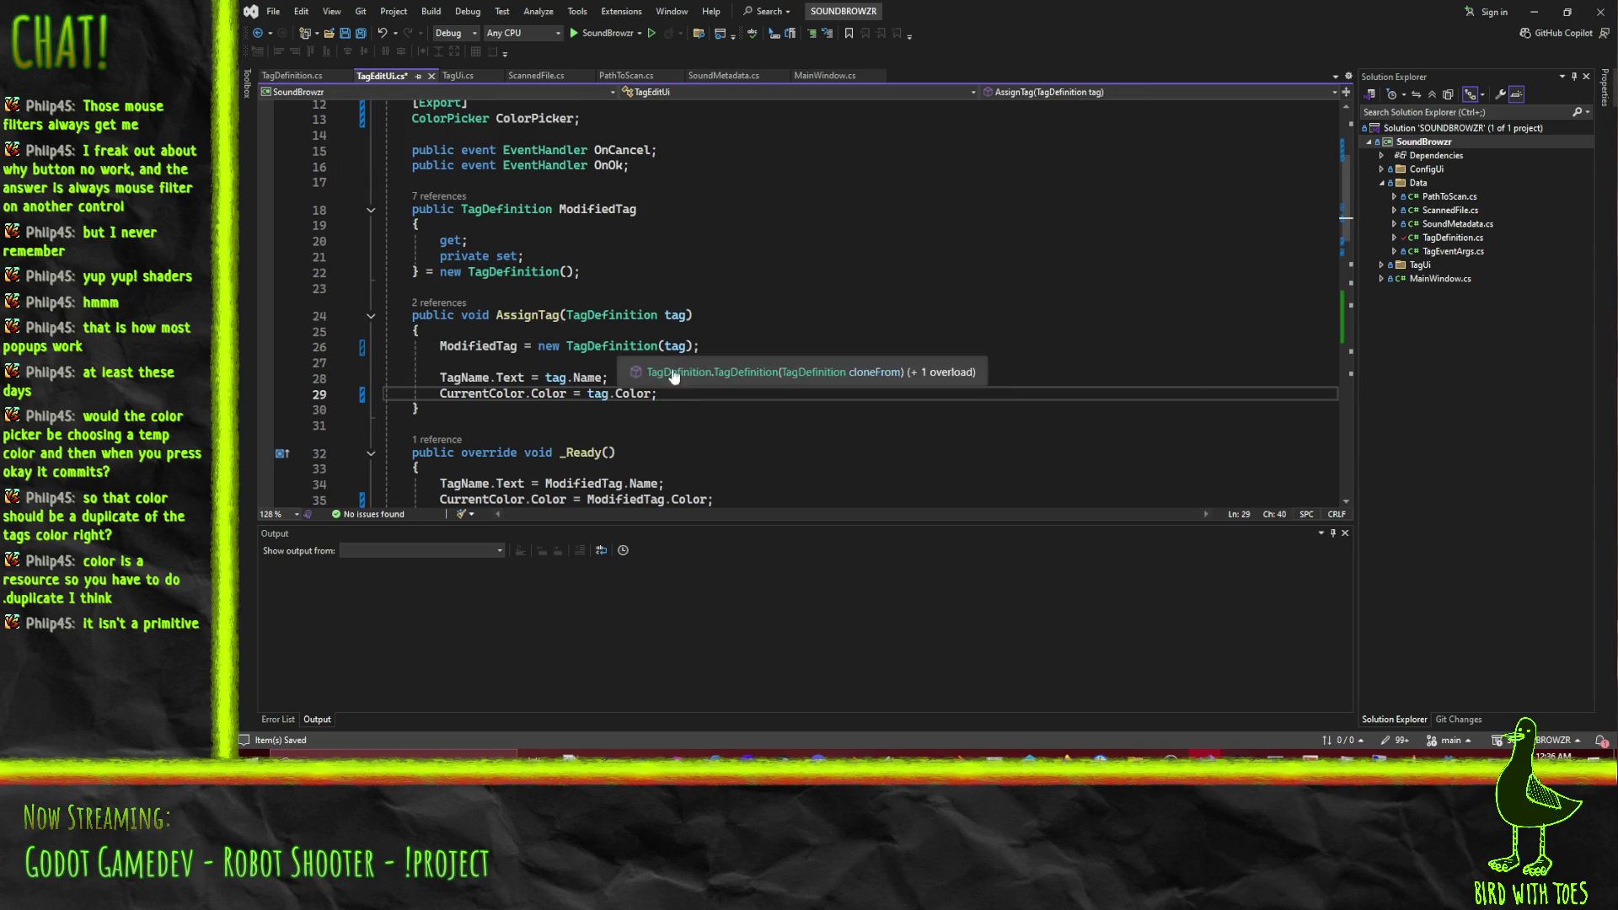
pyautogui.hotkey('ctrl', 's')
pyautogui.scroll(-17, 725, 371)
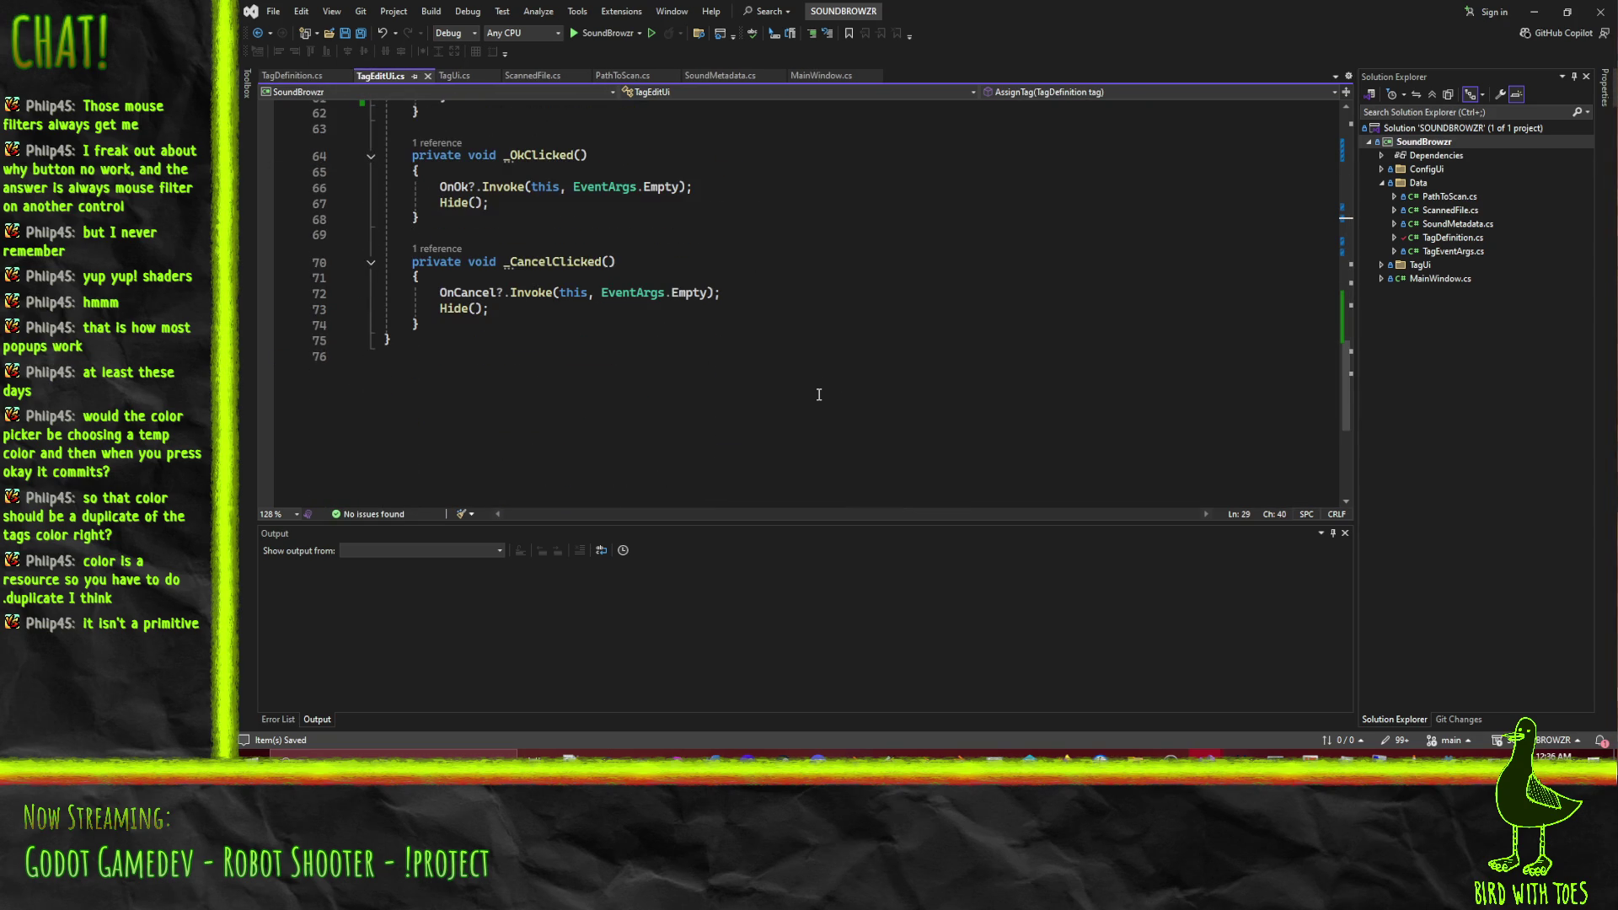
pyautogui.scroll(14, 818, 395)
pyautogui.scroll(-11, 821, 396)
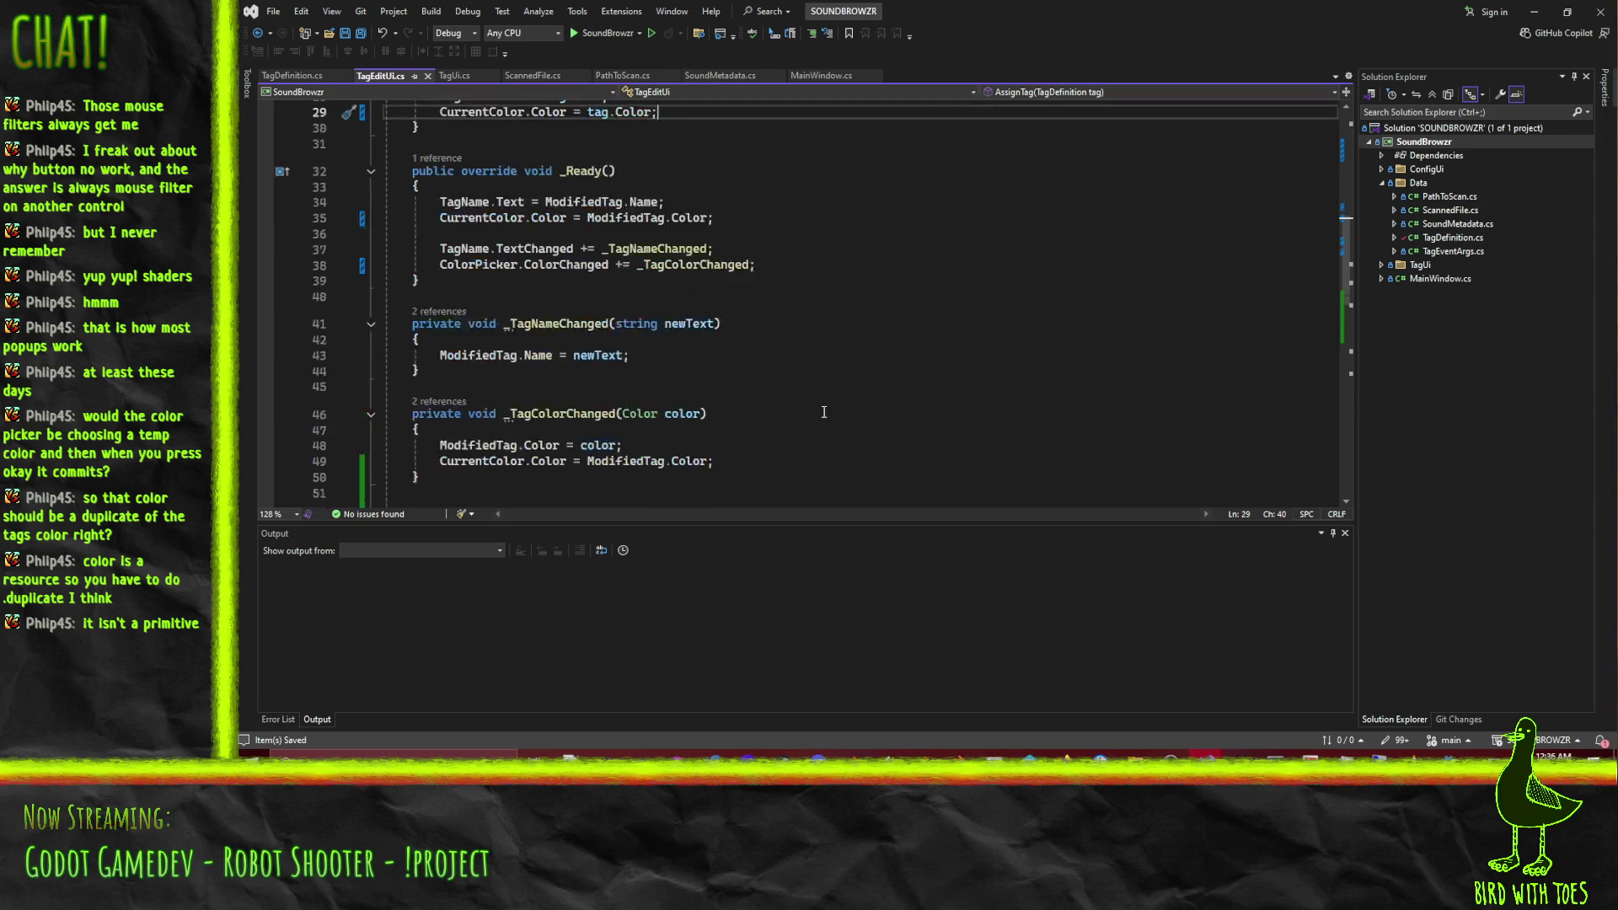
pyautogui.scroll(-4, 836, 397)
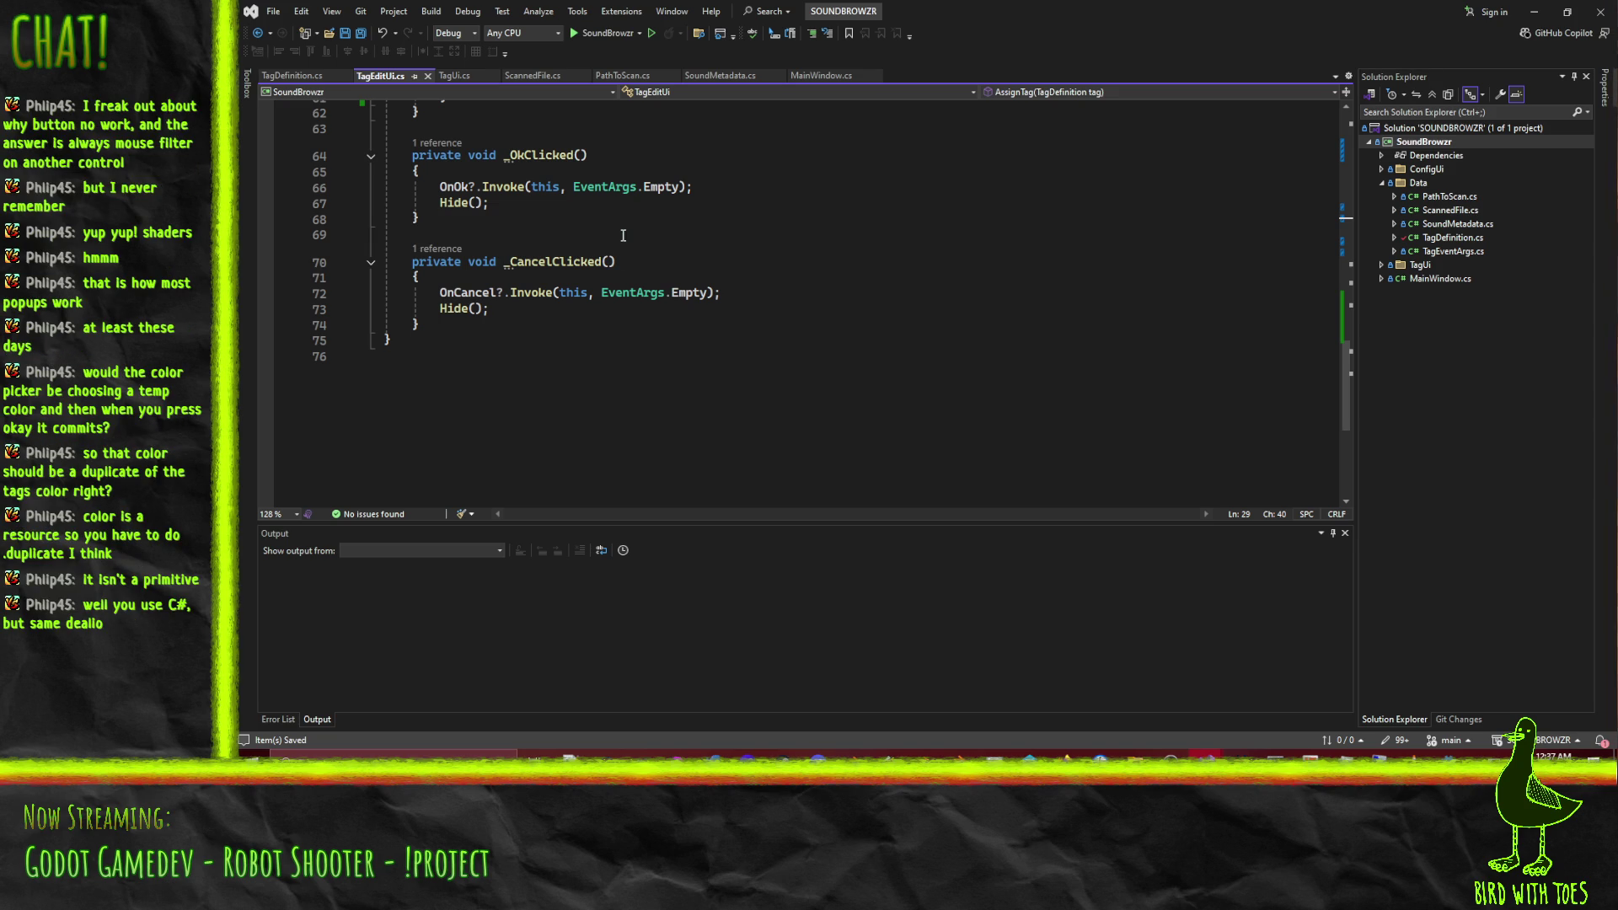
pyautogui.scroll(6, 674, 269)
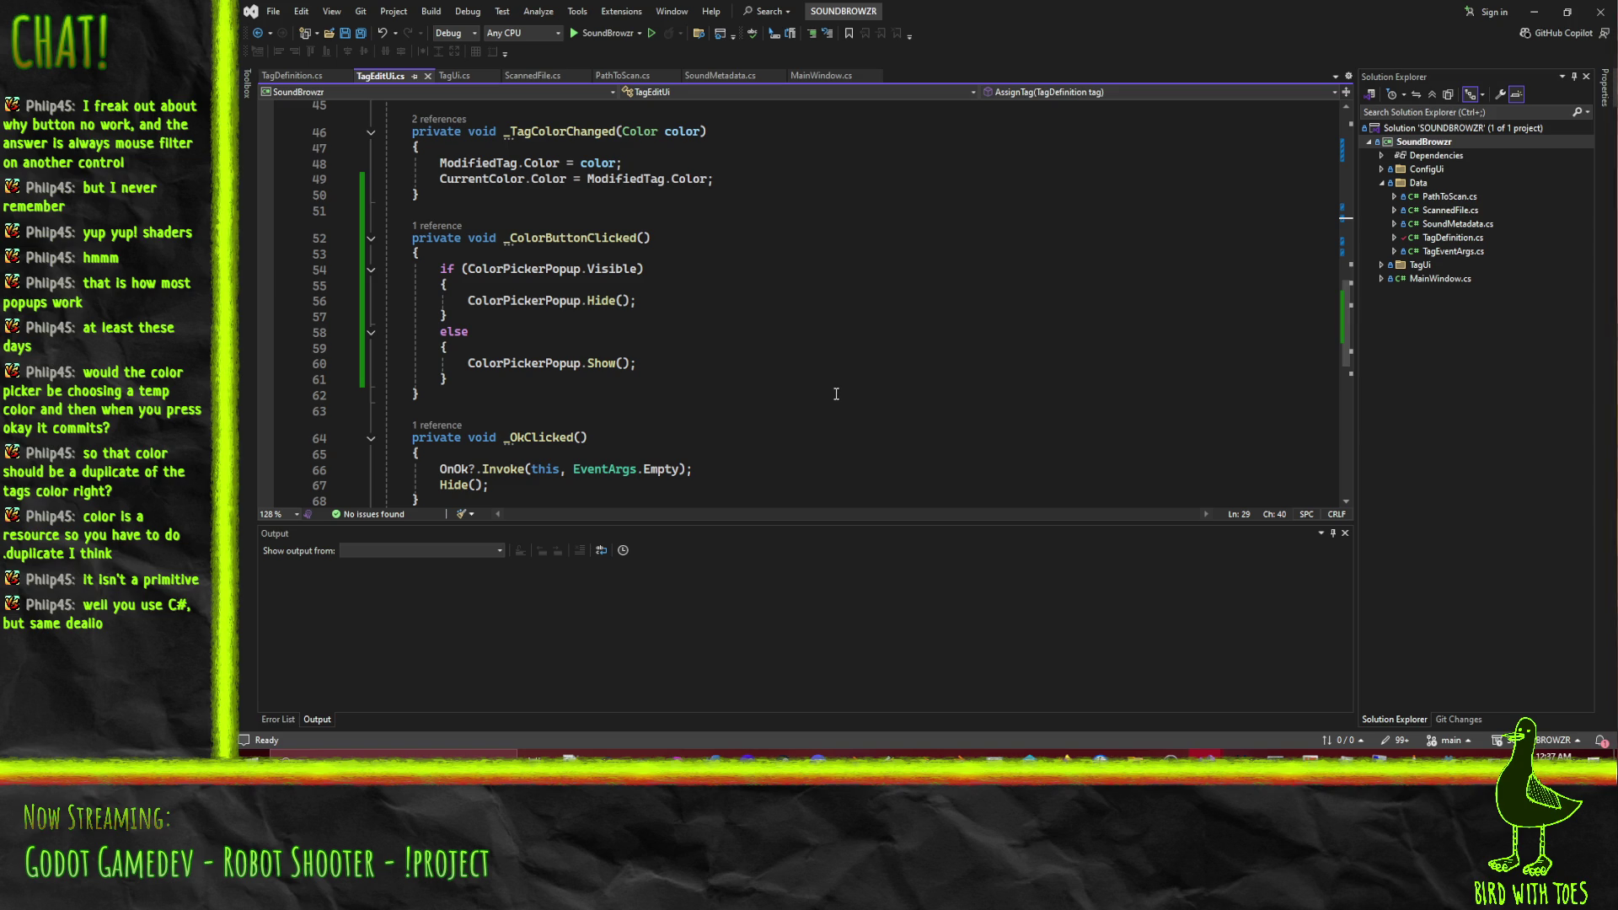
pyautogui.scroll(2, 855, 405)
pyautogui.scroll(4, 860, 408)
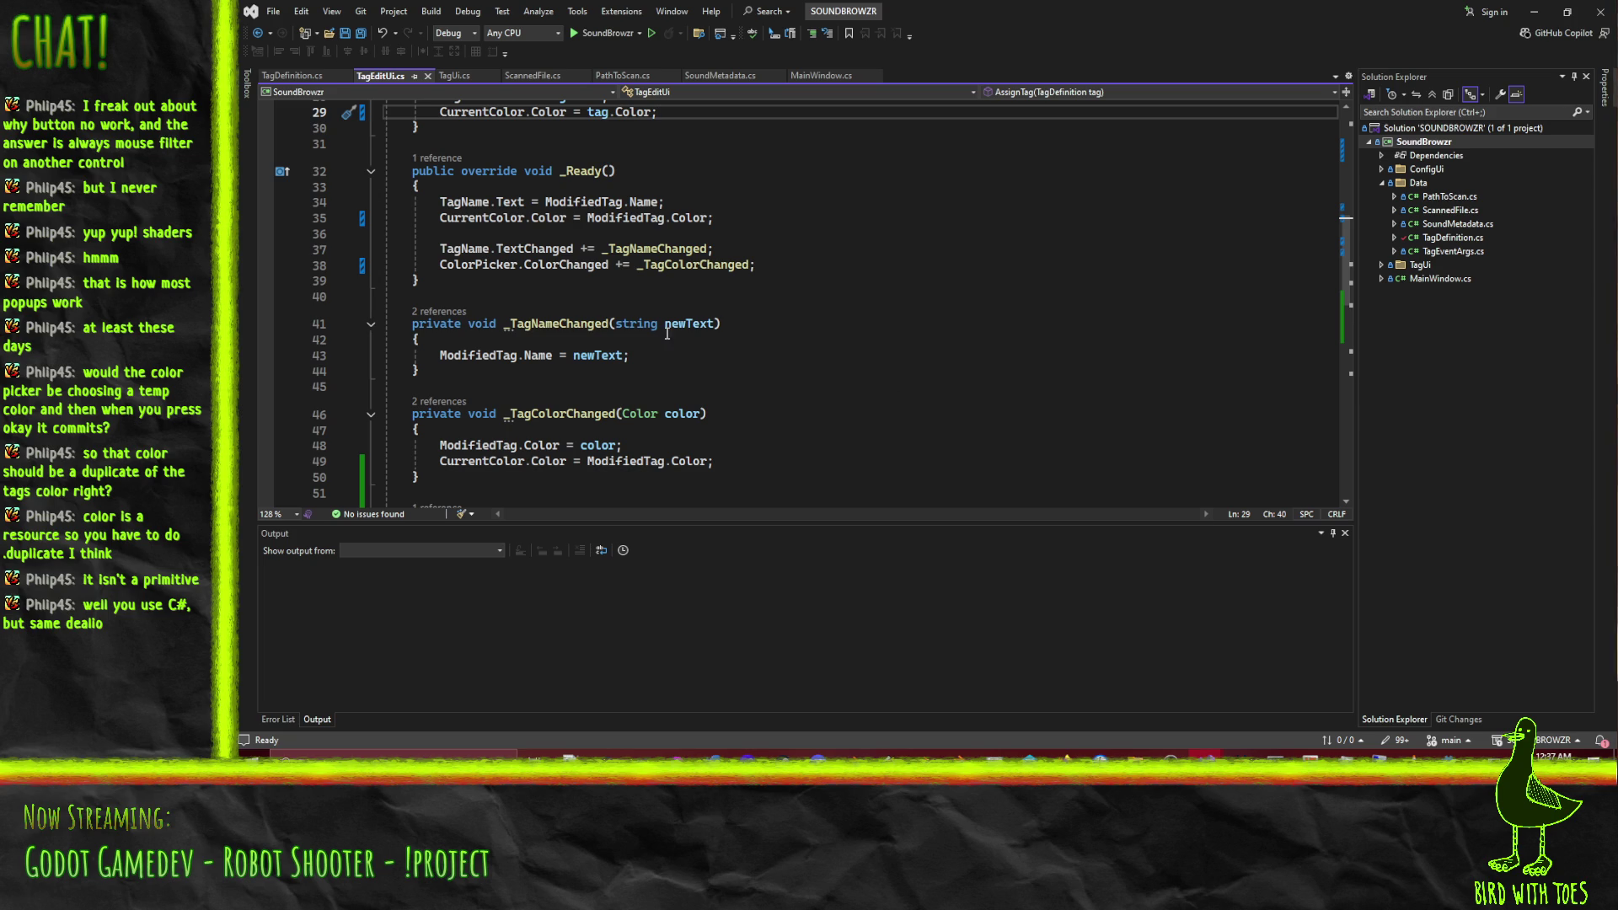
pyautogui.click(294, 76)
# Collapse the Name and Color property blocks in TagDefinition.cs.
pyautogui.scroll(12, 798, 381)
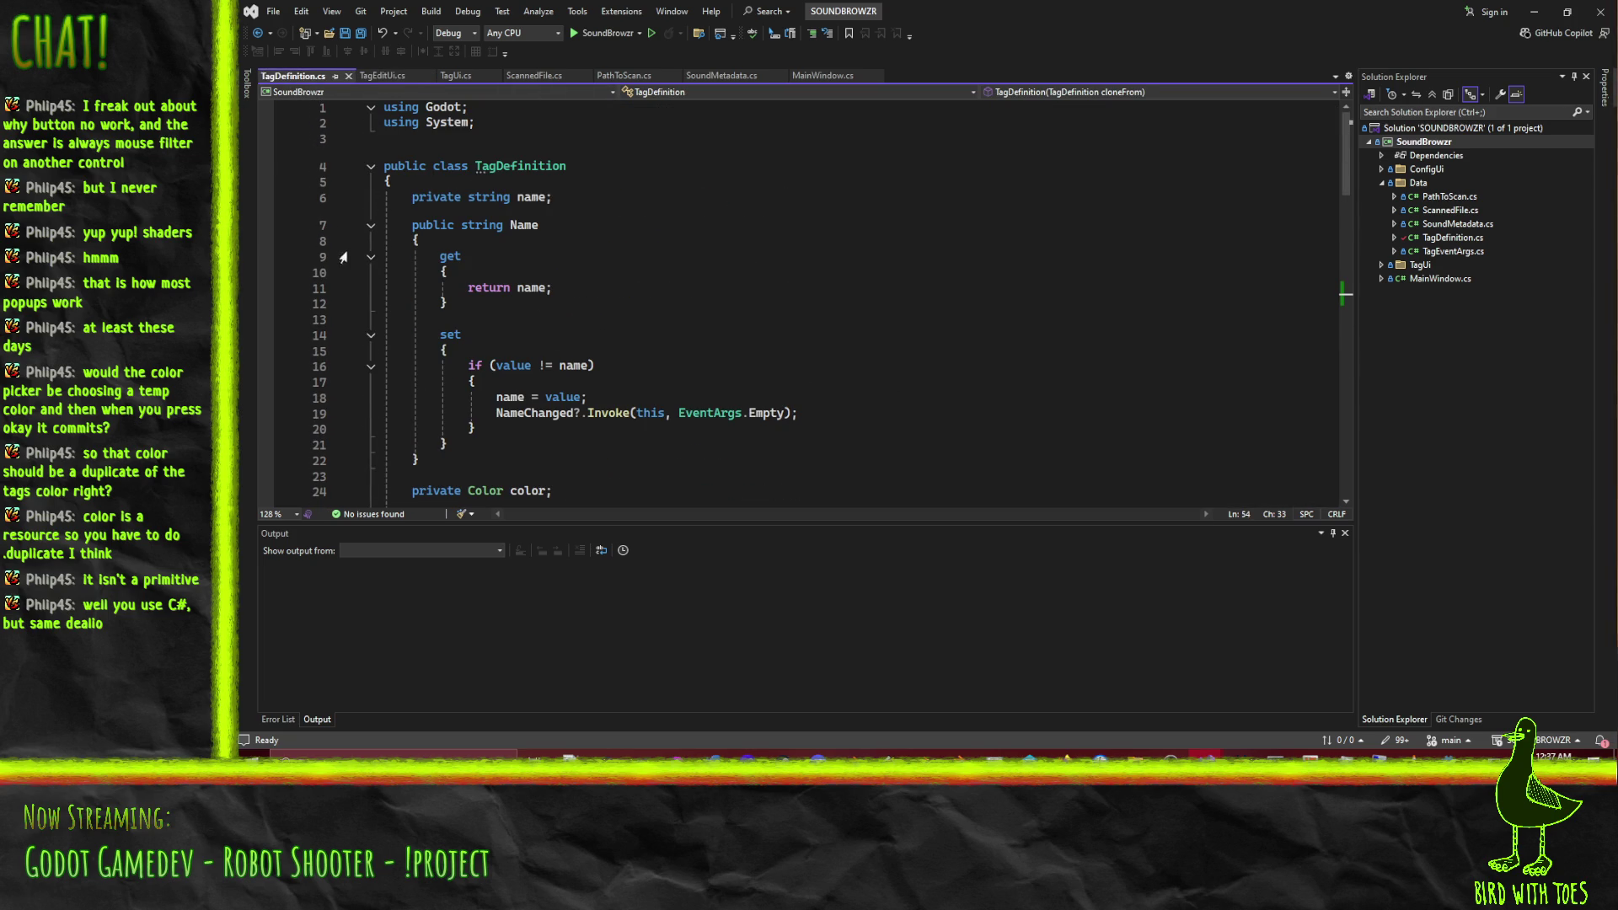
pyautogui.click(370, 226)
pyautogui.click(373, 284)
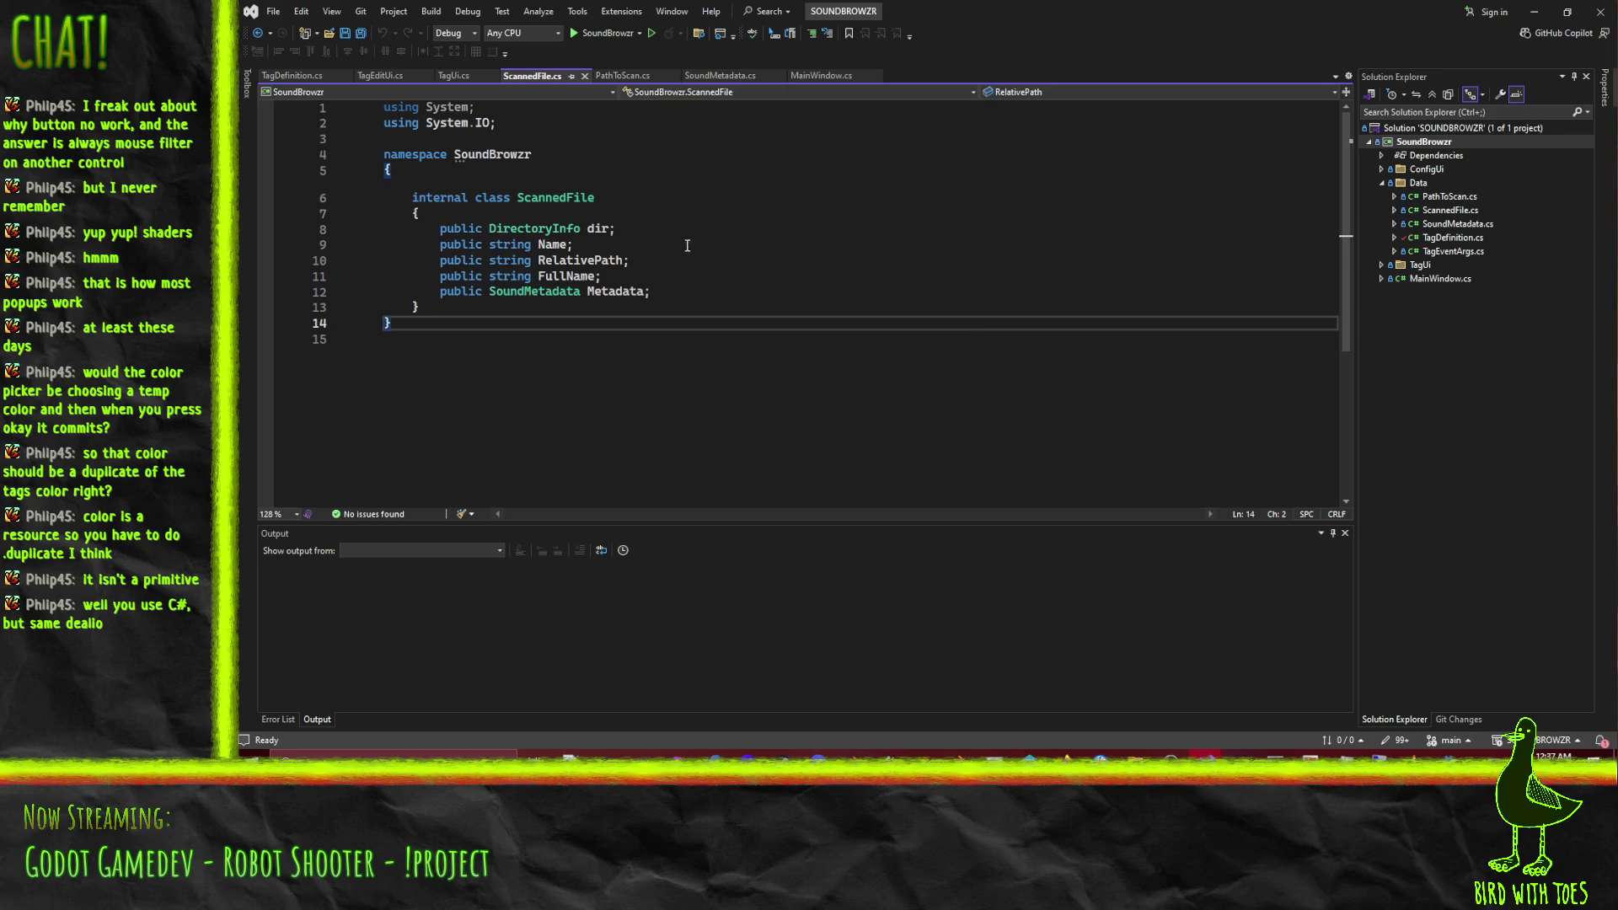
# Close the PathToScan.cs and ScannedFile.cs tabs and switch to MainWindow.cs.
pyautogui.click(613, 74)
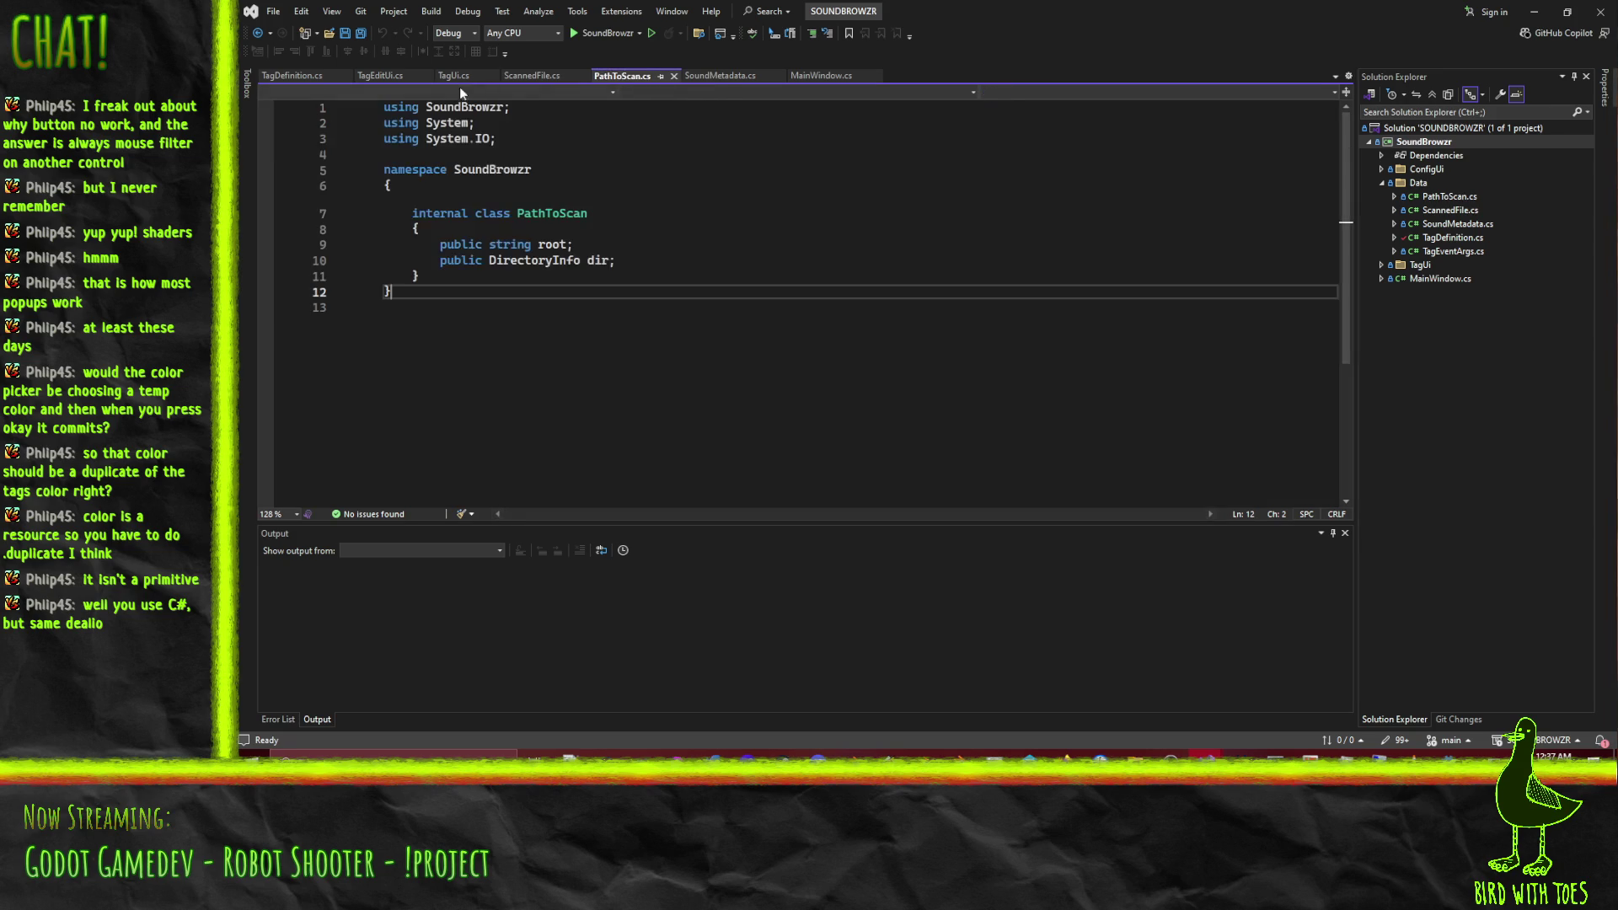
pyautogui.click(674, 76)
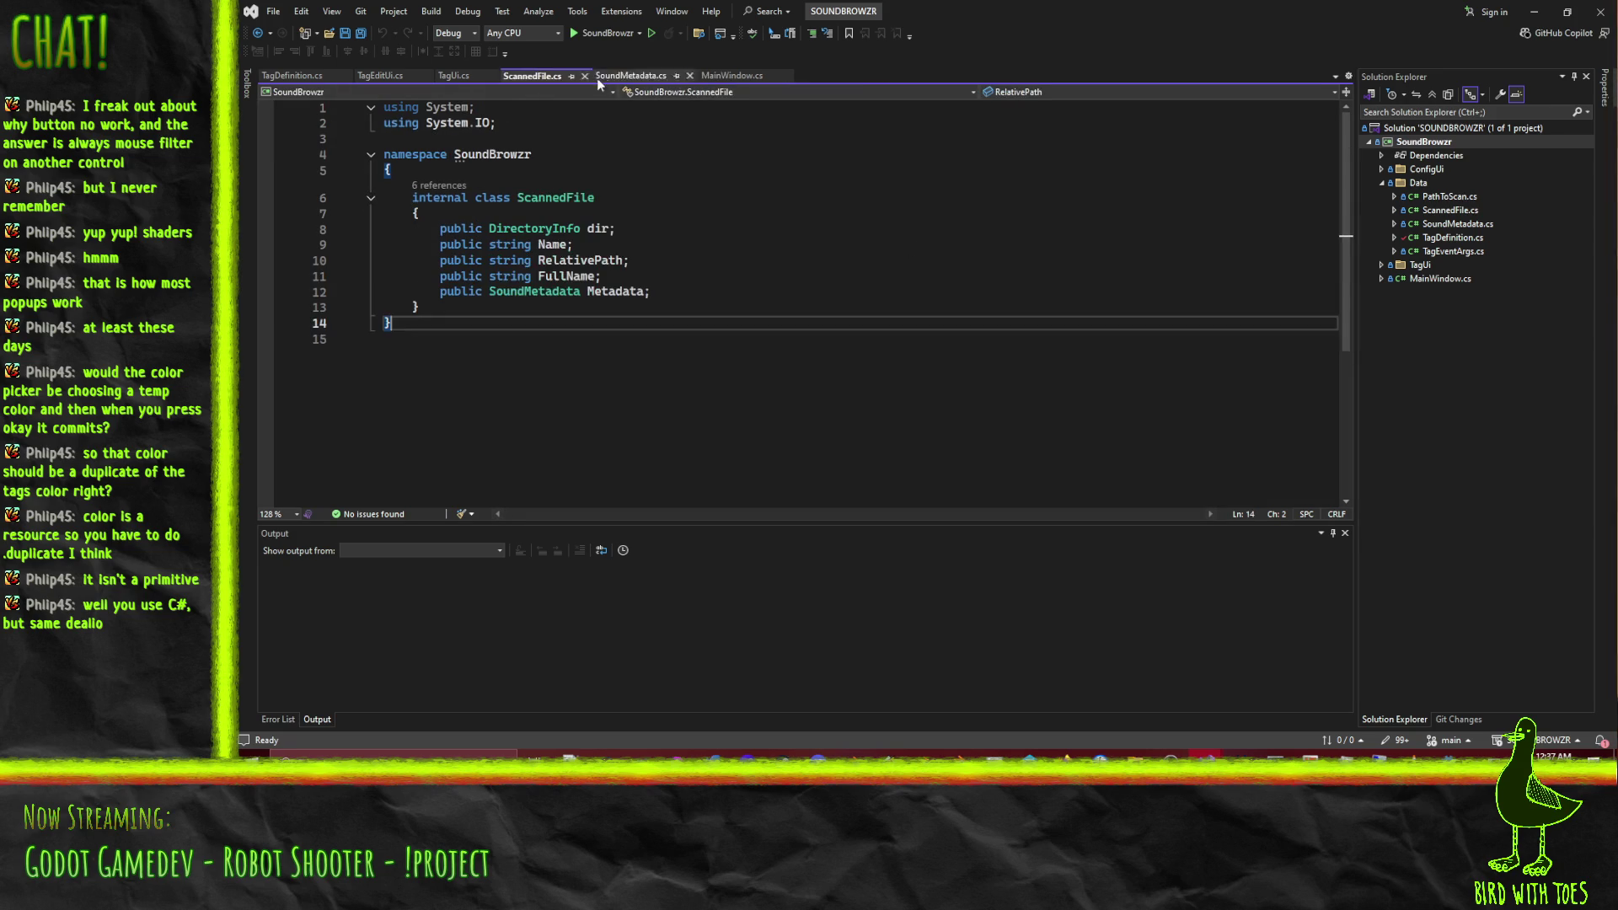
pyautogui.click(584, 77)
pyautogui.click(527, 80)
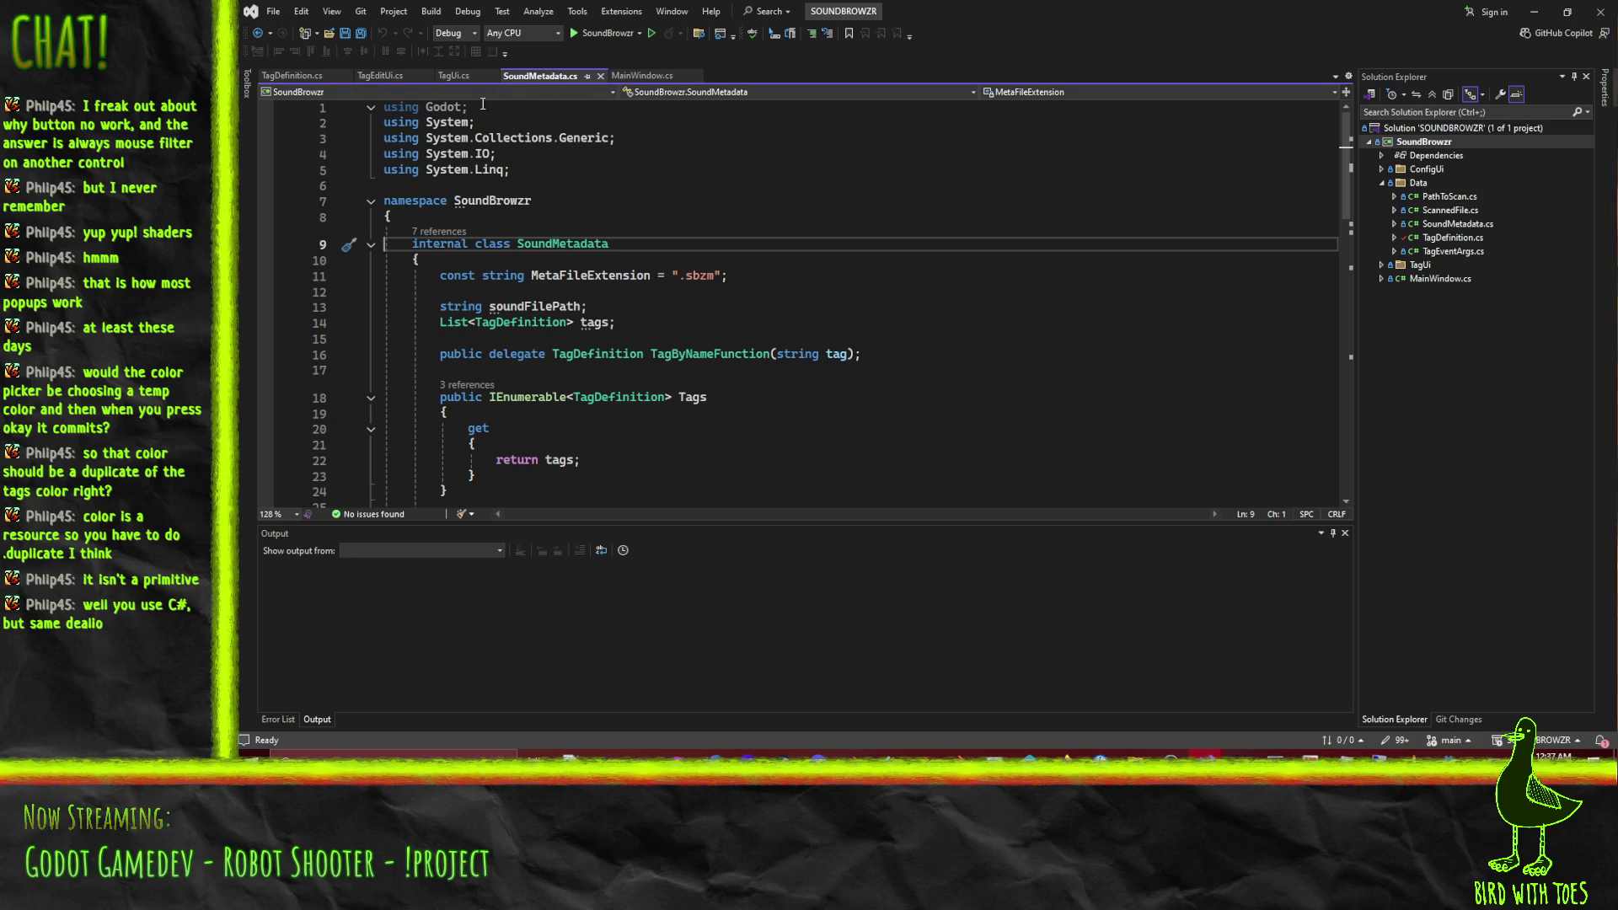
pyautogui.click(633, 76)
pyautogui.scroll(-5, 823, 279)
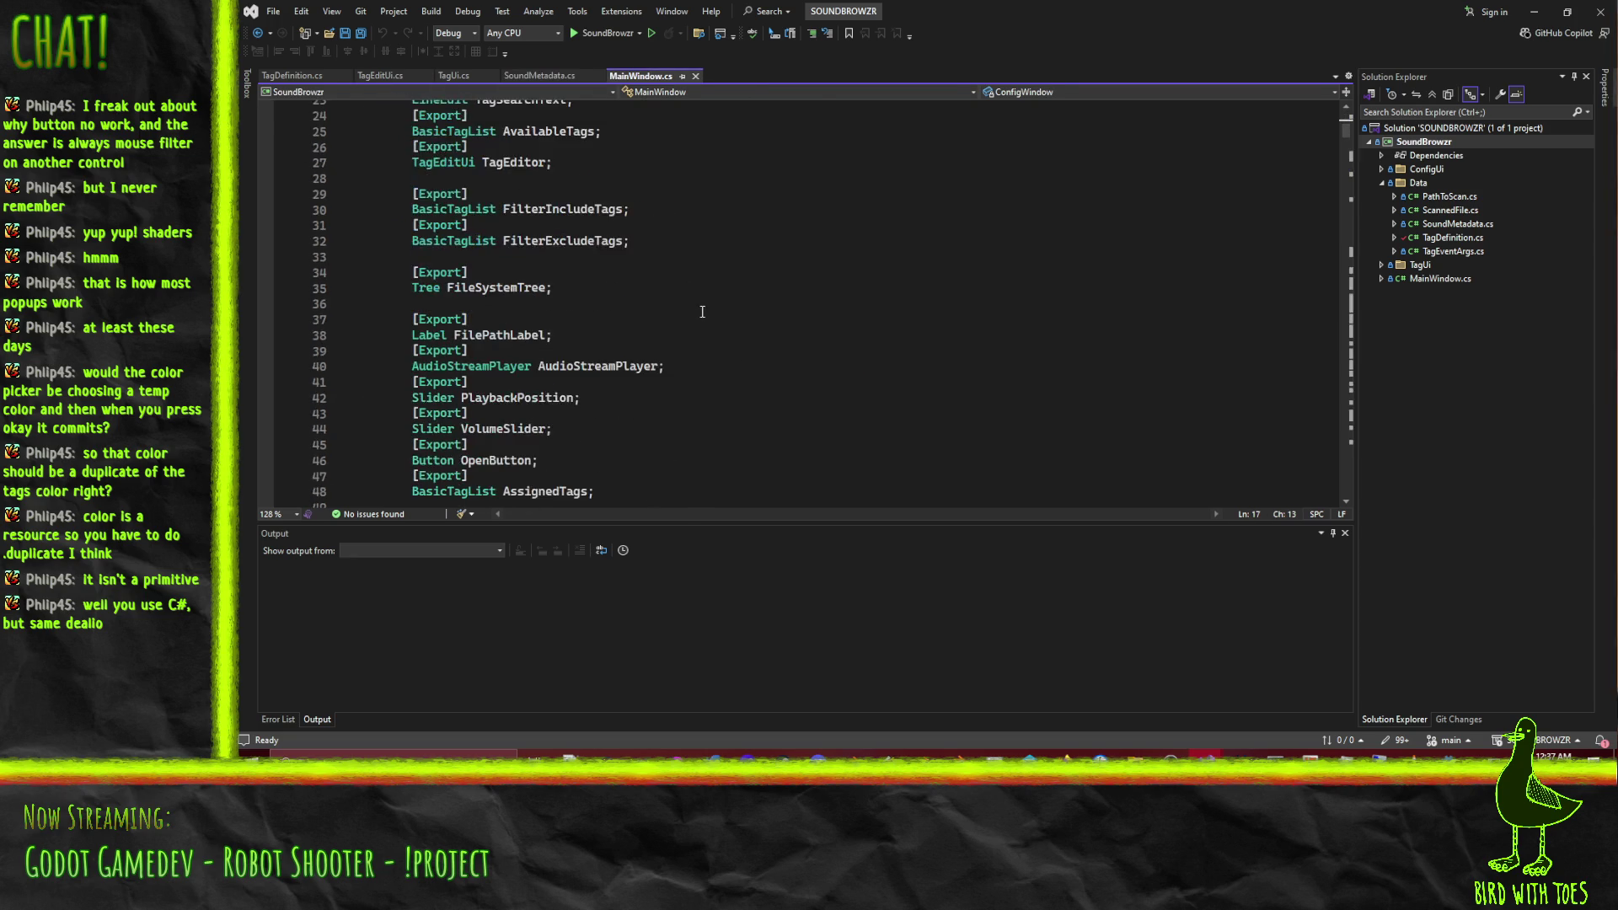
pyautogui.scroll(4, 823, 280)
pyautogui.click(497, 287)
pyautogui.scroll(-10, 763, 312)
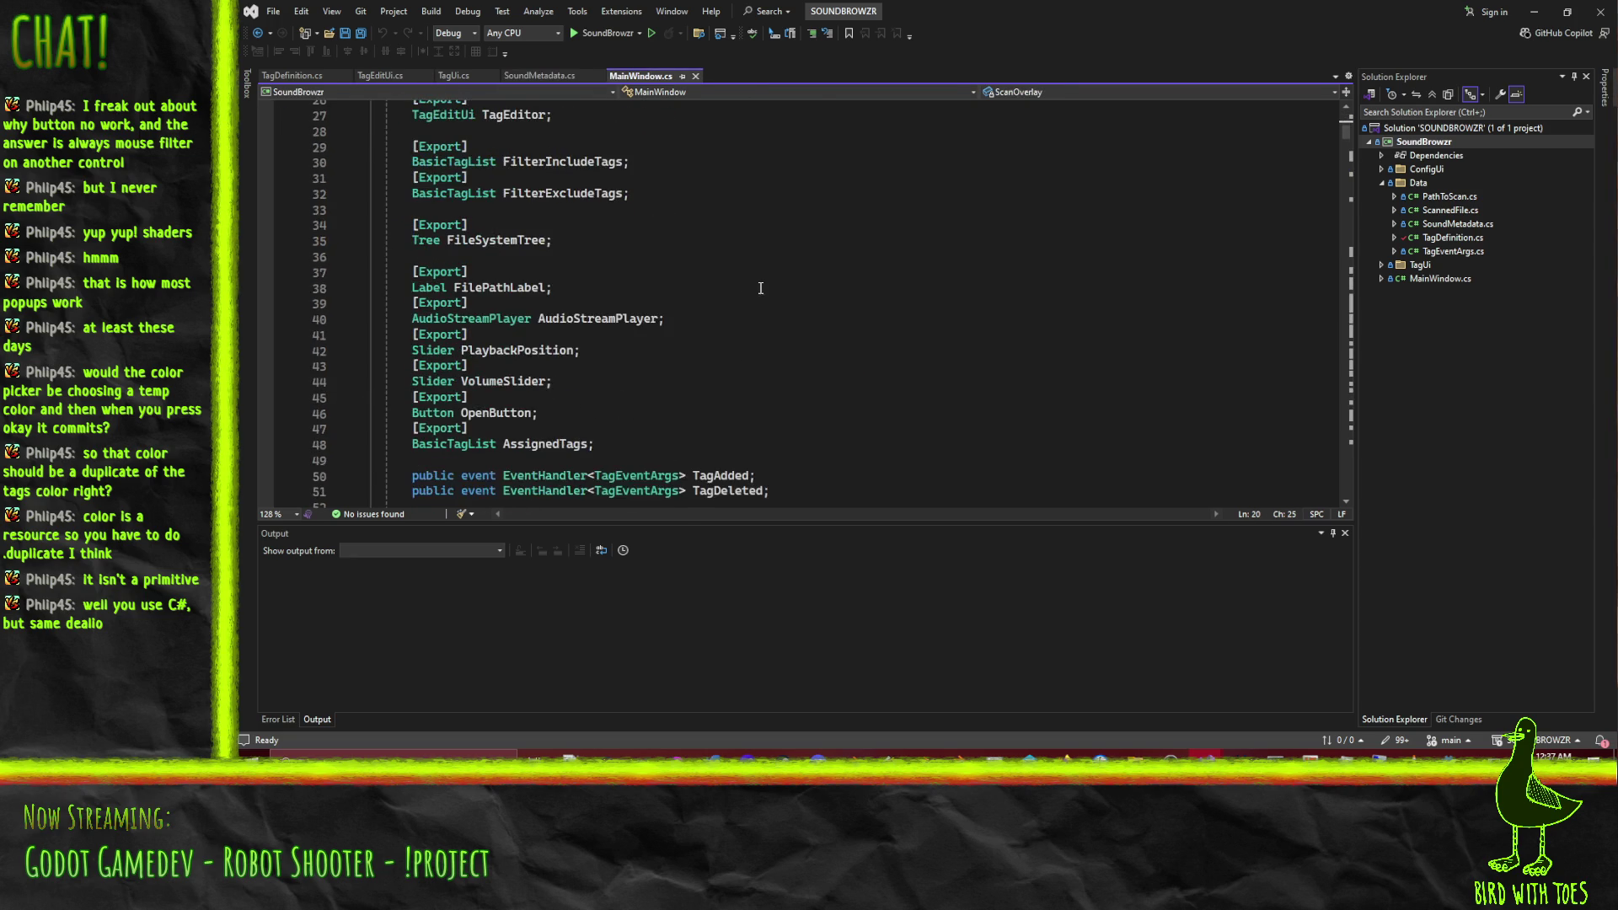
# Search MainWindow.cs for 'EditTag' and jump to the _EditTagOnOk definition.
pyautogui.click(791, 296)
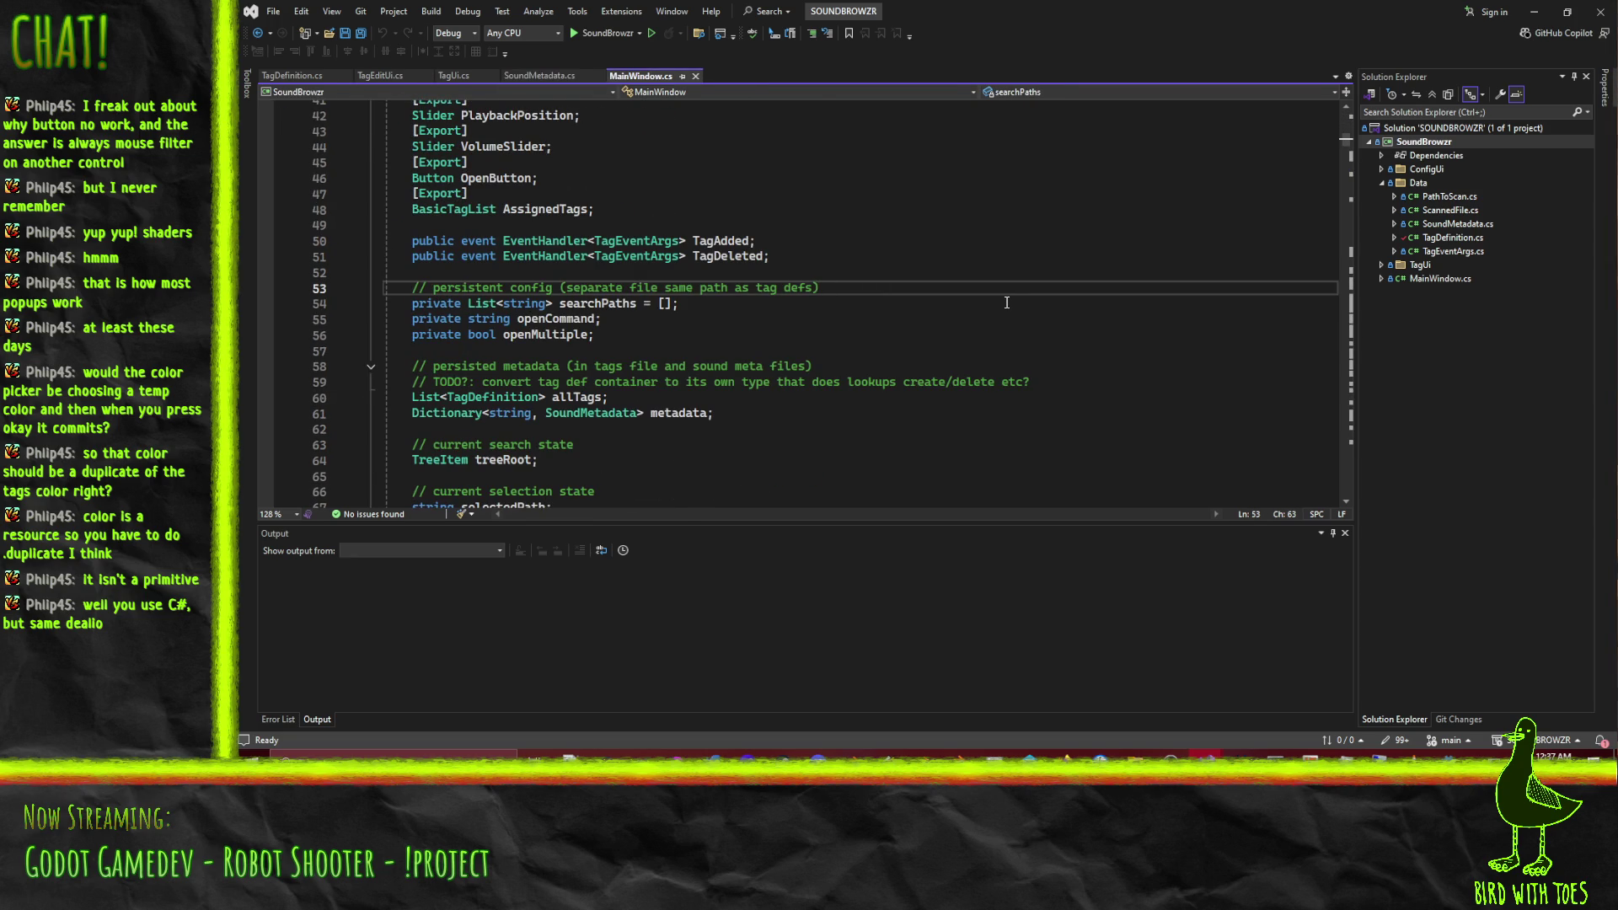
pyautogui.hotkey('ctrl', 'f')
pyautogui.write('EditTag')
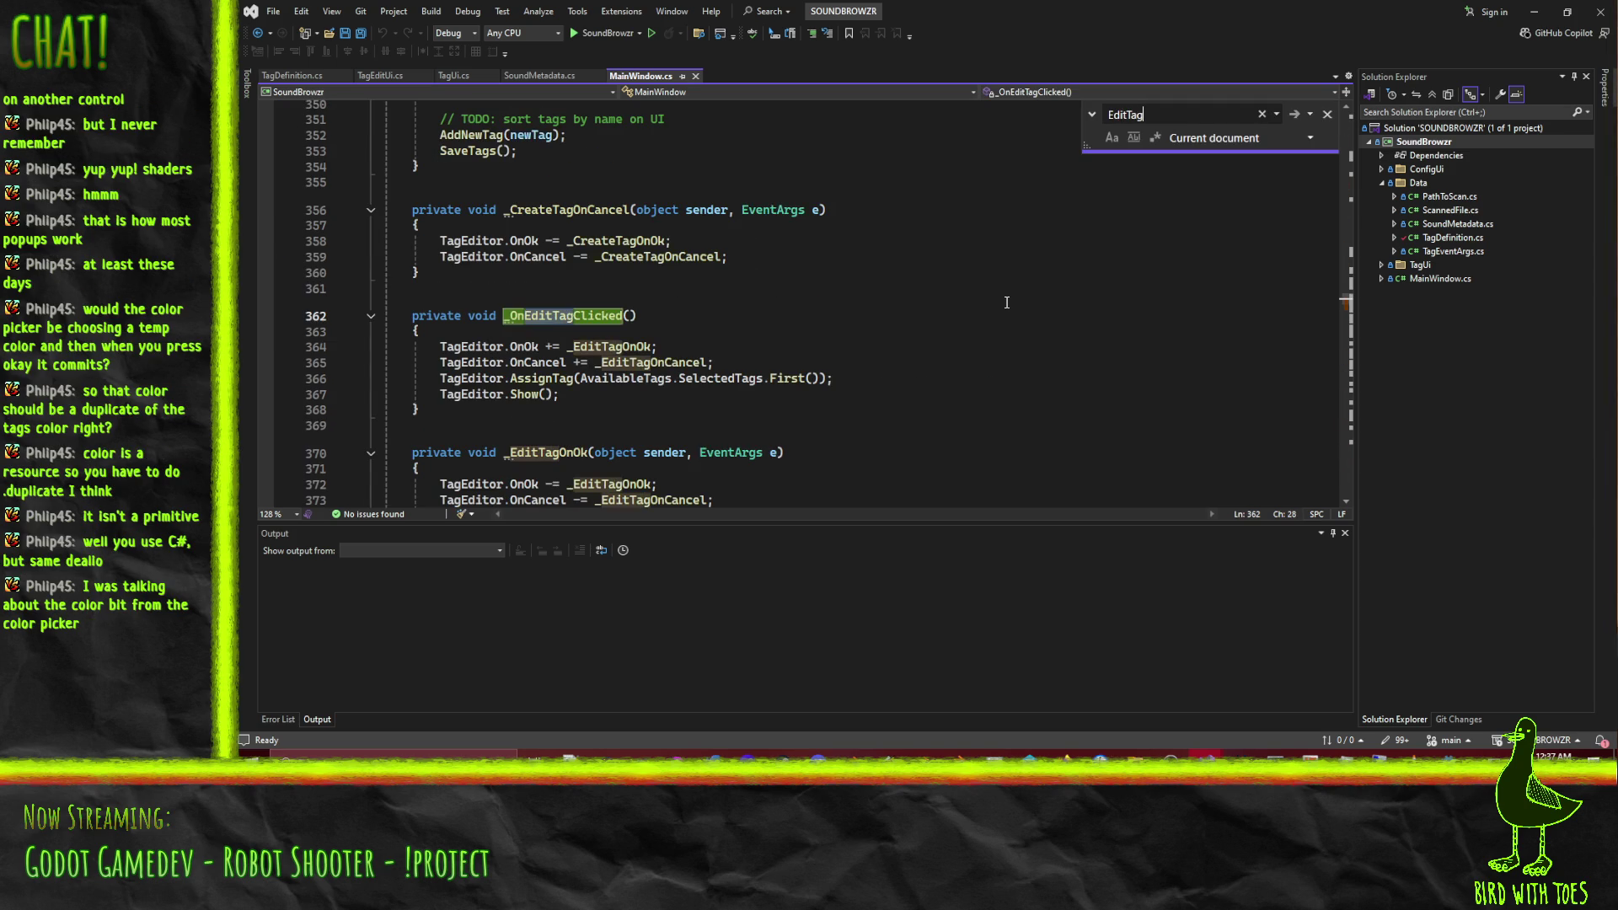
pyautogui.click(573, 346)
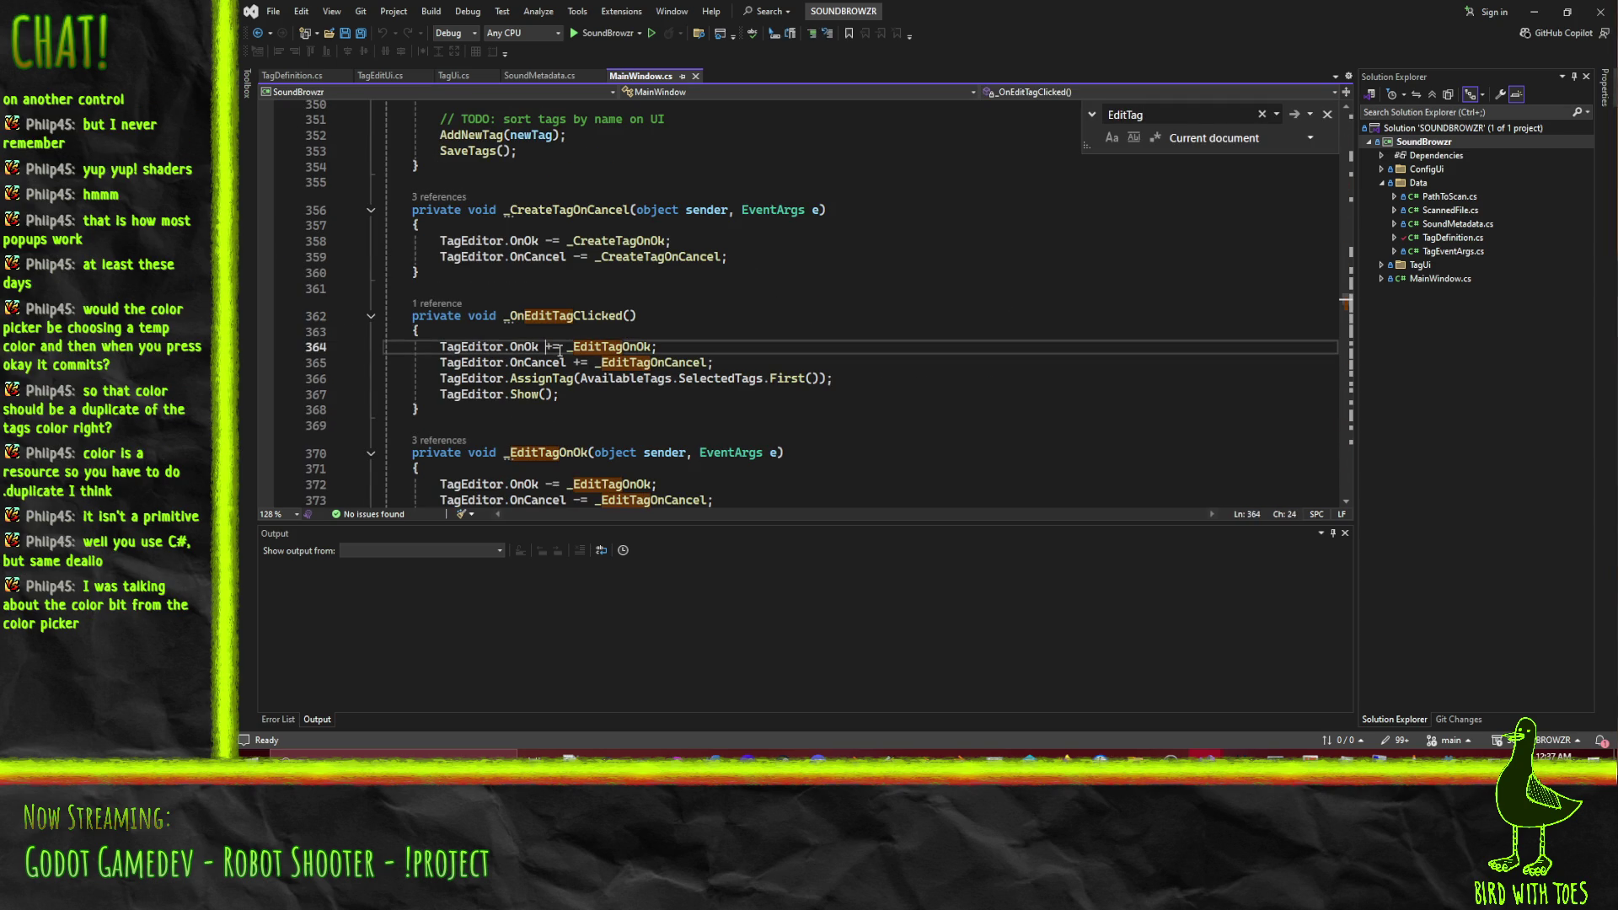
pyautogui.rightClick(603, 347)
pyautogui.click(708, 466)
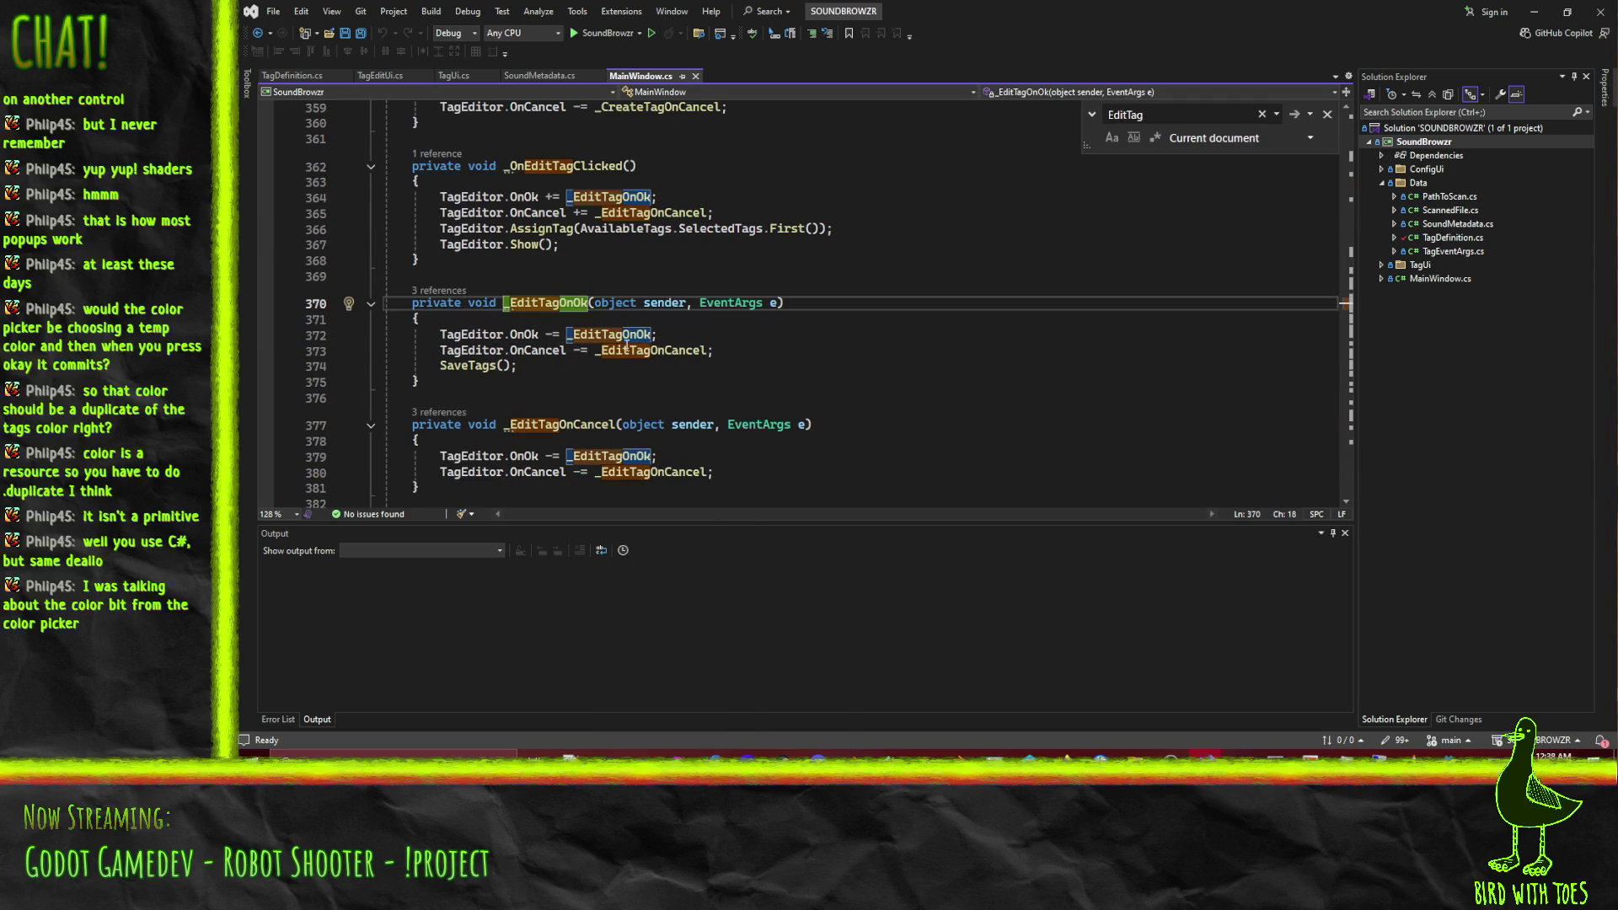
pyautogui.scroll(-2, 725, 320)
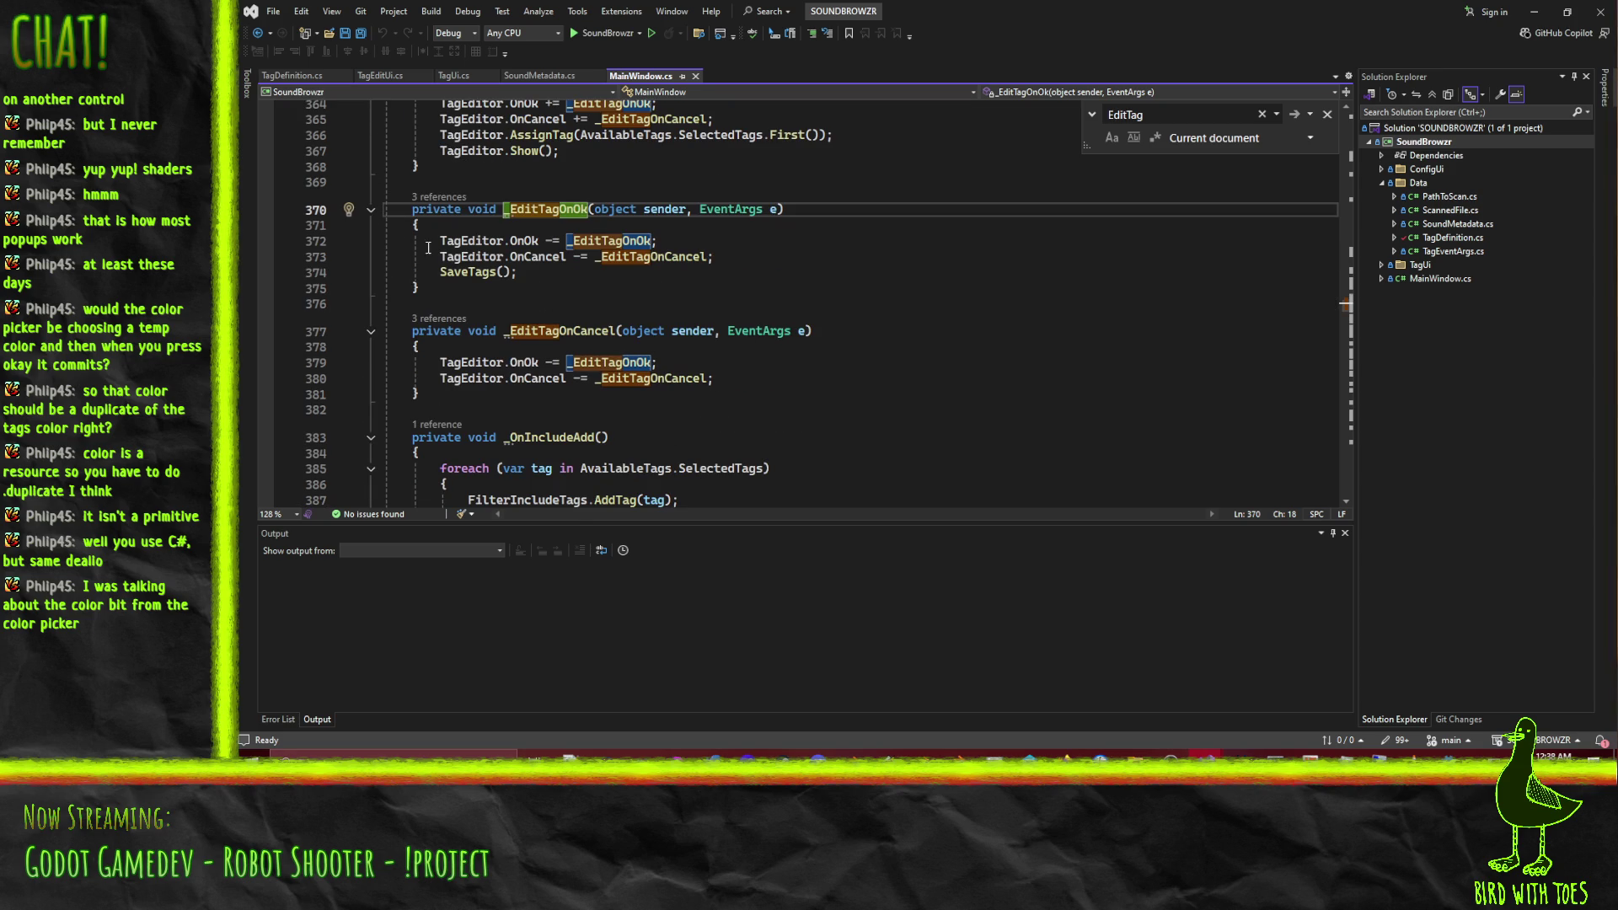
pyautogui.click(527, 238)
pyautogui.press('Down')
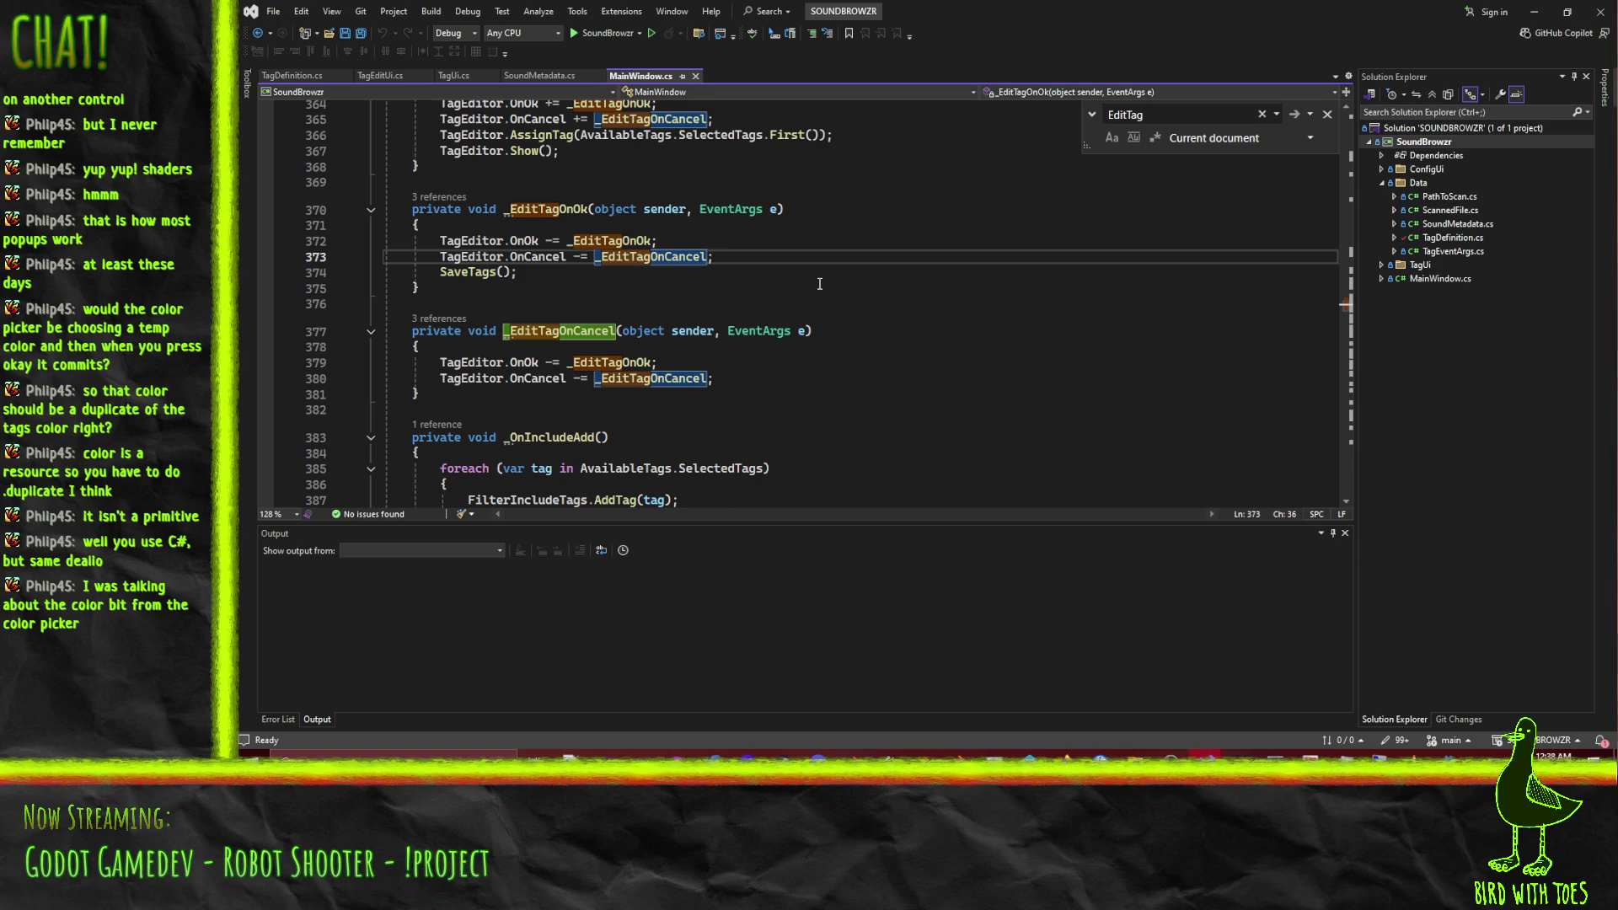
# Fold the _CreateTagOnOk and _CreateTagOnCancel method bodies.
pyautogui.scroll(2, 818, 281)
pyautogui.click(752, 355)
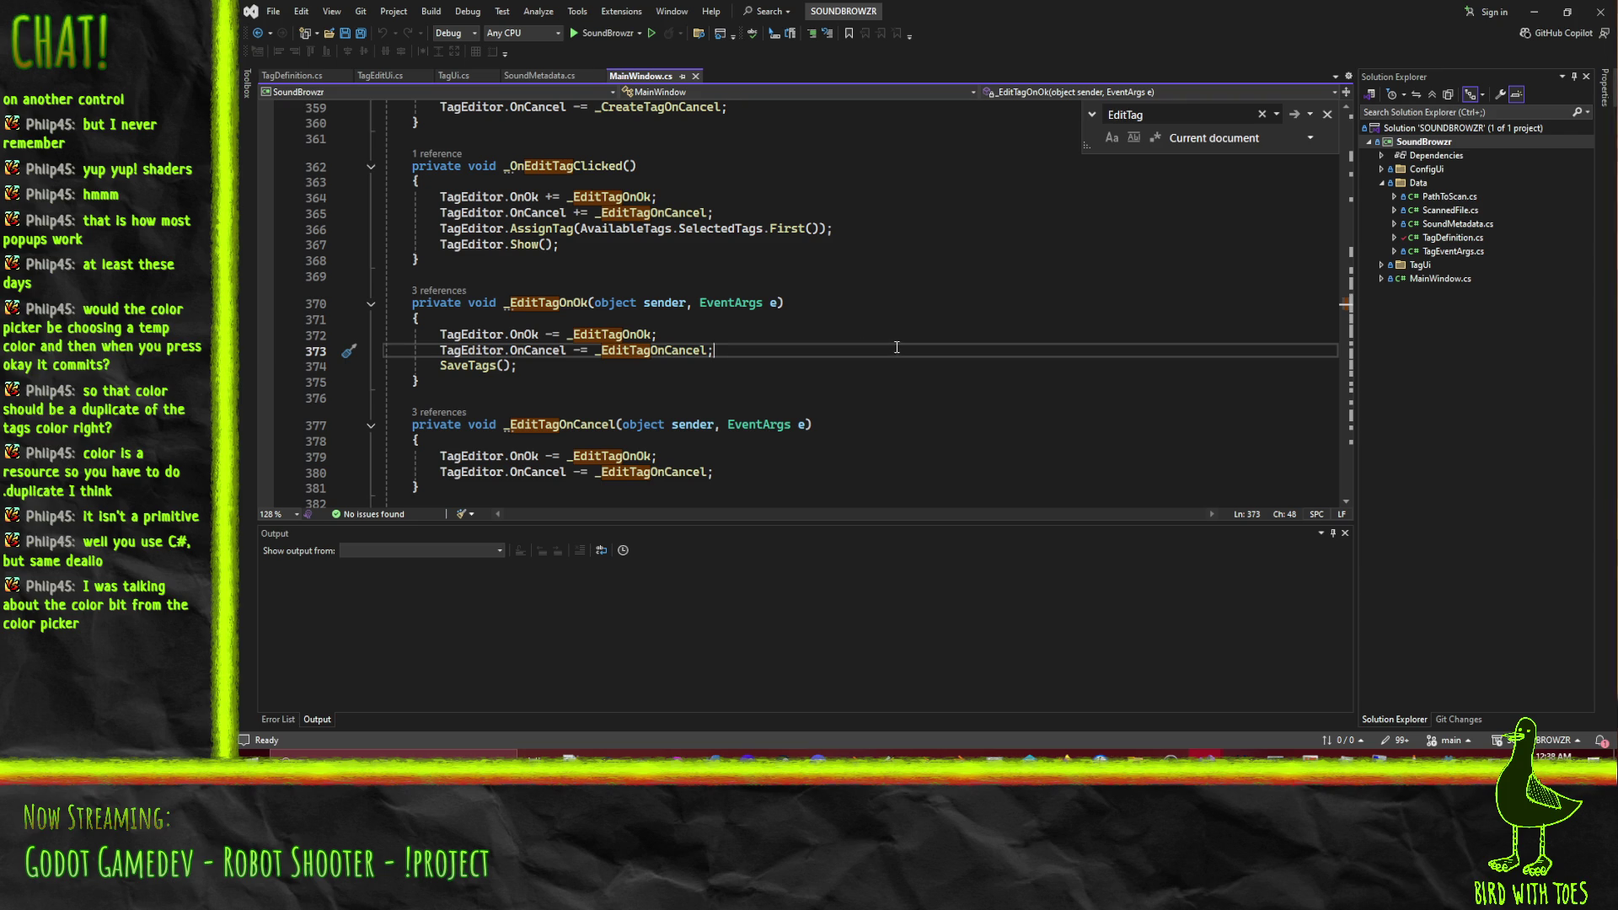
pyautogui.scroll(8, 861, 329)
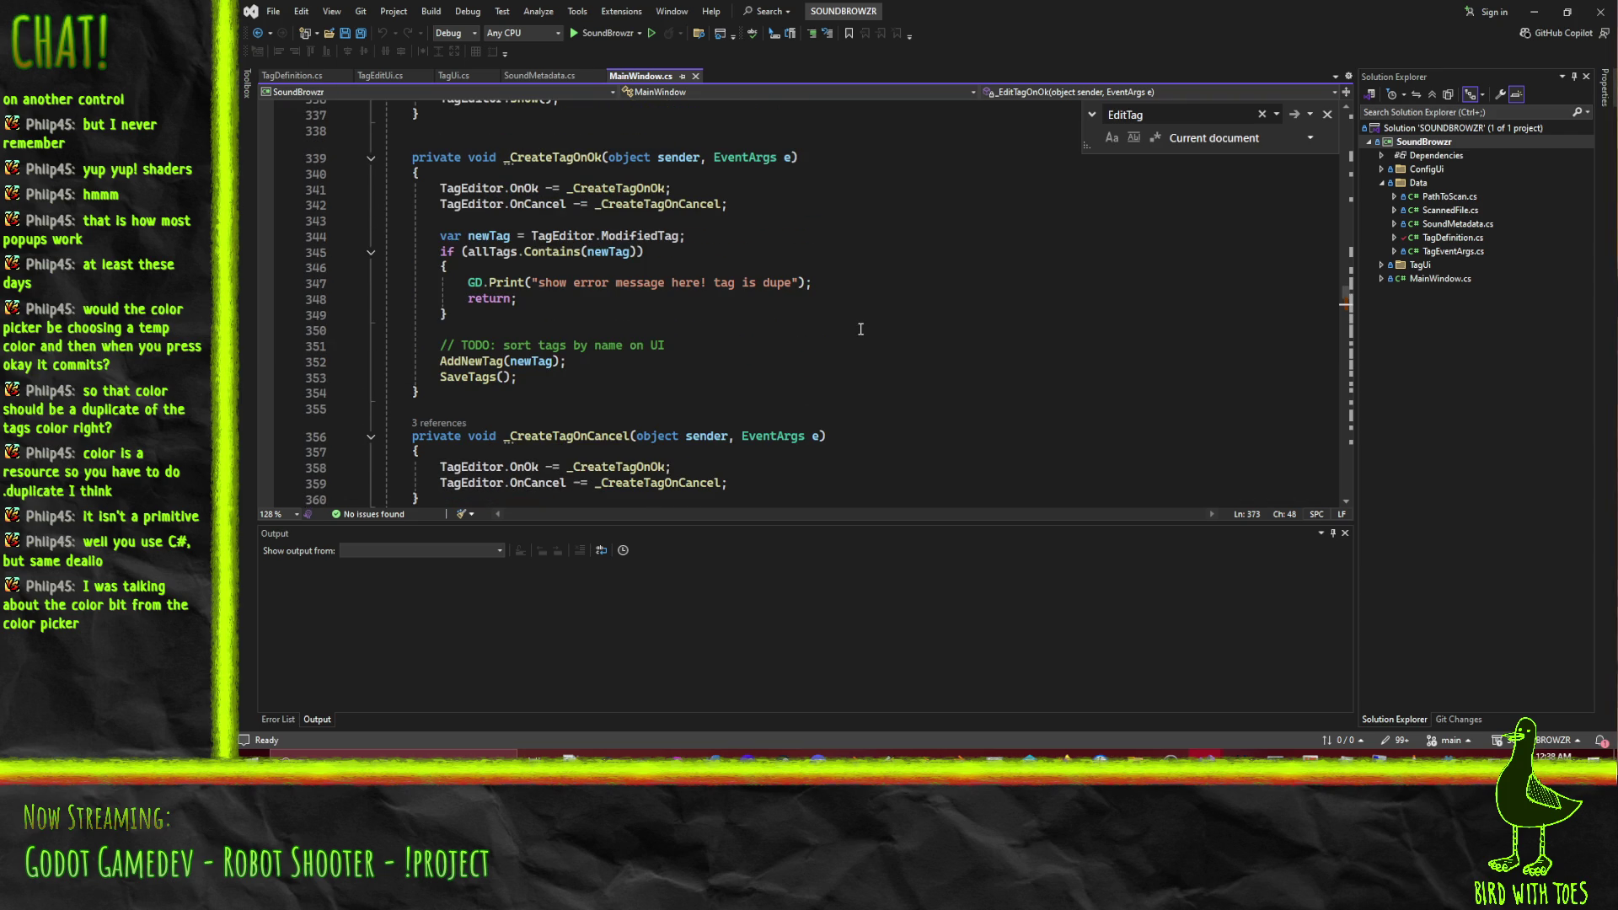
pyautogui.scroll(-4, 861, 328)
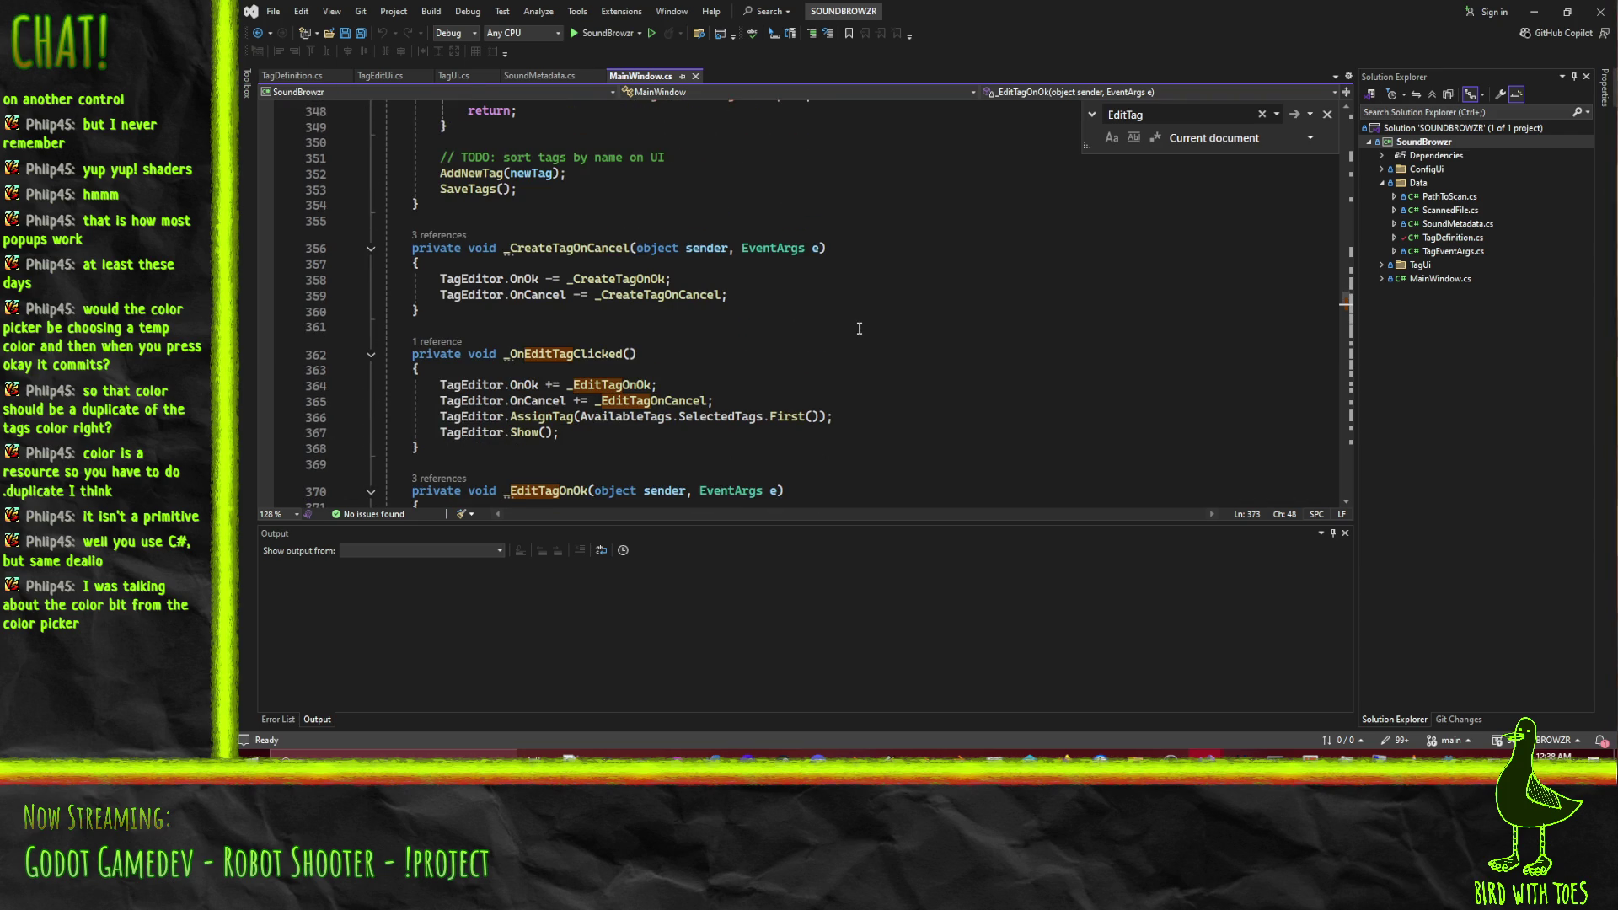
pyautogui.scroll(-2, 858, 328)
pyautogui.scroll(12, 846, 314)
pyautogui.scroll(2, 846, 314)
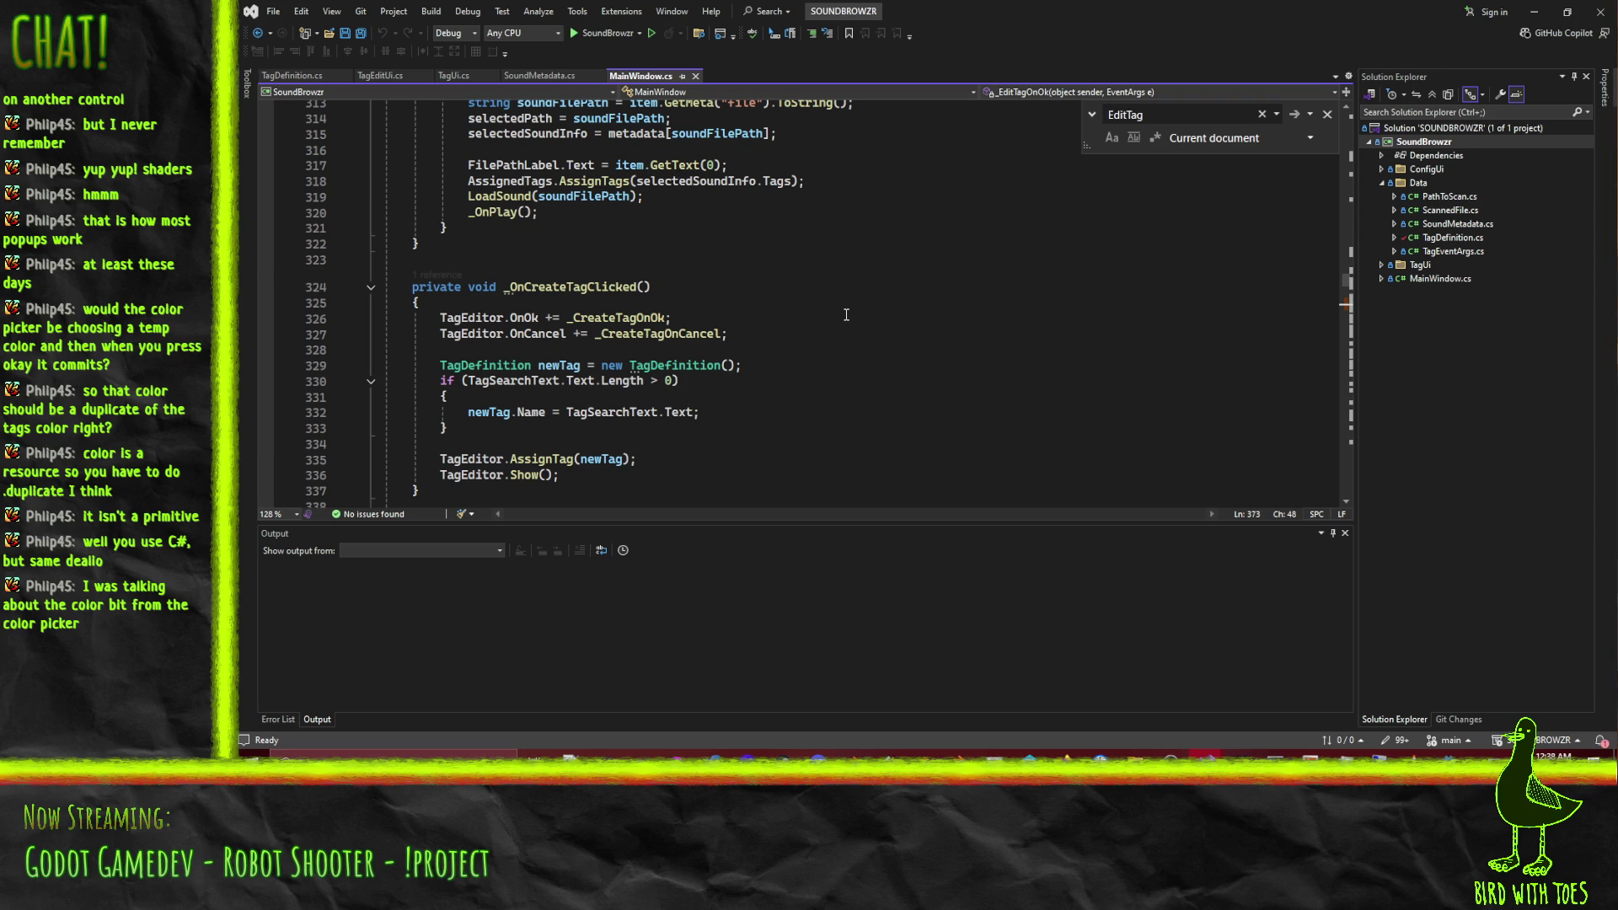
pyautogui.scroll(-4, 830, 319)
pyautogui.scroll(2, 841, 321)
pyautogui.scroll(5, 841, 321)
pyautogui.scroll(-9, 851, 320)
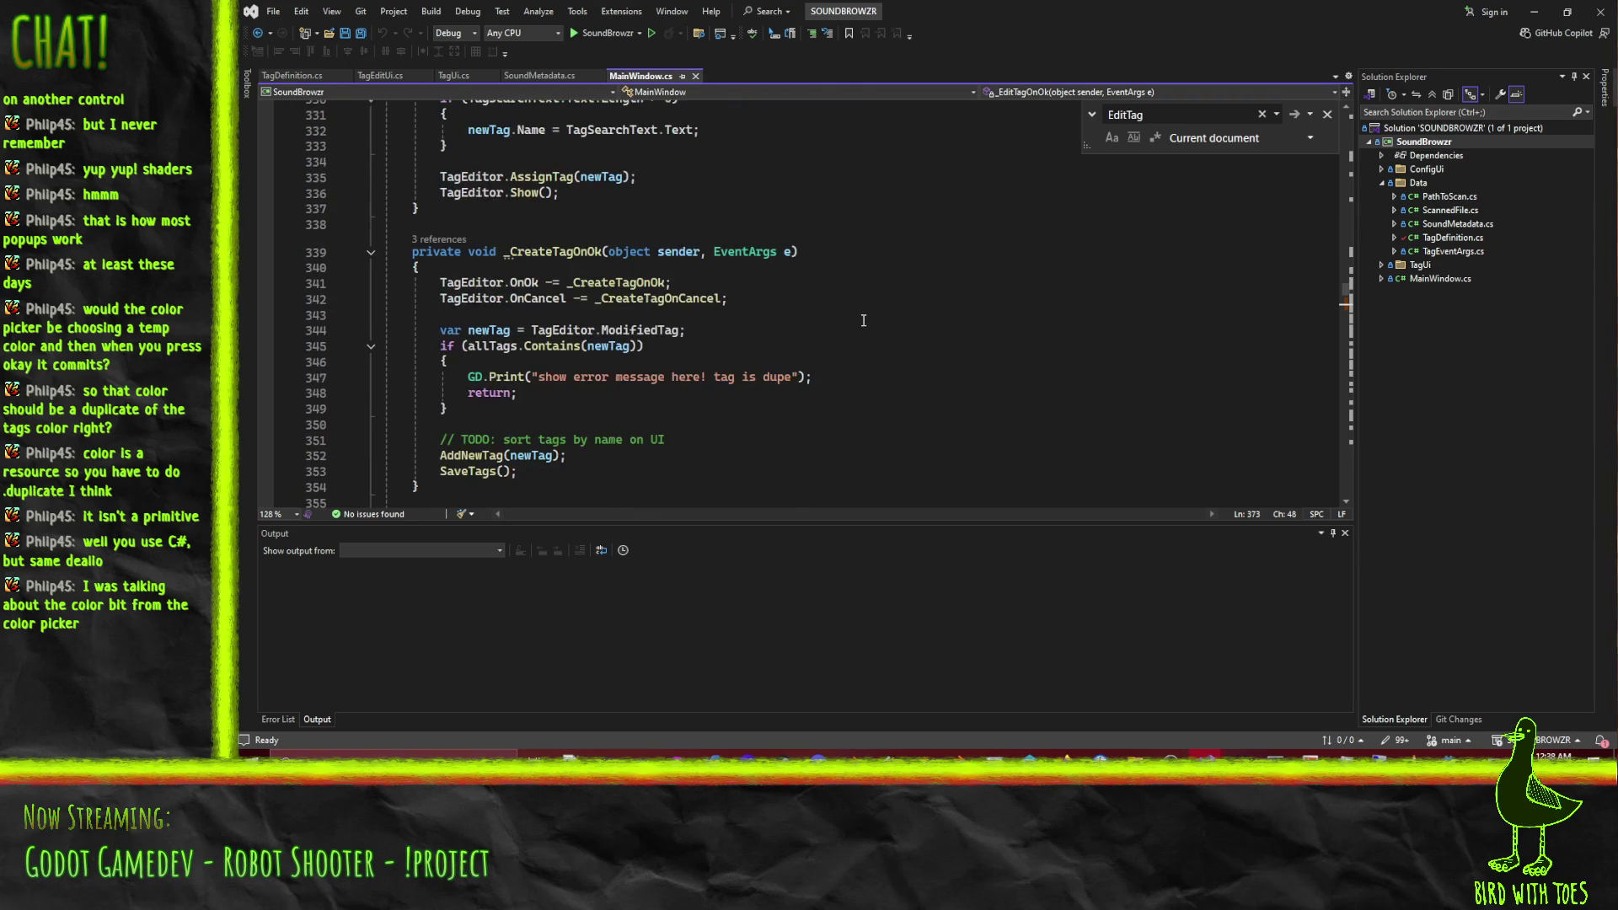
pyautogui.scroll(-4, 863, 320)
pyautogui.scroll(-7, 863, 320)
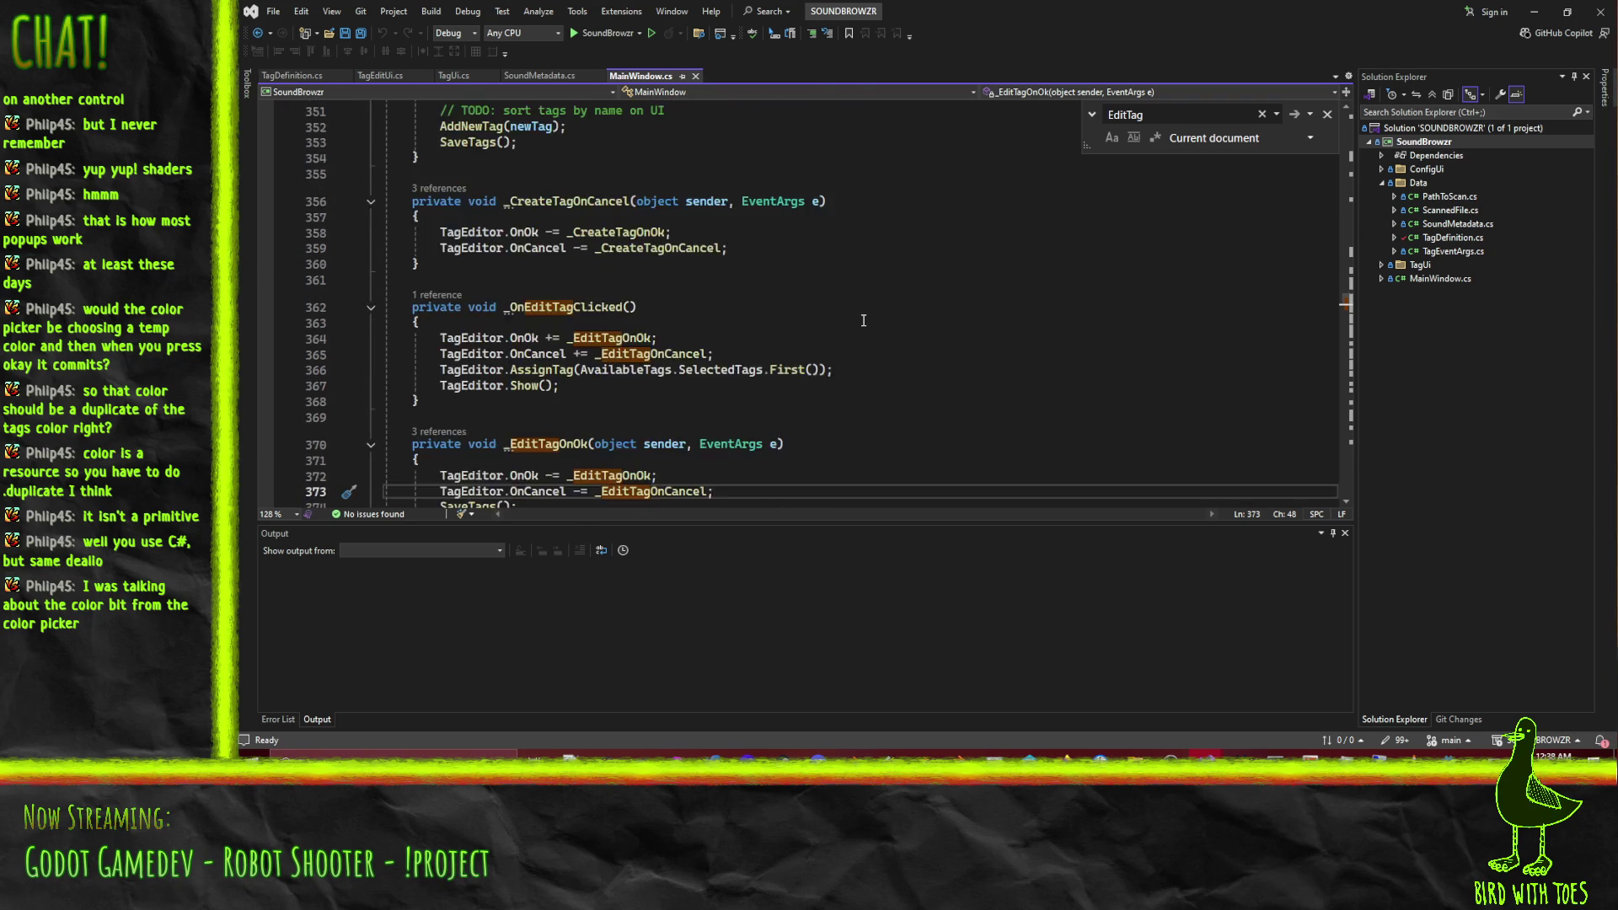
pyautogui.scroll(-2, 863, 320)
pyautogui.scroll(11, 862, 320)
pyautogui.scroll(7, 863, 320)
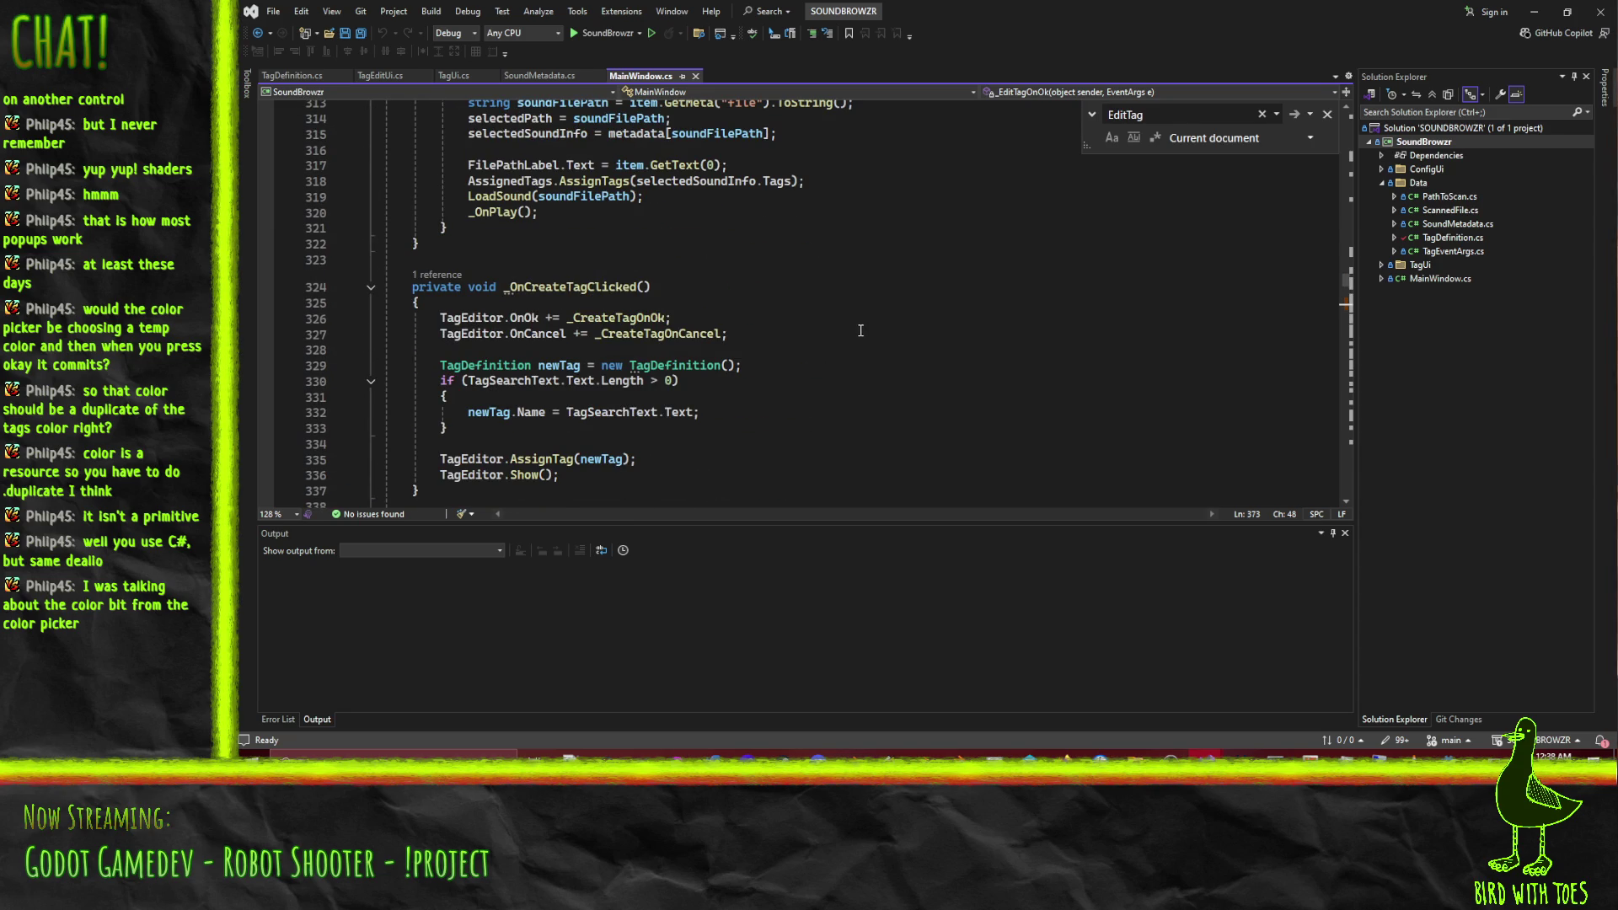
pyautogui.scroll(-4, 364, 309)
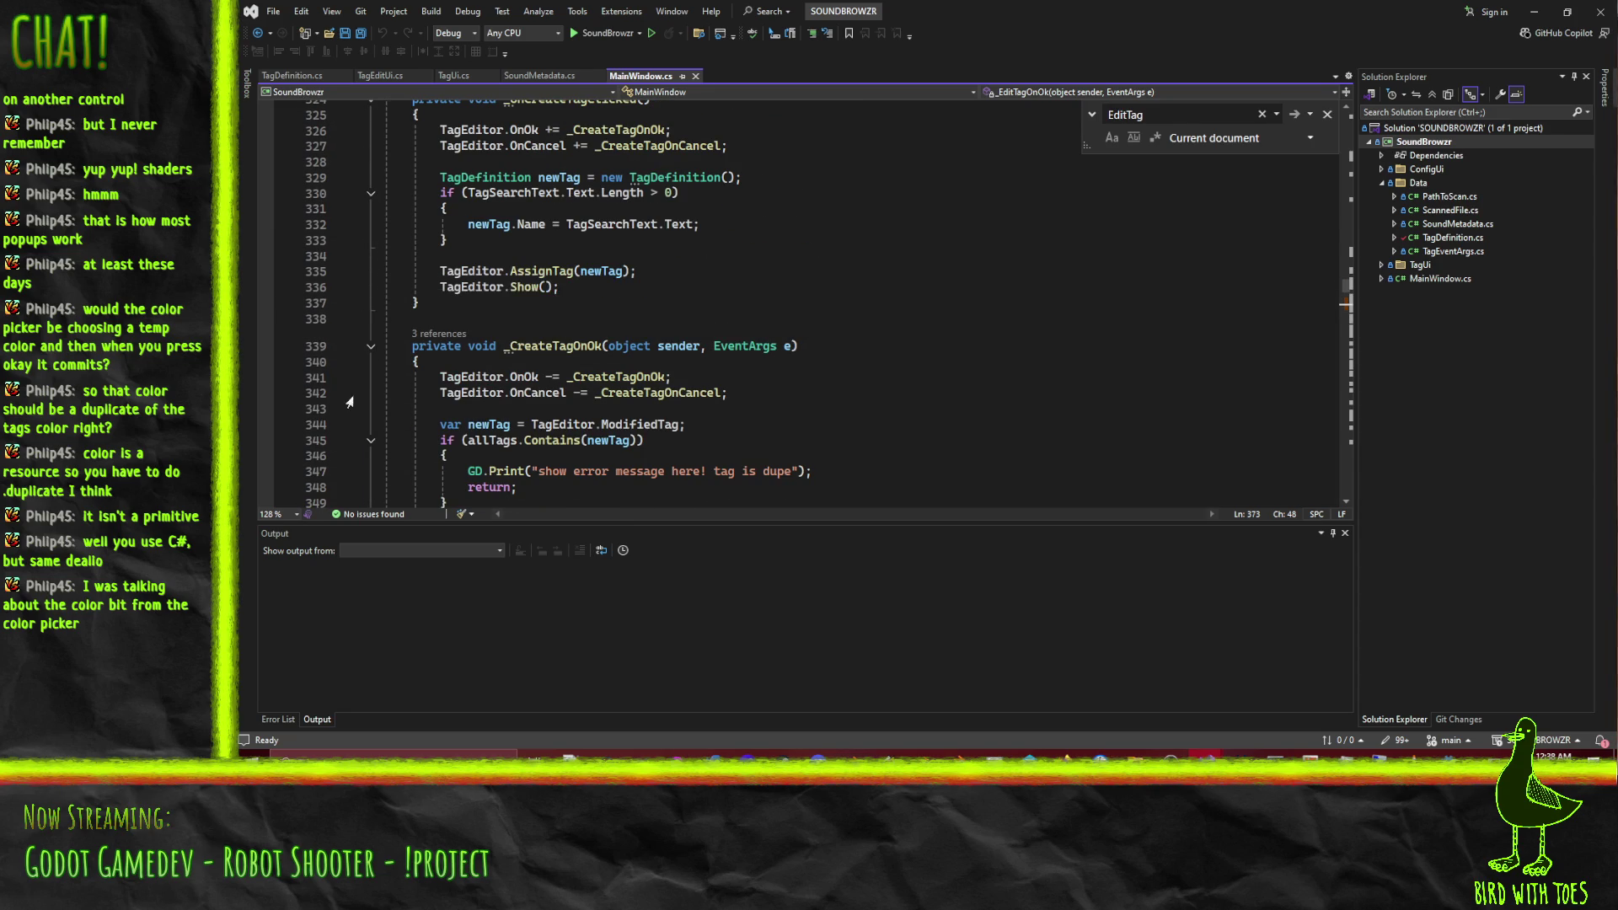
pyautogui.click(353, 354)
pyautogui.click(371, 346)
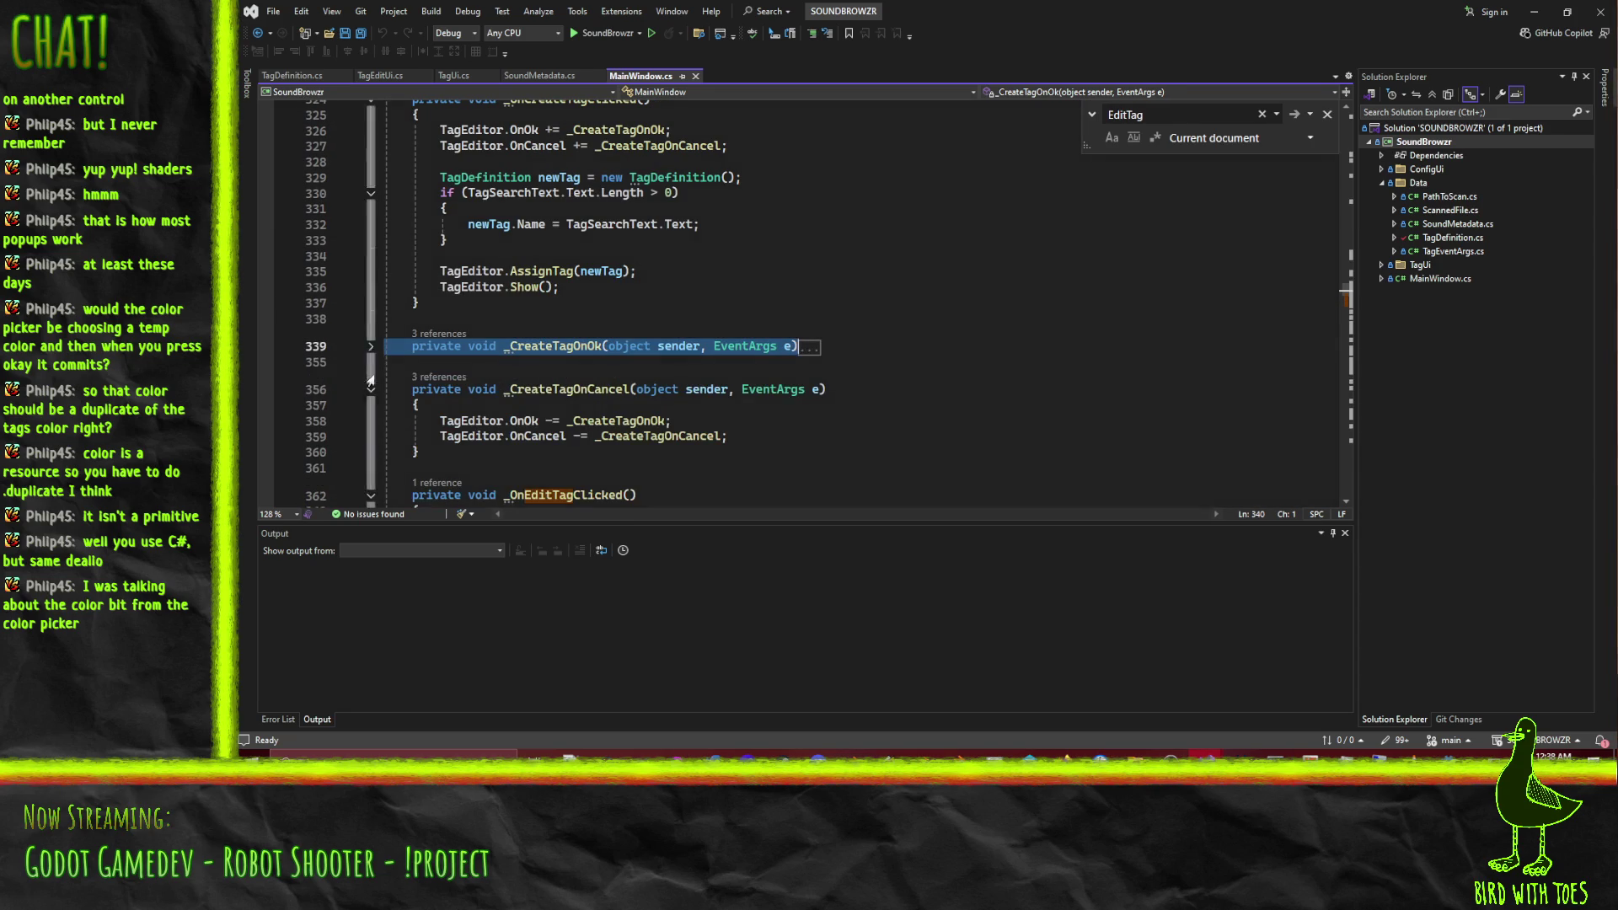
pyautogui.click(371, 391)
# Copy the AvailableTags.SelectedTags.First() expression and place the caret at the end of line 373.
pyautogui.scroll(-5, 635, 406)
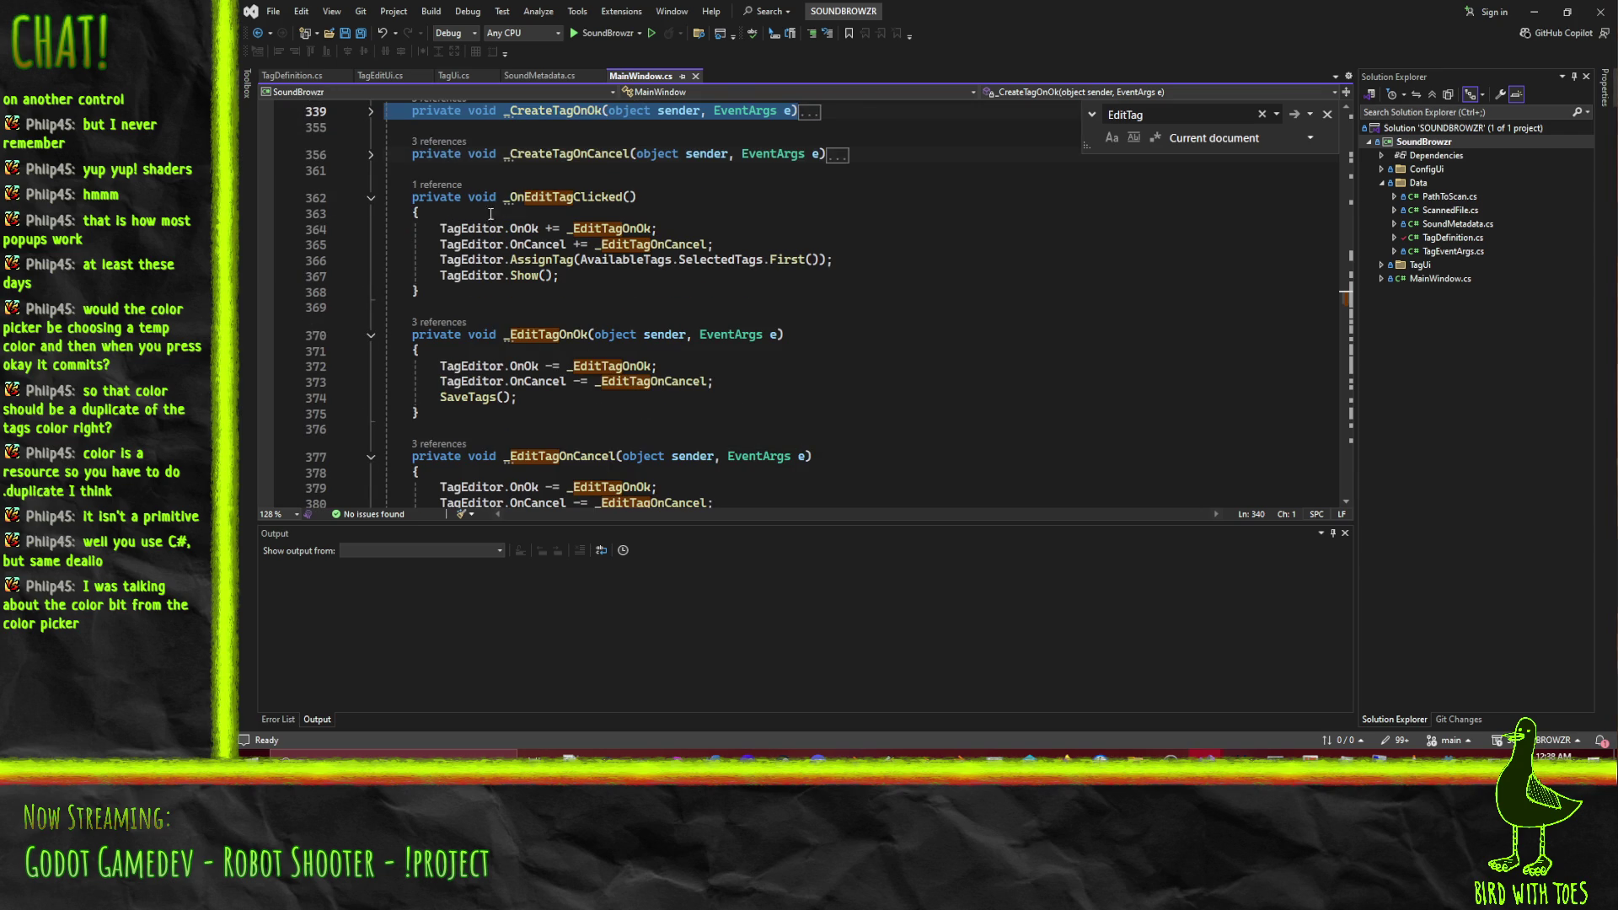
pyautogui.moveTo(579, 259)
pyautogui.mouseDown()
pyautogui.moveTo(812, 283)
pyautogui.moveTo(821, 259)
pyautogui.mouseUp()
pyautogui.hotkey('ctrl', 'c')
pyautogui.scroll(-2, 884, 329)
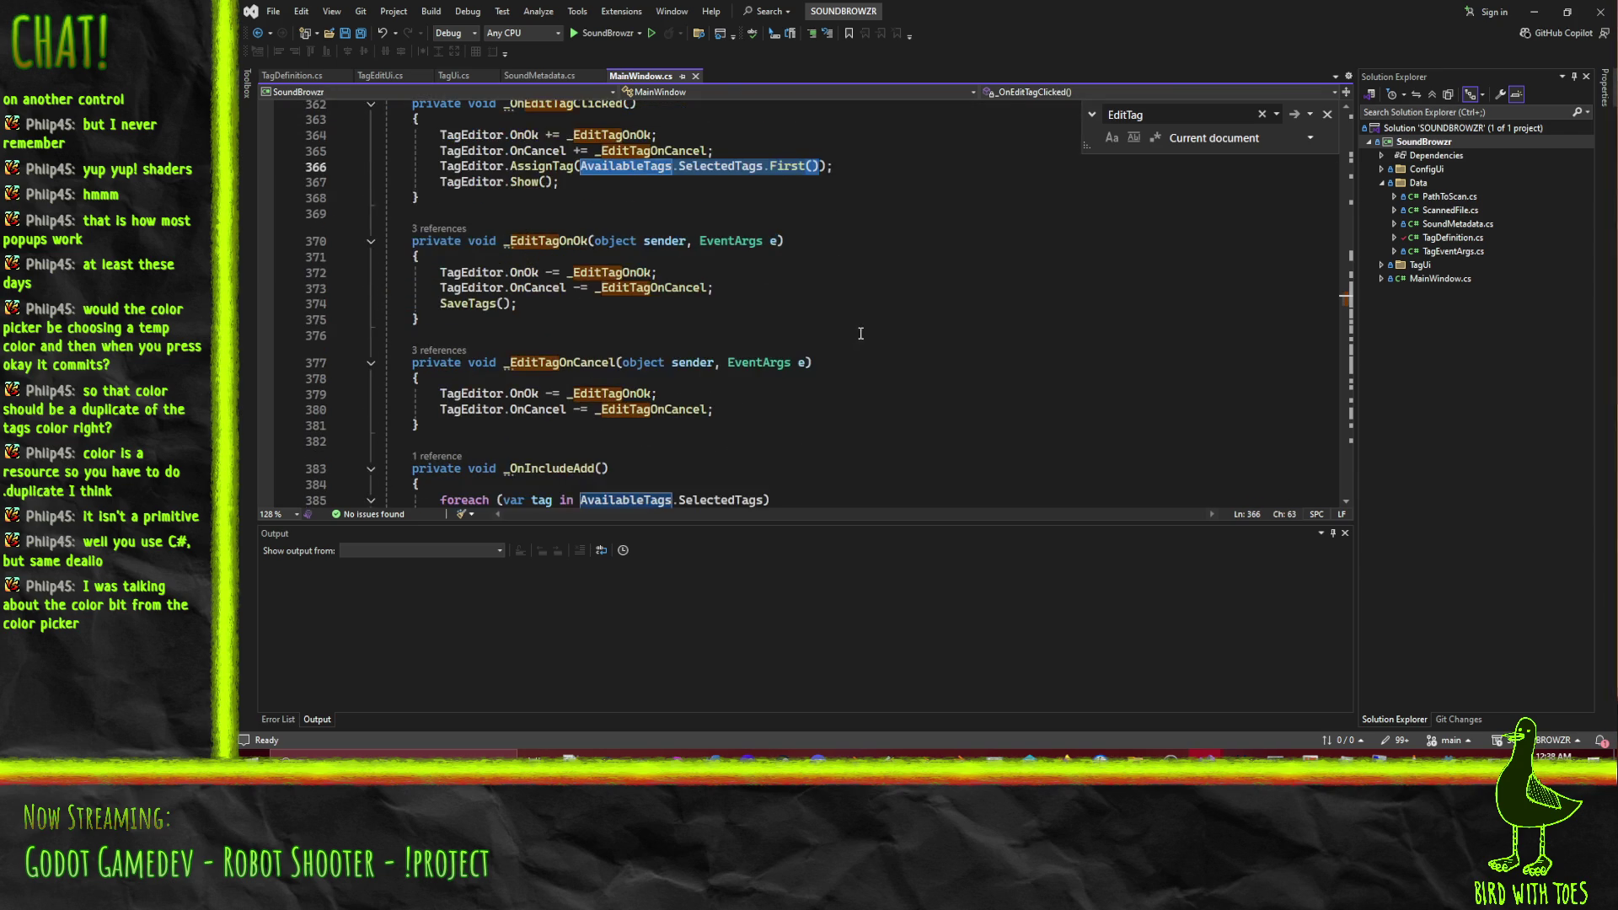
pyautogui.click(765, 411)
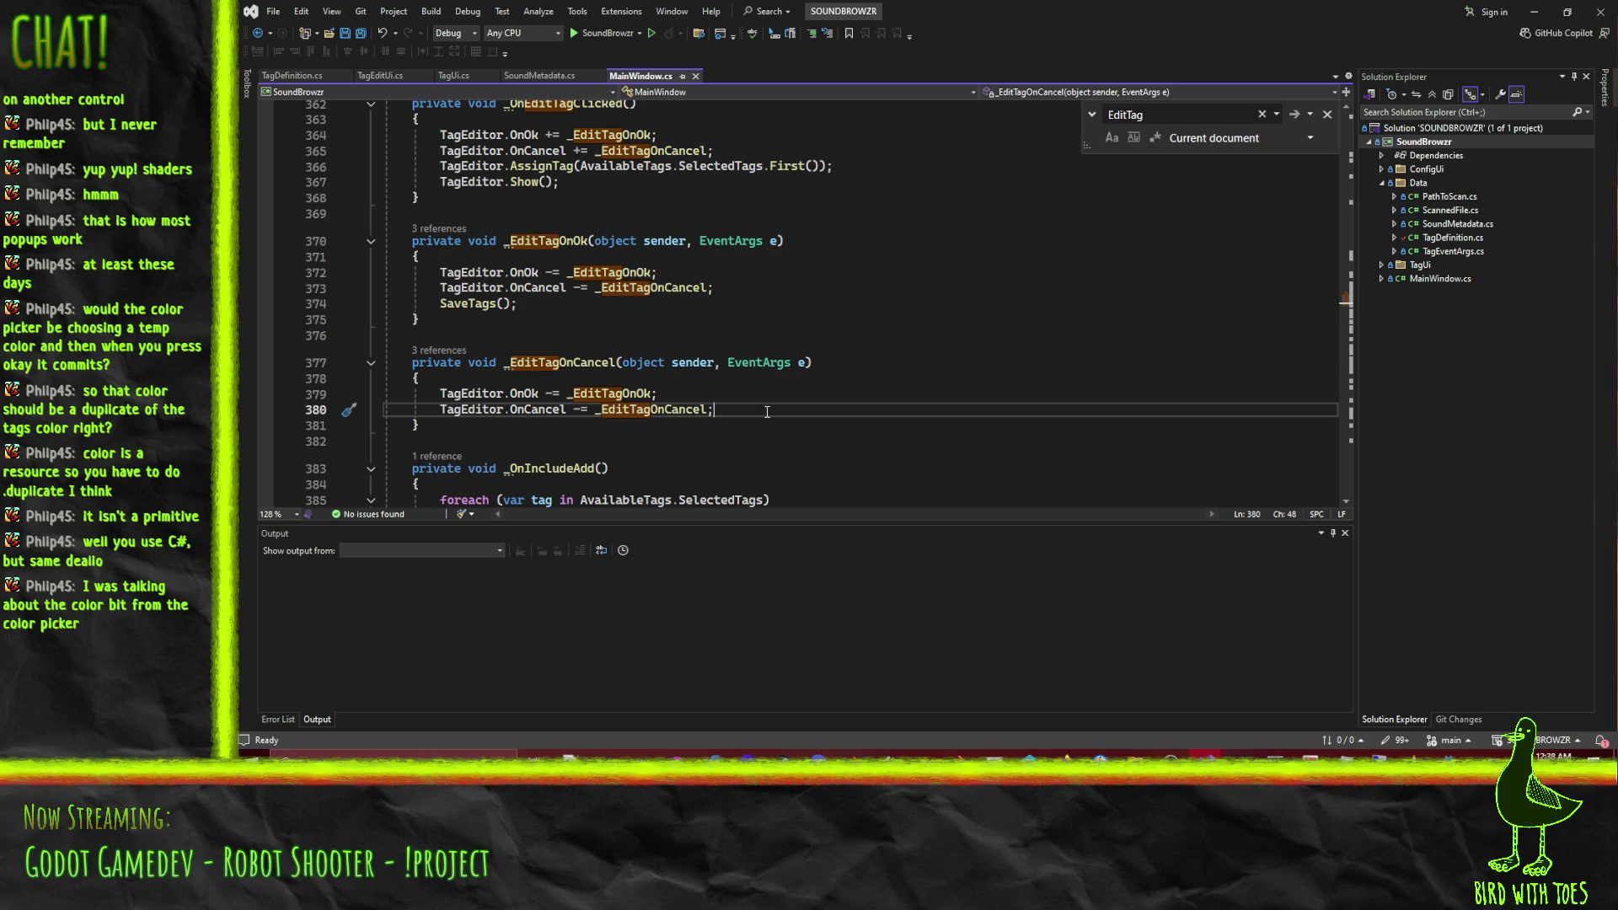
pyautogui.click(745, 270)
pyautogui.click(756, 286)
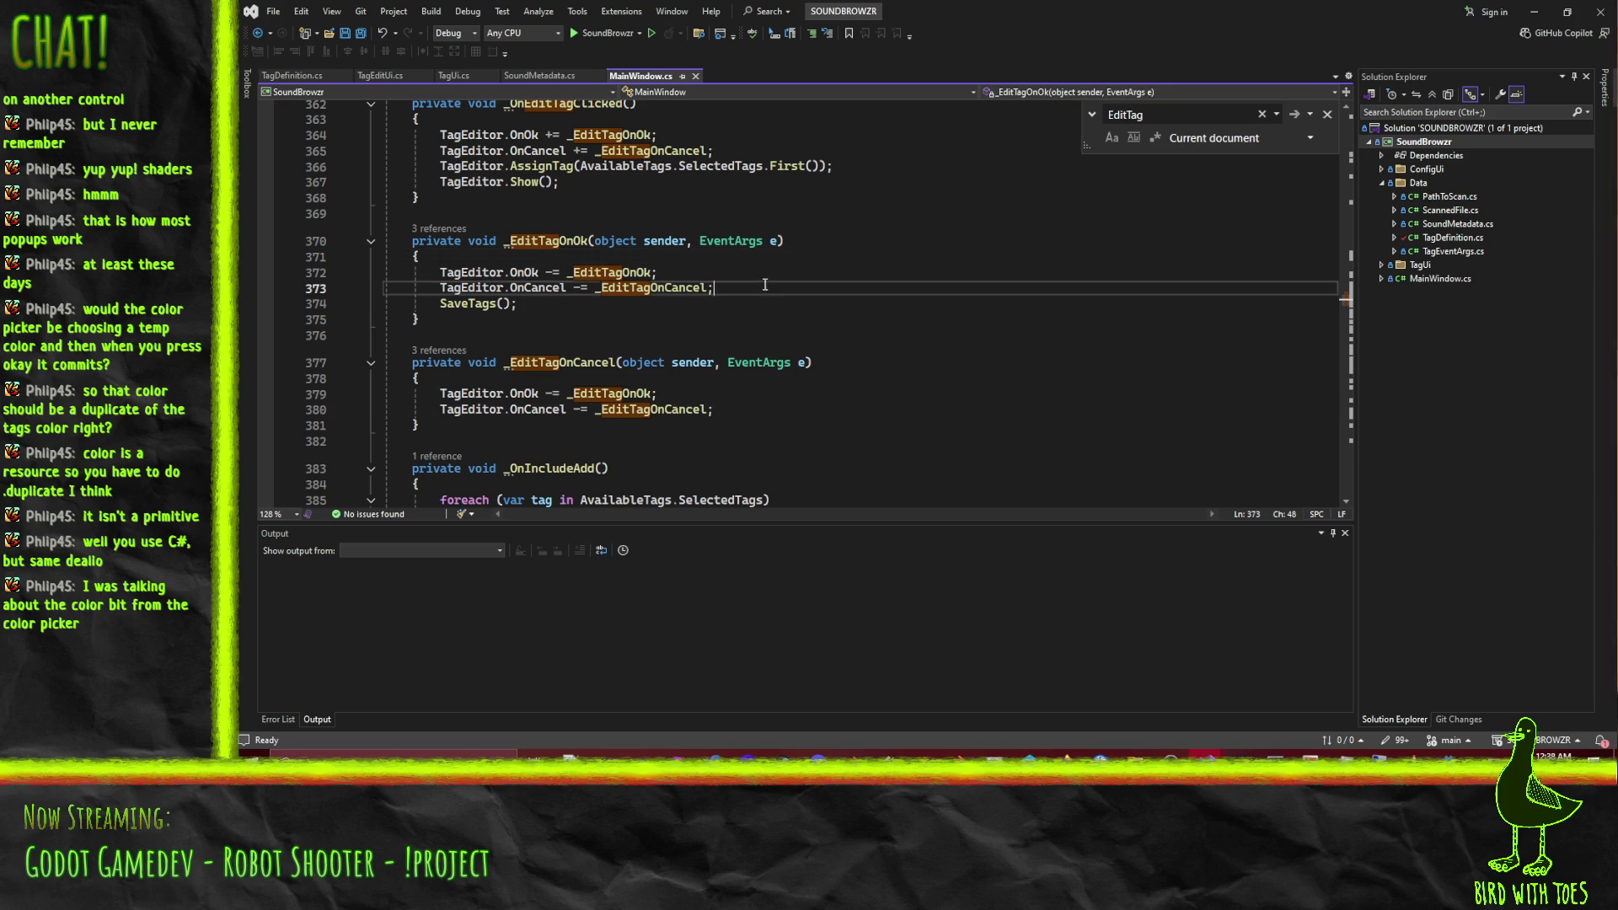
# In _EditTagOnOk, store the first selected tag as originalTag and assign its name from TagEditor.
pyautogui.press('Return')
pyautogui.press('Return')
pyautogui.hotkey('ctrl', 'v')
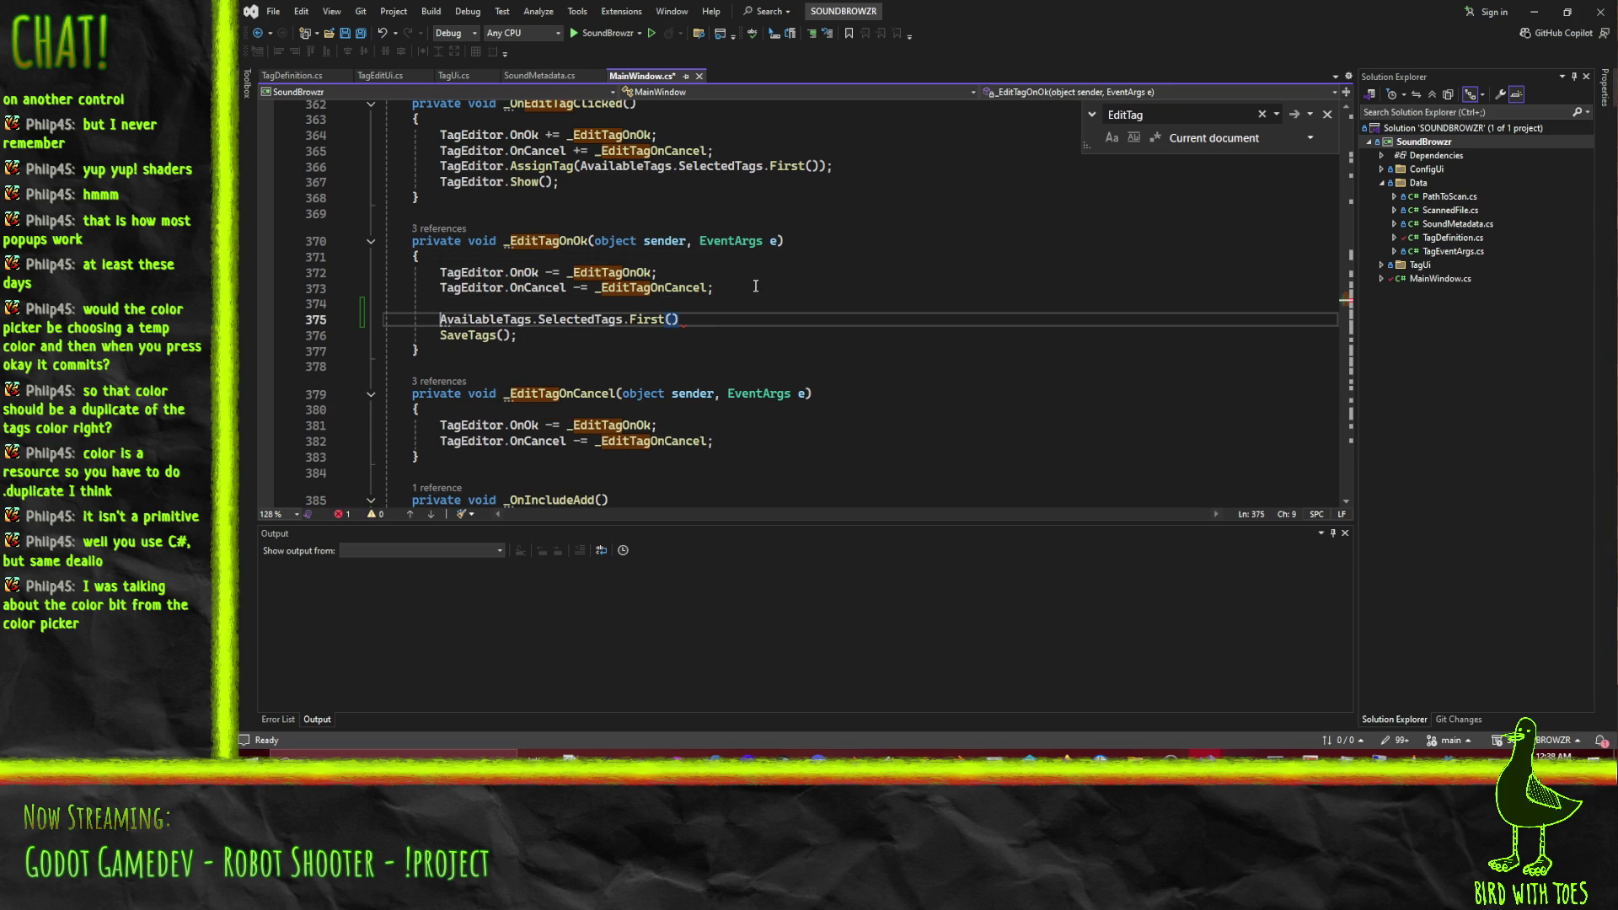
pyautogui.write('TagDefinition ')
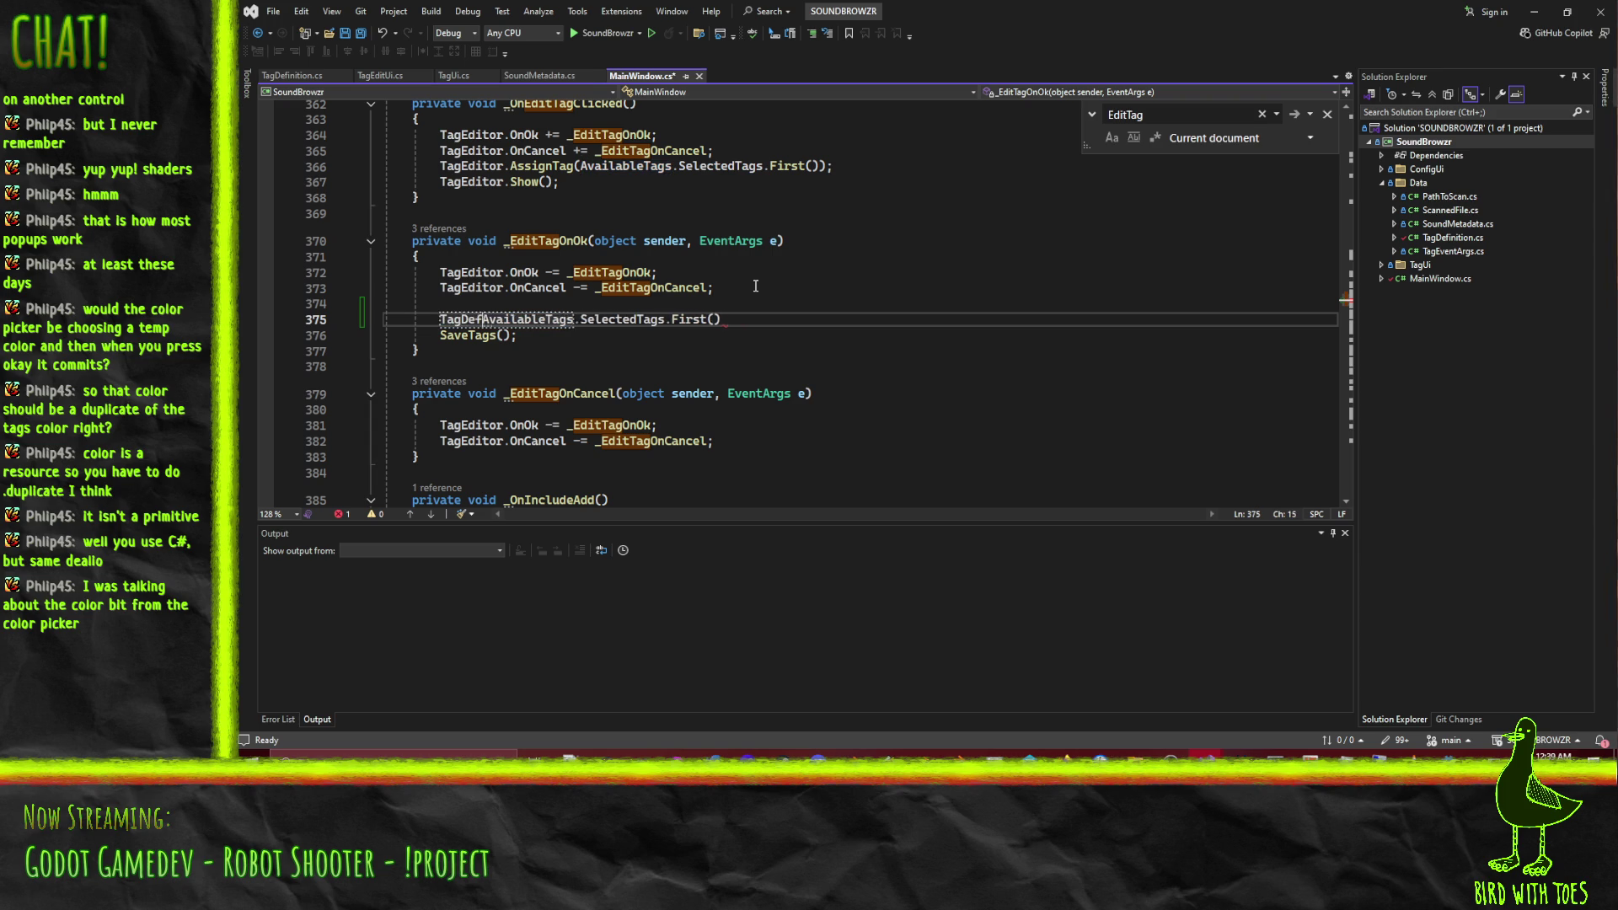
pyautogui.write('originalT')
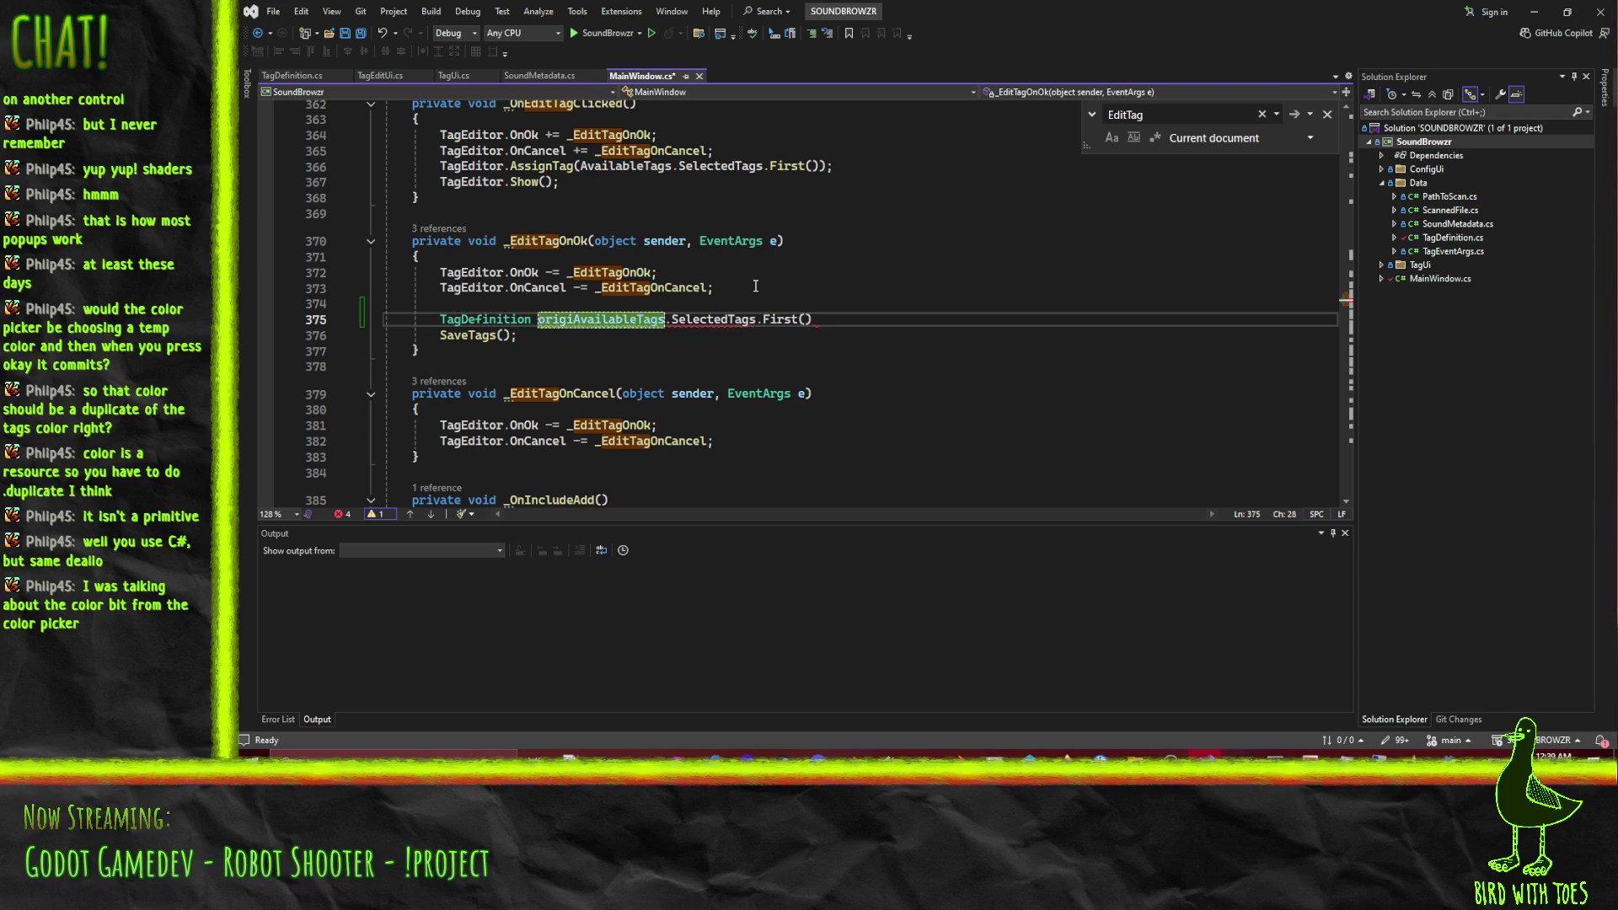
pyautogui.write('ag =')
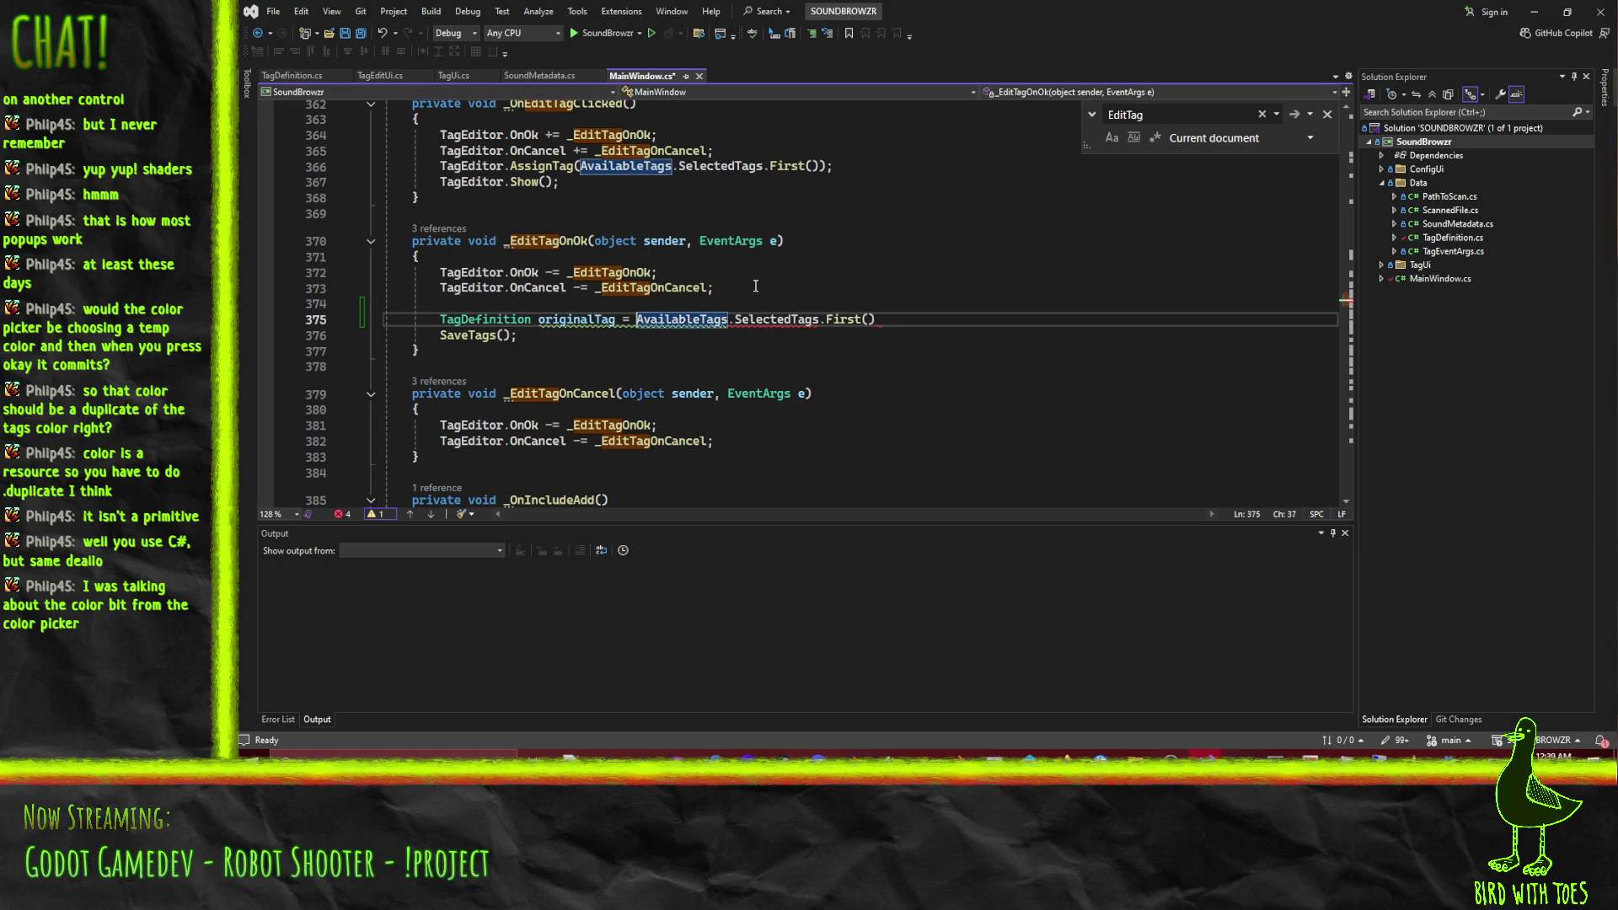
pyautogui.press('End')
pyautogui.write(';')
pyautogui.press('Return')
pyautogui.write('originalTag')
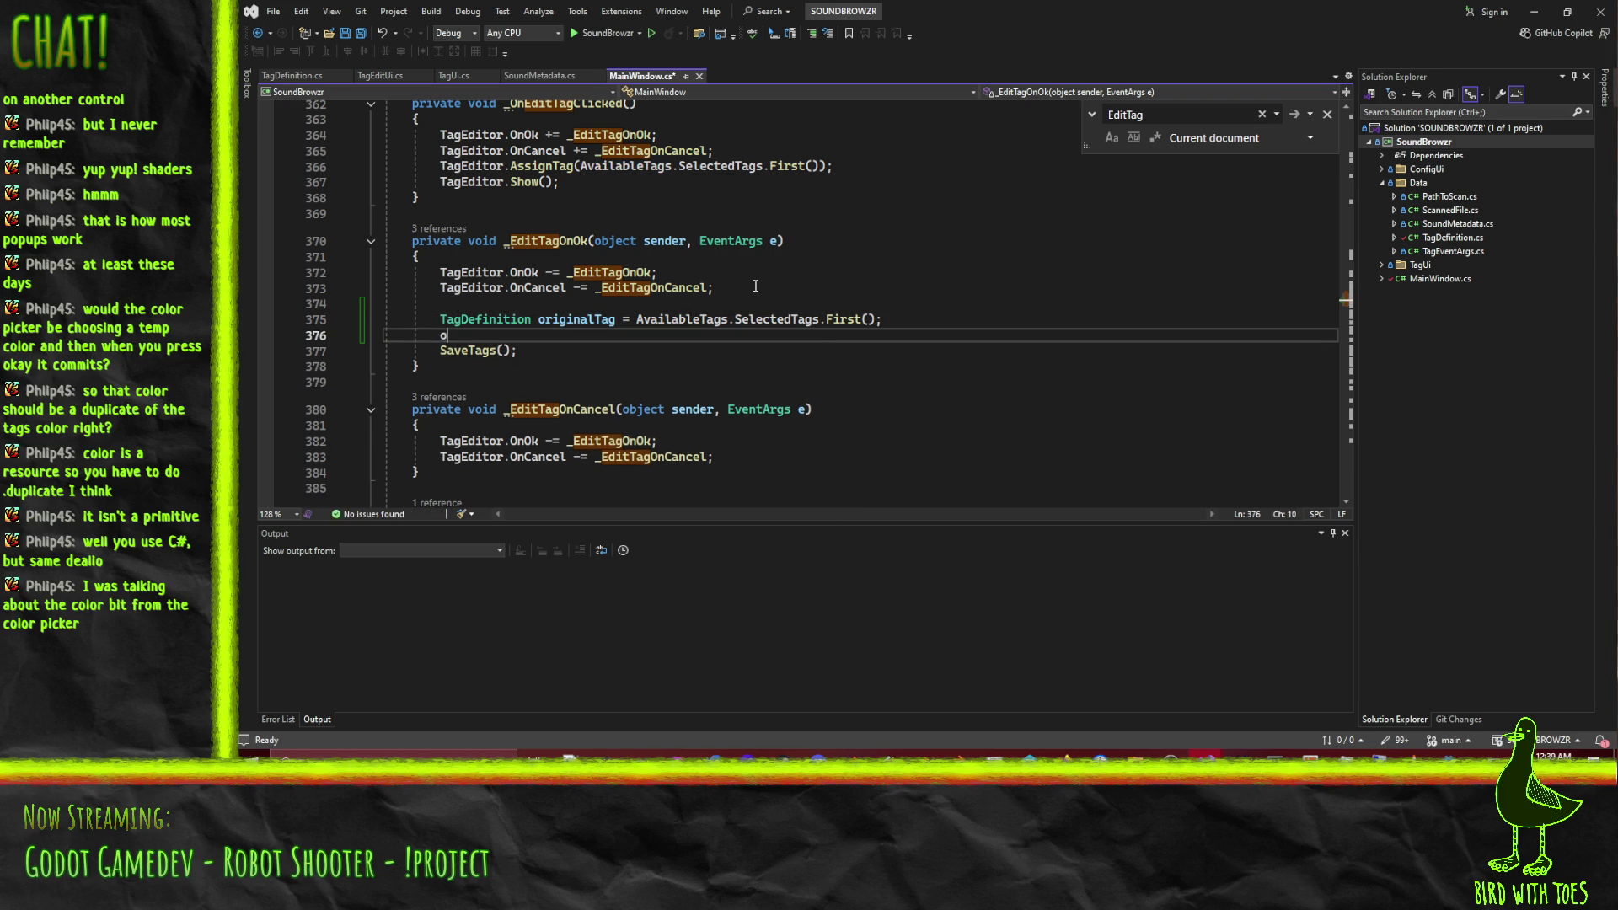
pyautogui.write('.')
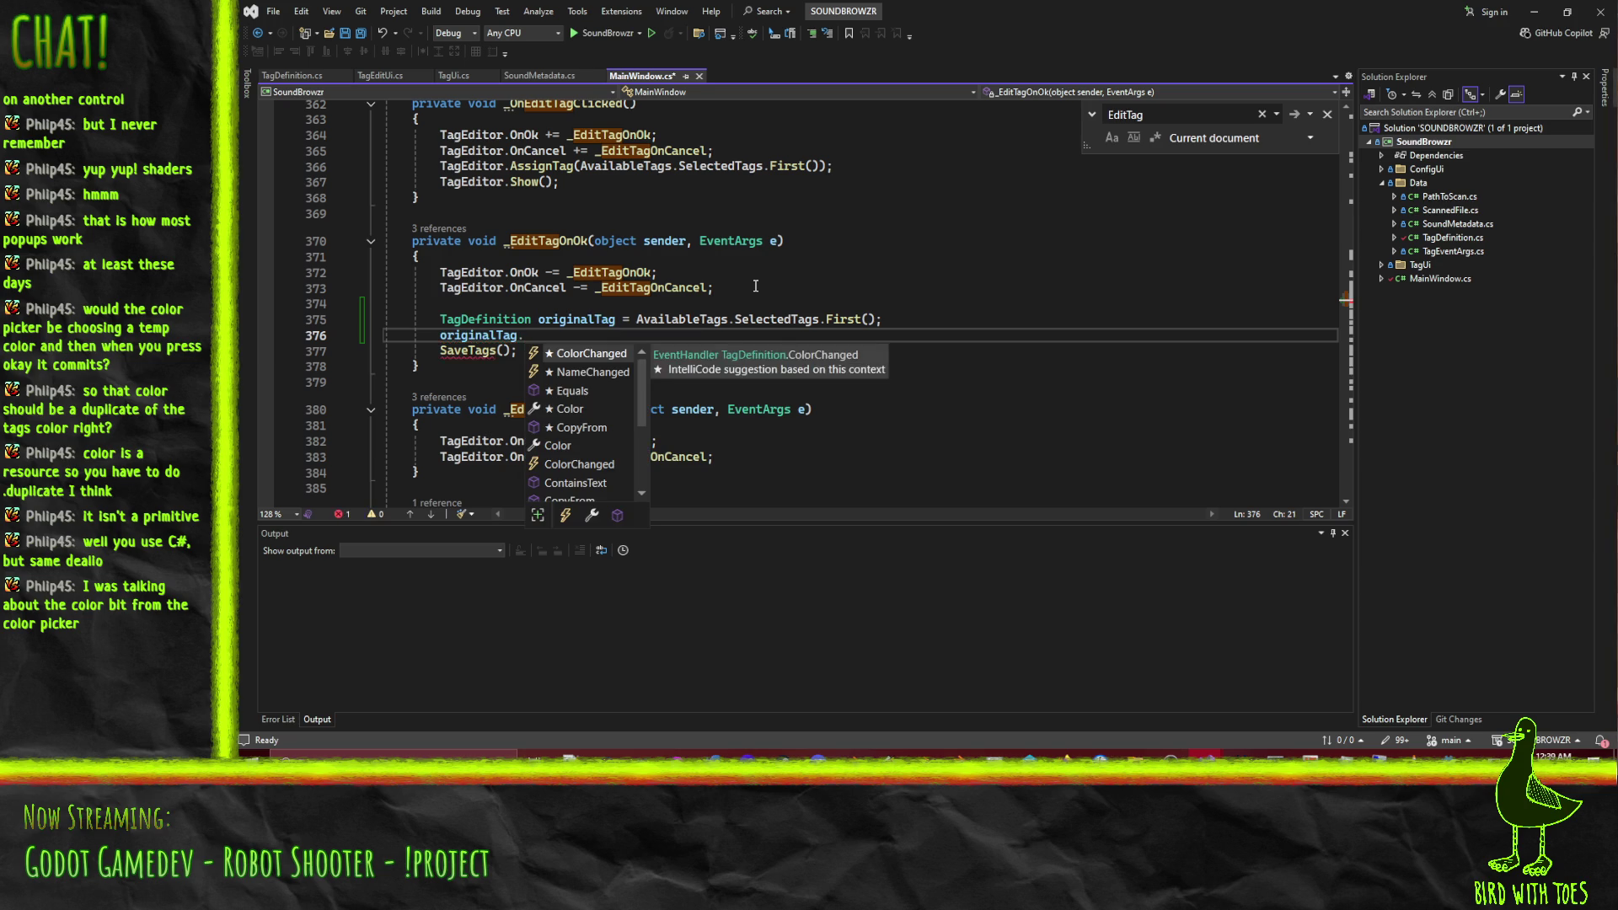
pyautogui.write('name = TagEditor.tag.Name;')
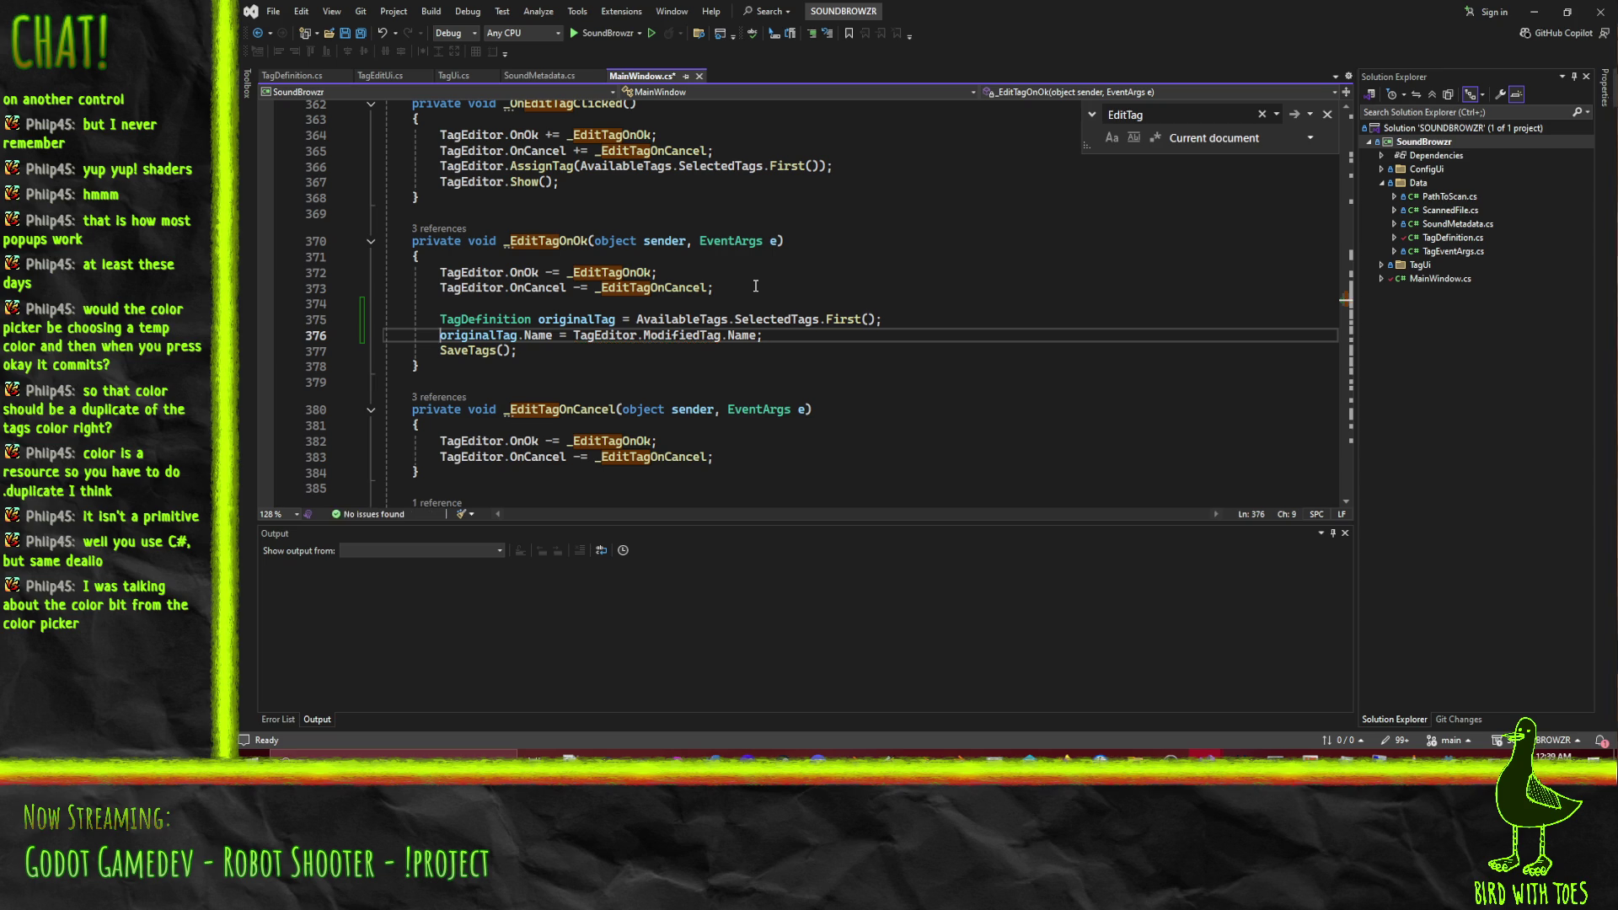
# Duplicate the Name assignment as a Color assignment and save MainWindow.cs.
pyautogui.press('Home')
pyautogui.hotkey('shift', 'Down')
pyautogui.hotkey('ctrl', 'd')
pyautogui.press('Up')
pyautogui.hotkey('ctrl', 'Right')
pyautogui.hotkey('ctrl', 'Right')
pyautogui.hotkey('ctrl', 'Right')
pyautogui.hotkey('ctrl', 'shift', 'Right')
pyautogui.write('Co')
pyautogui.press('Tab')
pyautogui.press('End')
pyautogui.press('Left')
pyautogui.press('Left')
pyautogui.press('Left')
pyautogui.hotkey('ctrl', 'Left')
pyautogui.hotkey('ctrl', 'shift', 'Right')
pyautogui.write('Co')
pyautogui.press('Tab')
pyautogui.hotkey('ctrl', 's')
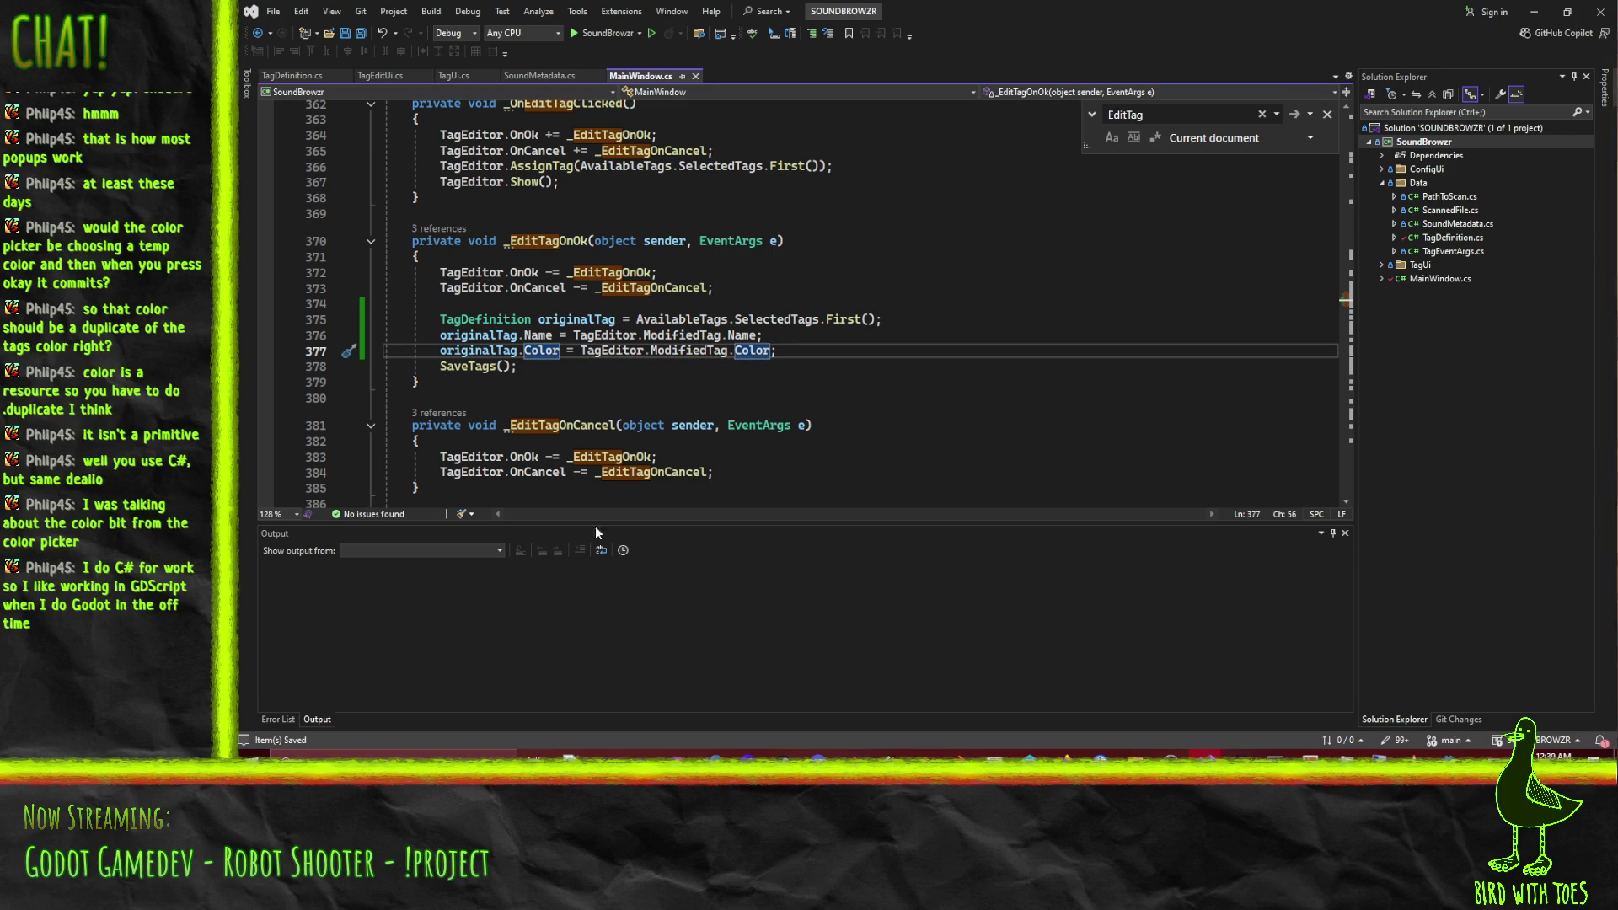
pyautogui.moveTo(1461, 785)
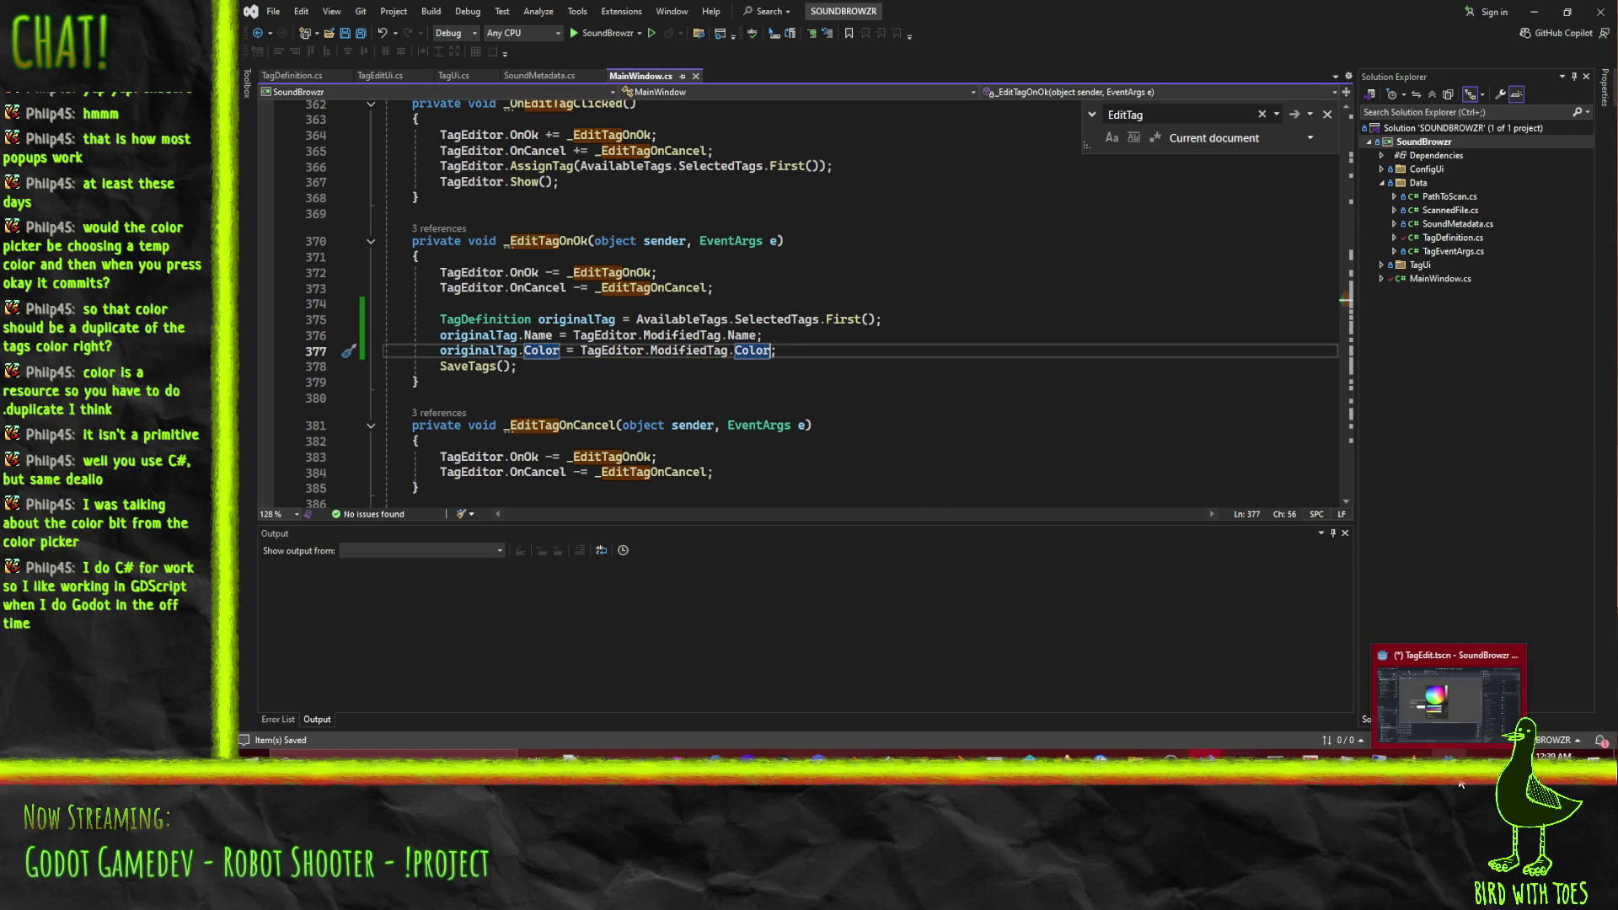
# Save the TagEdit scene and launch the SoundBrowzr project.
pyautogui.click(1459, 738)
pyautogui.hotkey('ctrl', 's')
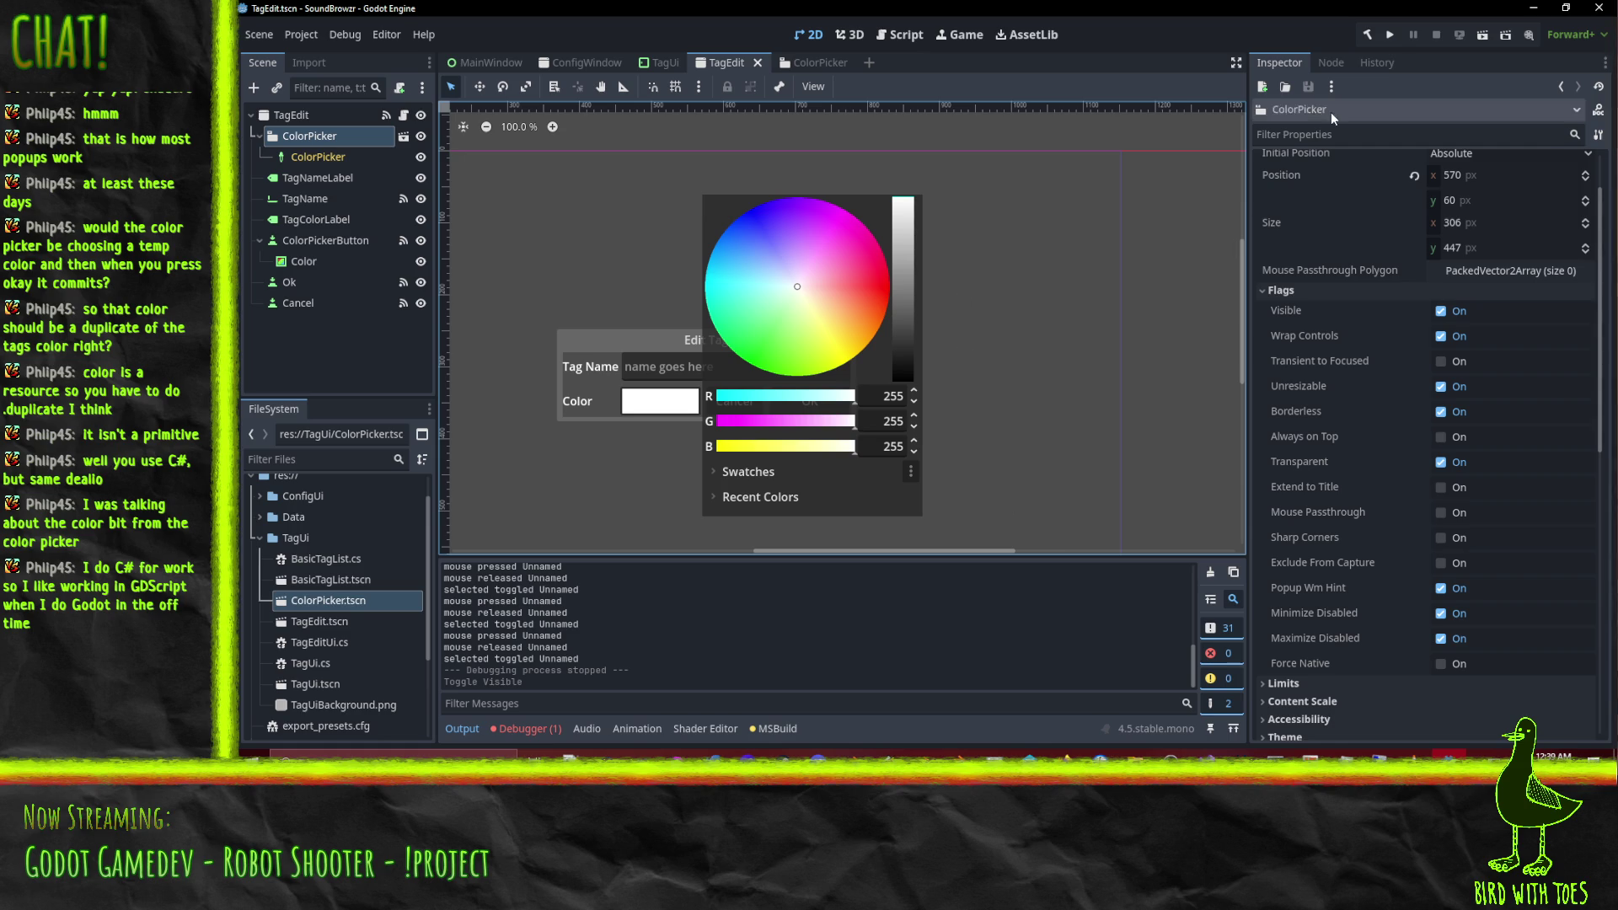
pyautogui.click(1392, 35)
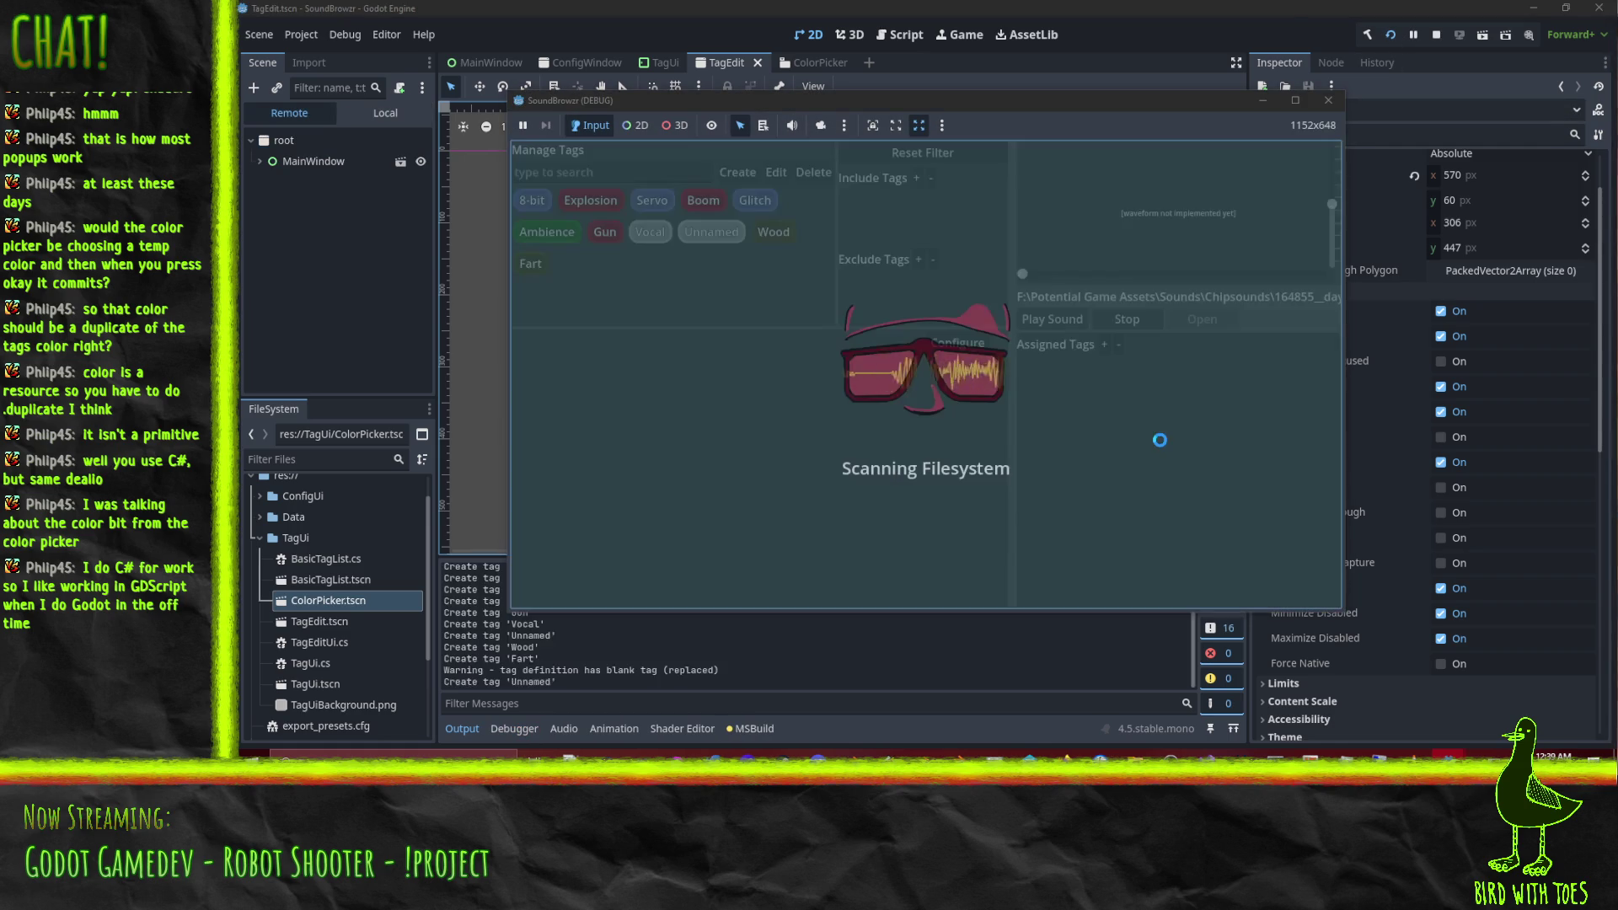
# Recolour the Unnamed tag to a darker blue in its Edit Tag window.
pyautogui.click(723, 239)
pyautogui.click(775, 172)
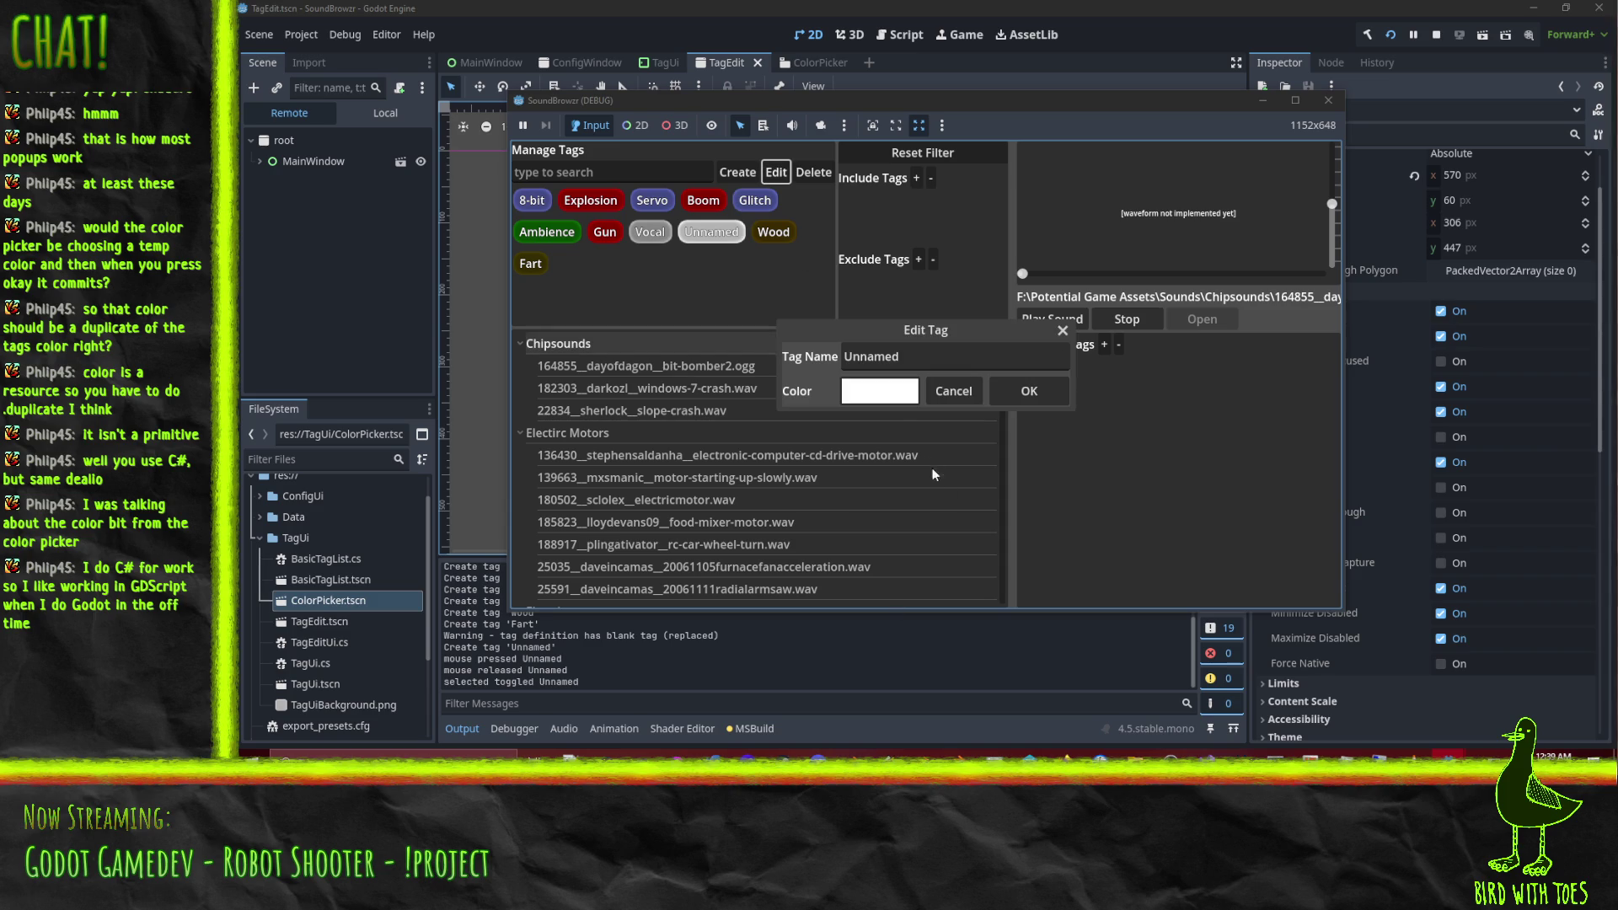
pyautogui.click(880, 392)
pyautogui.moveTo(1121, 344); pyautogui.dragTo(984, 251)
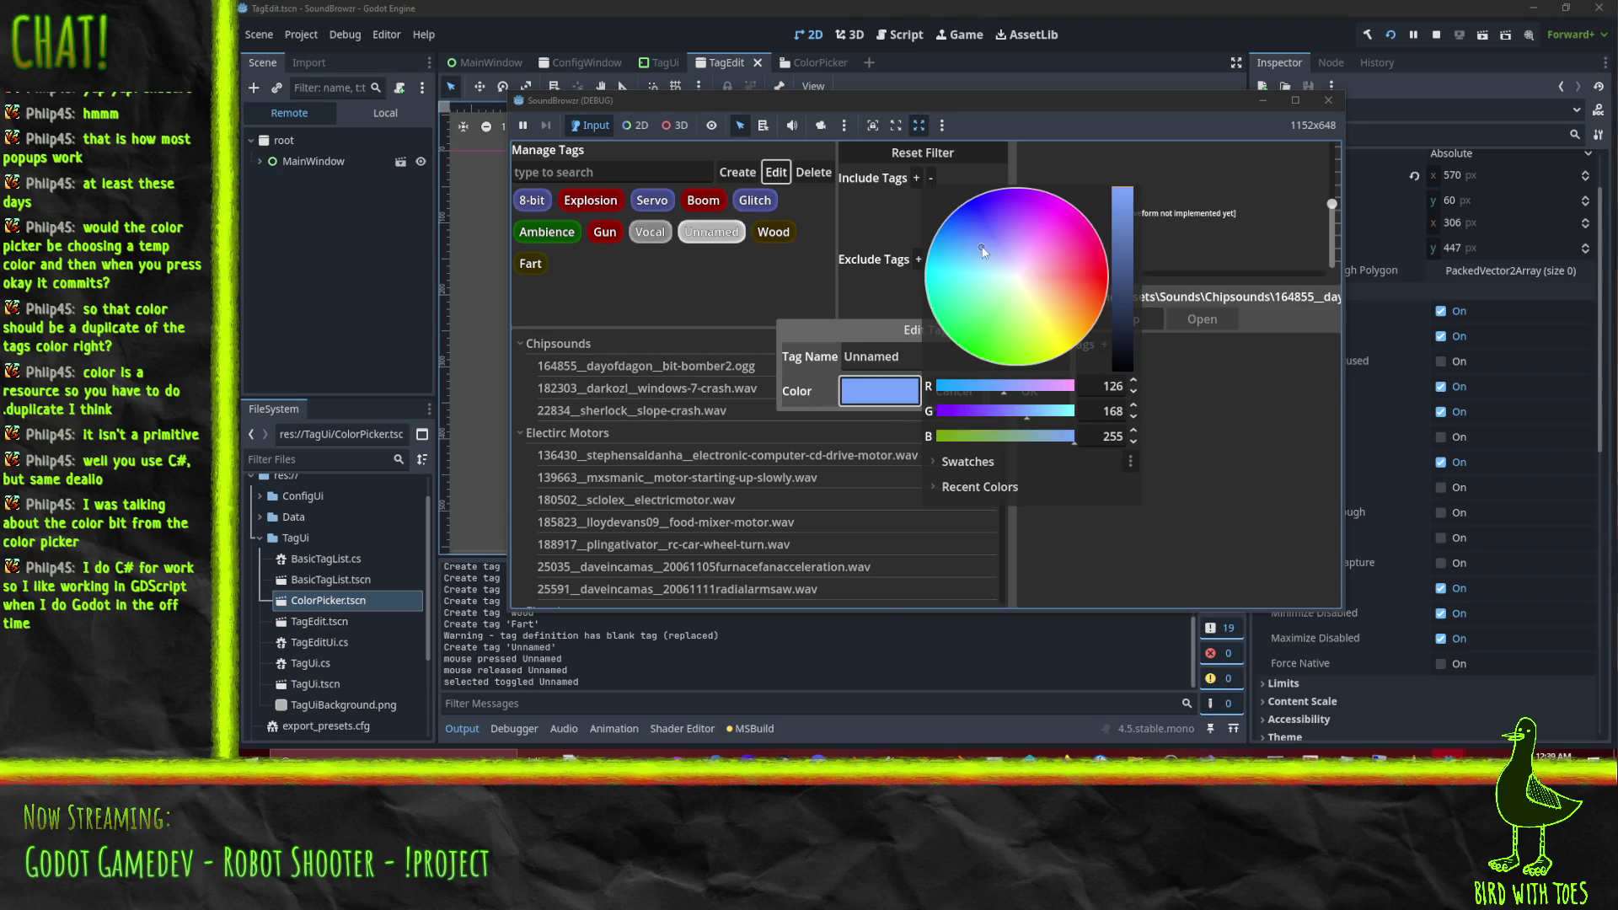
pyautogui.moveTo(1114, 225); pyautogui.dragTo(1137, 251)
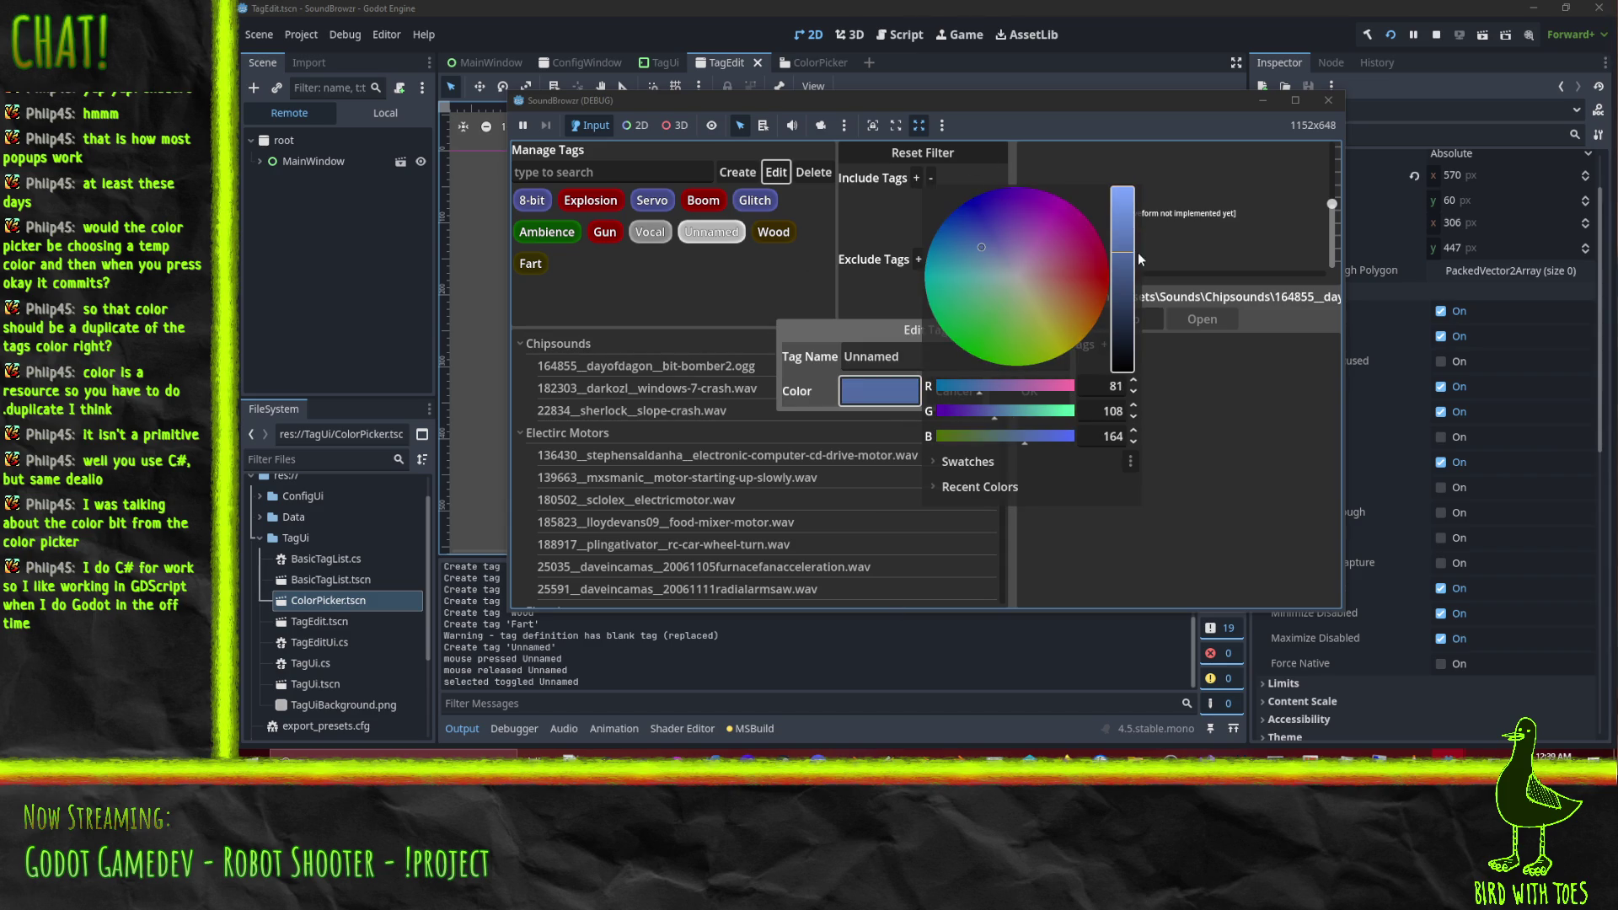
pyautogui.click(885, 398)
pyautogui.click(1029, 391)
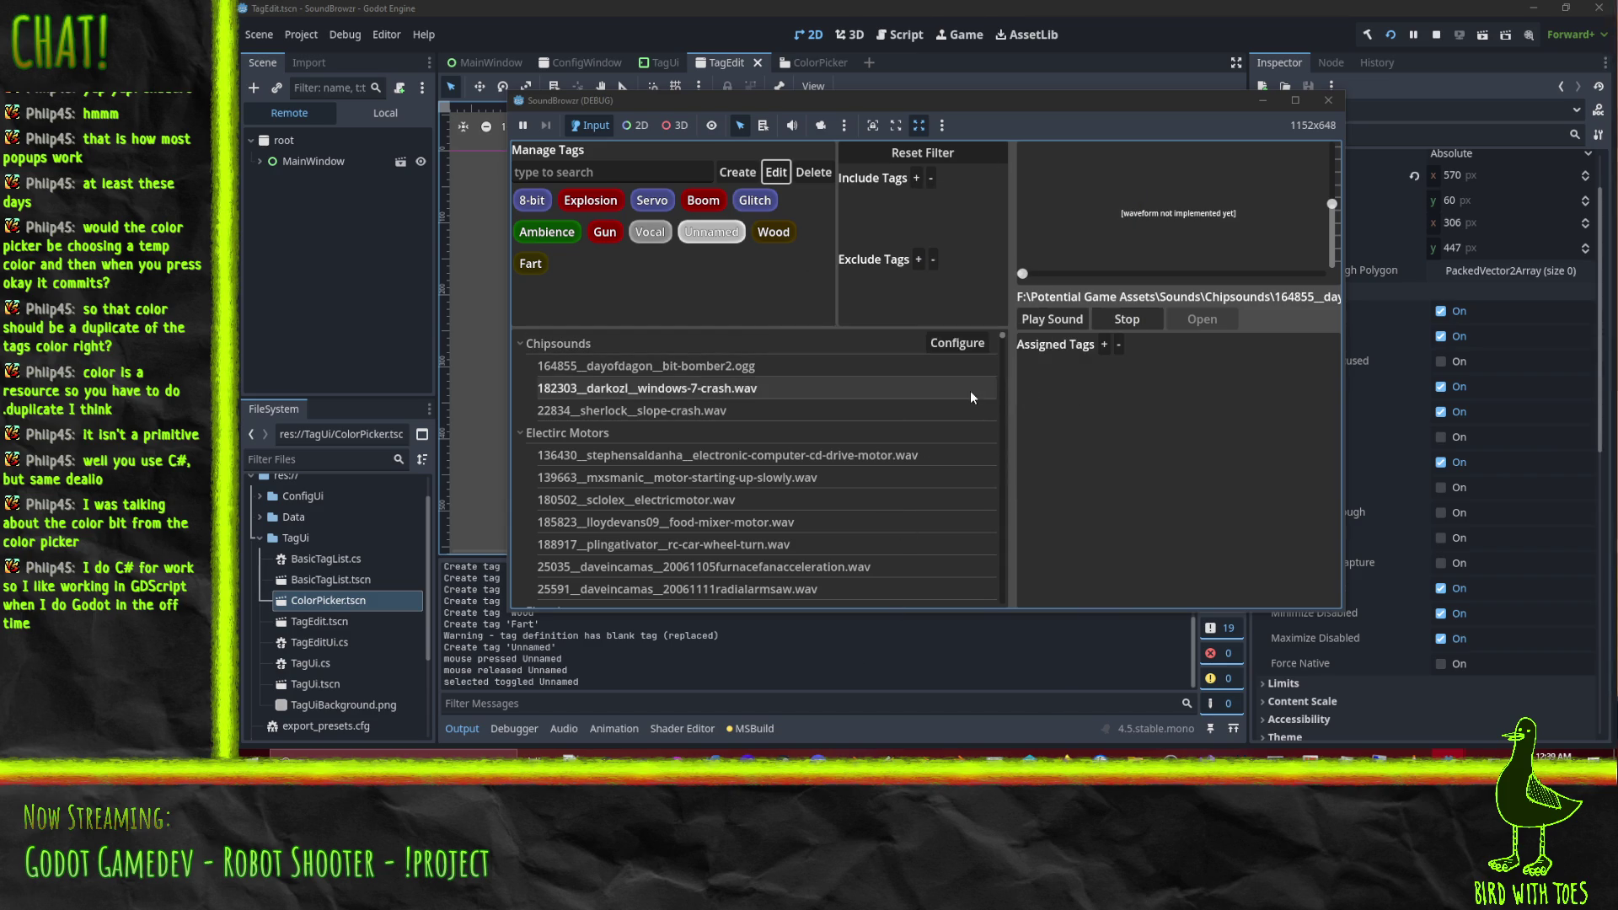
# Reopen the Unnamed tag's colour picker to verify the colour, then stop the game.
pyautogui.click(649, 232)
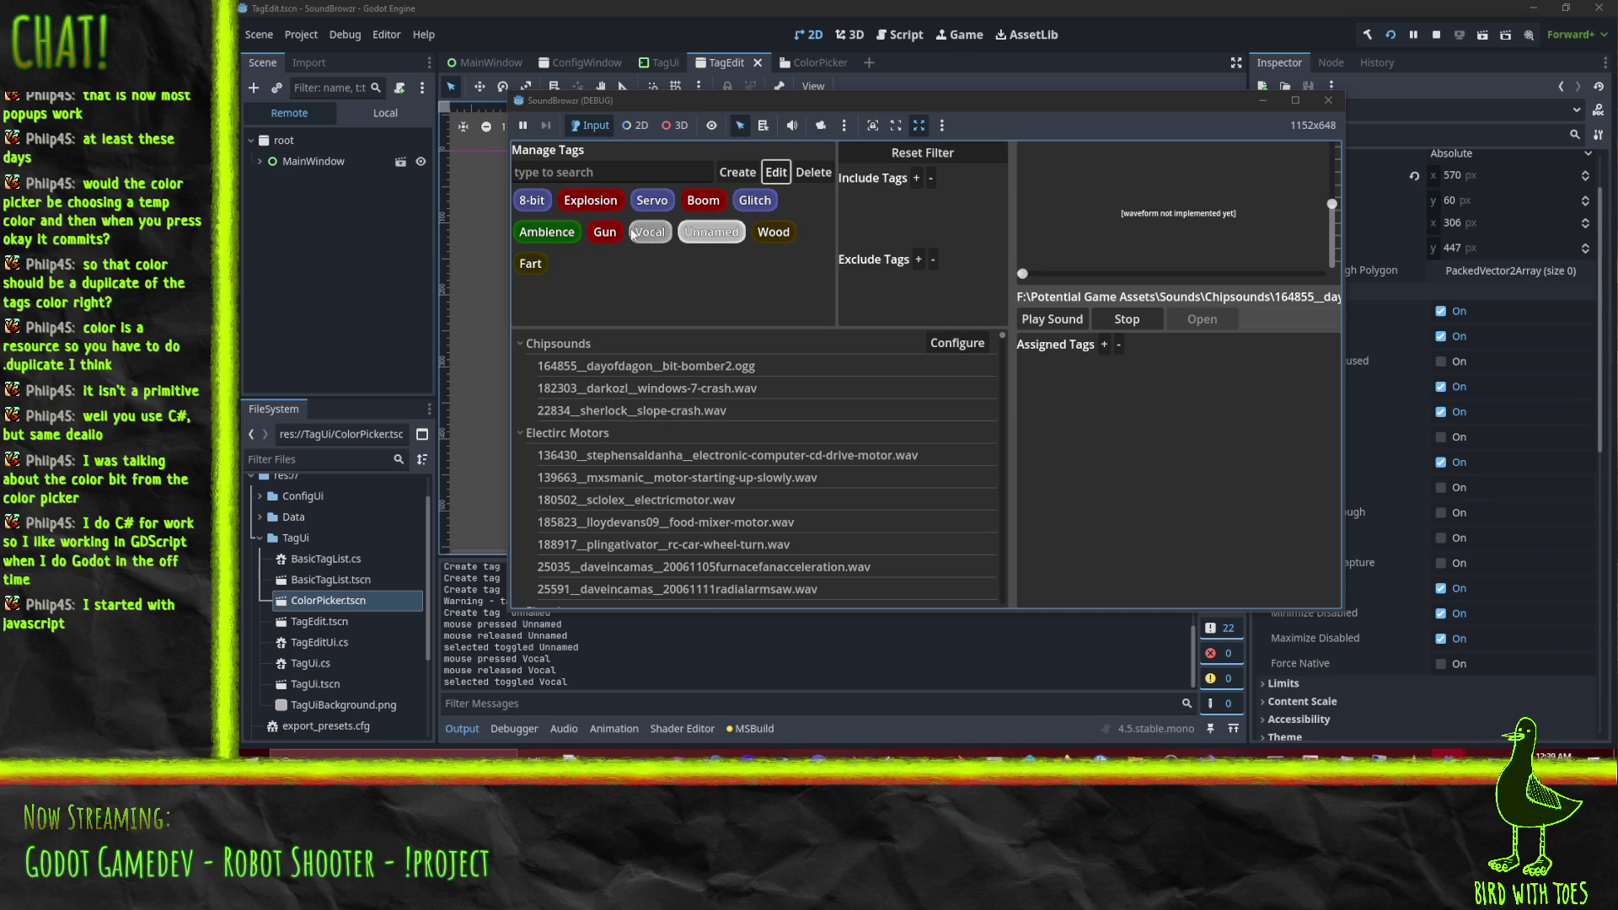
pyautogui.click(723, 236)
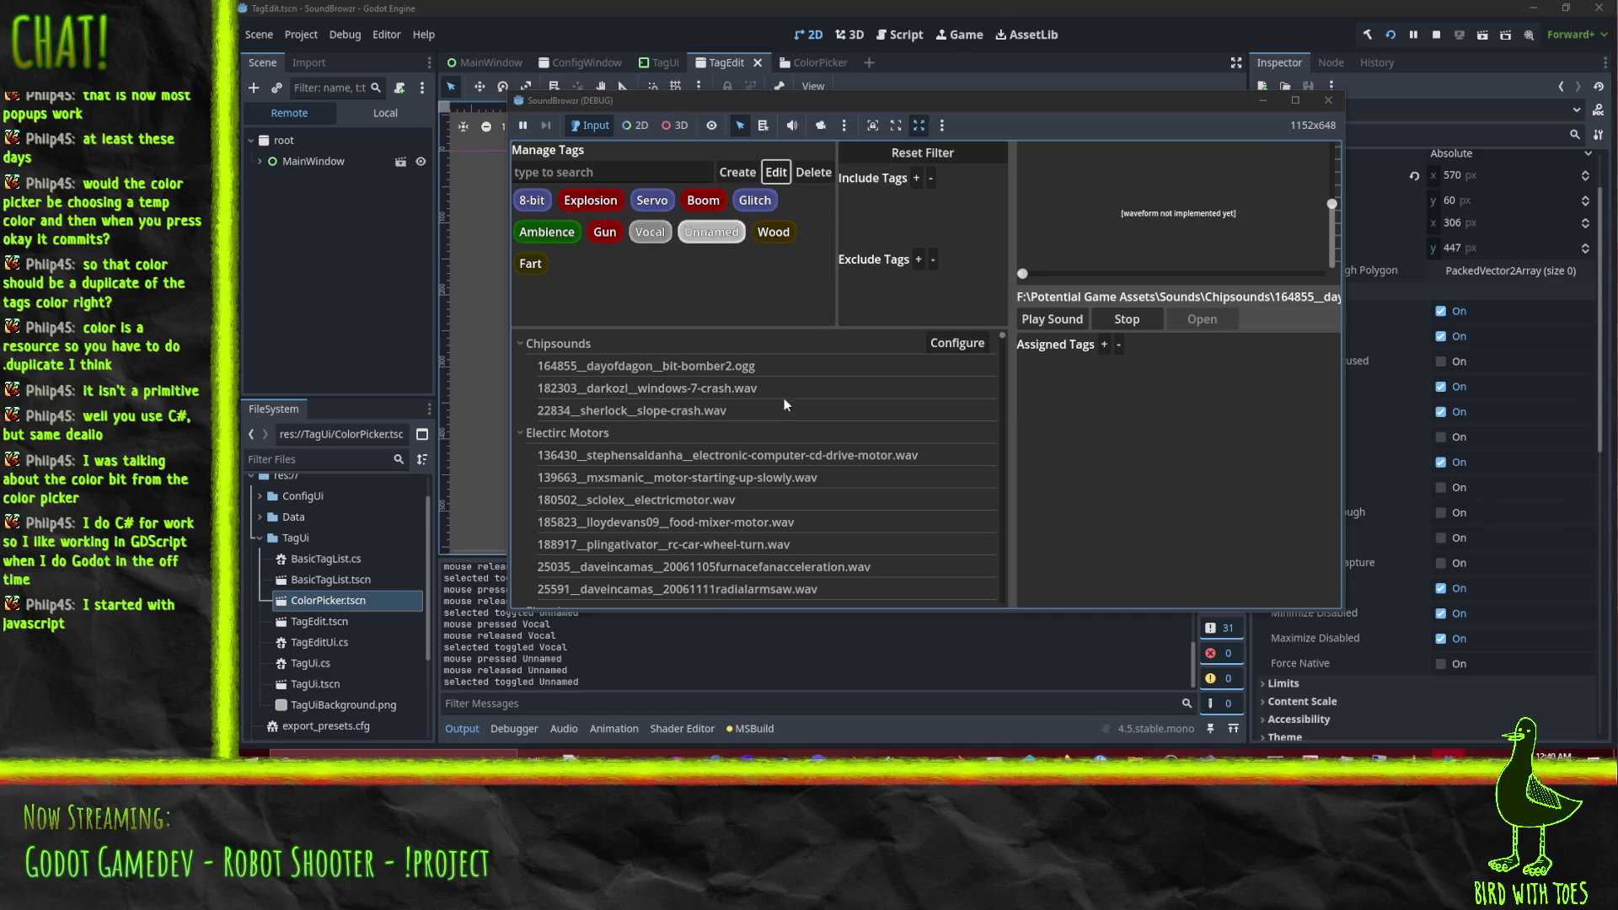
pyautogui.click(776, 172)
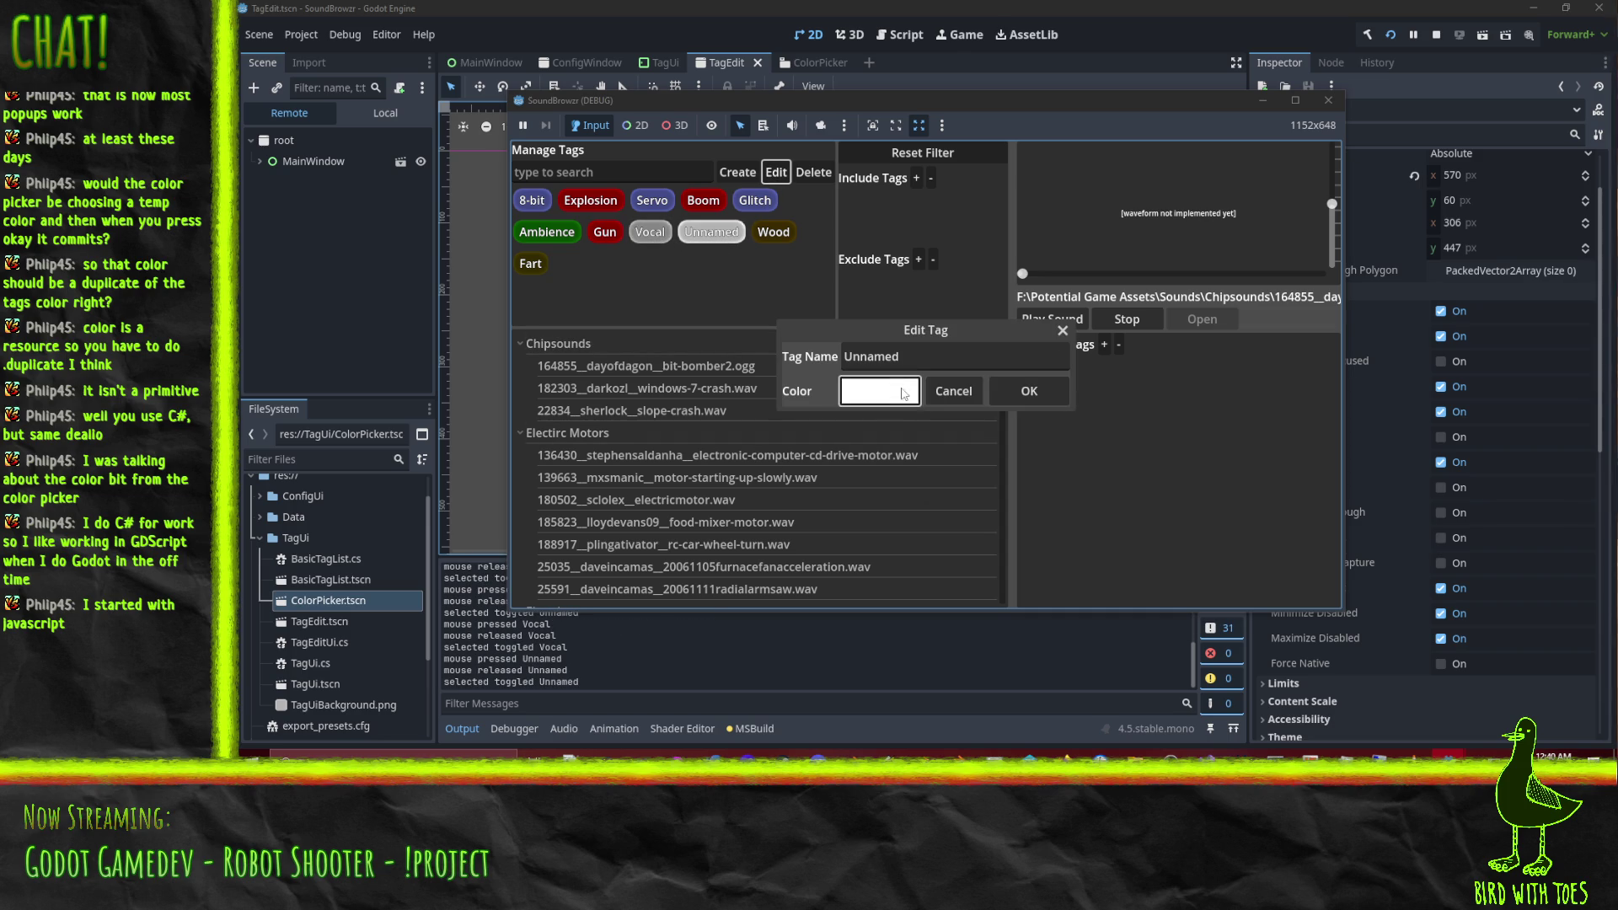
pyautogui.click(880, 391)
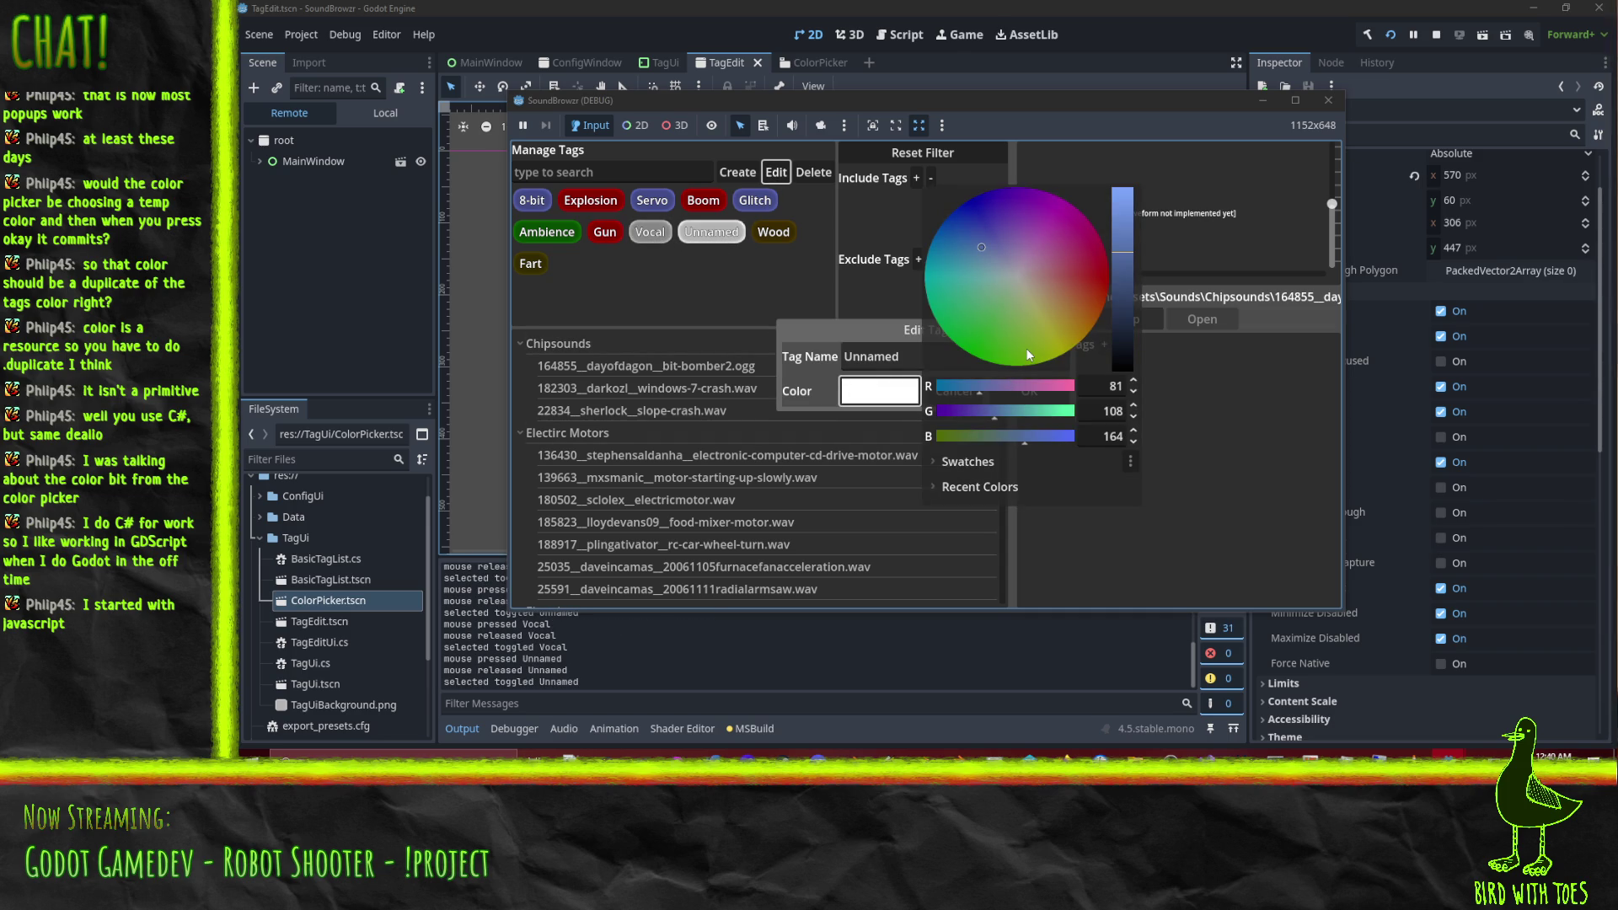
pyautogui.press('Escape')
pyautogui.click(955, 391)
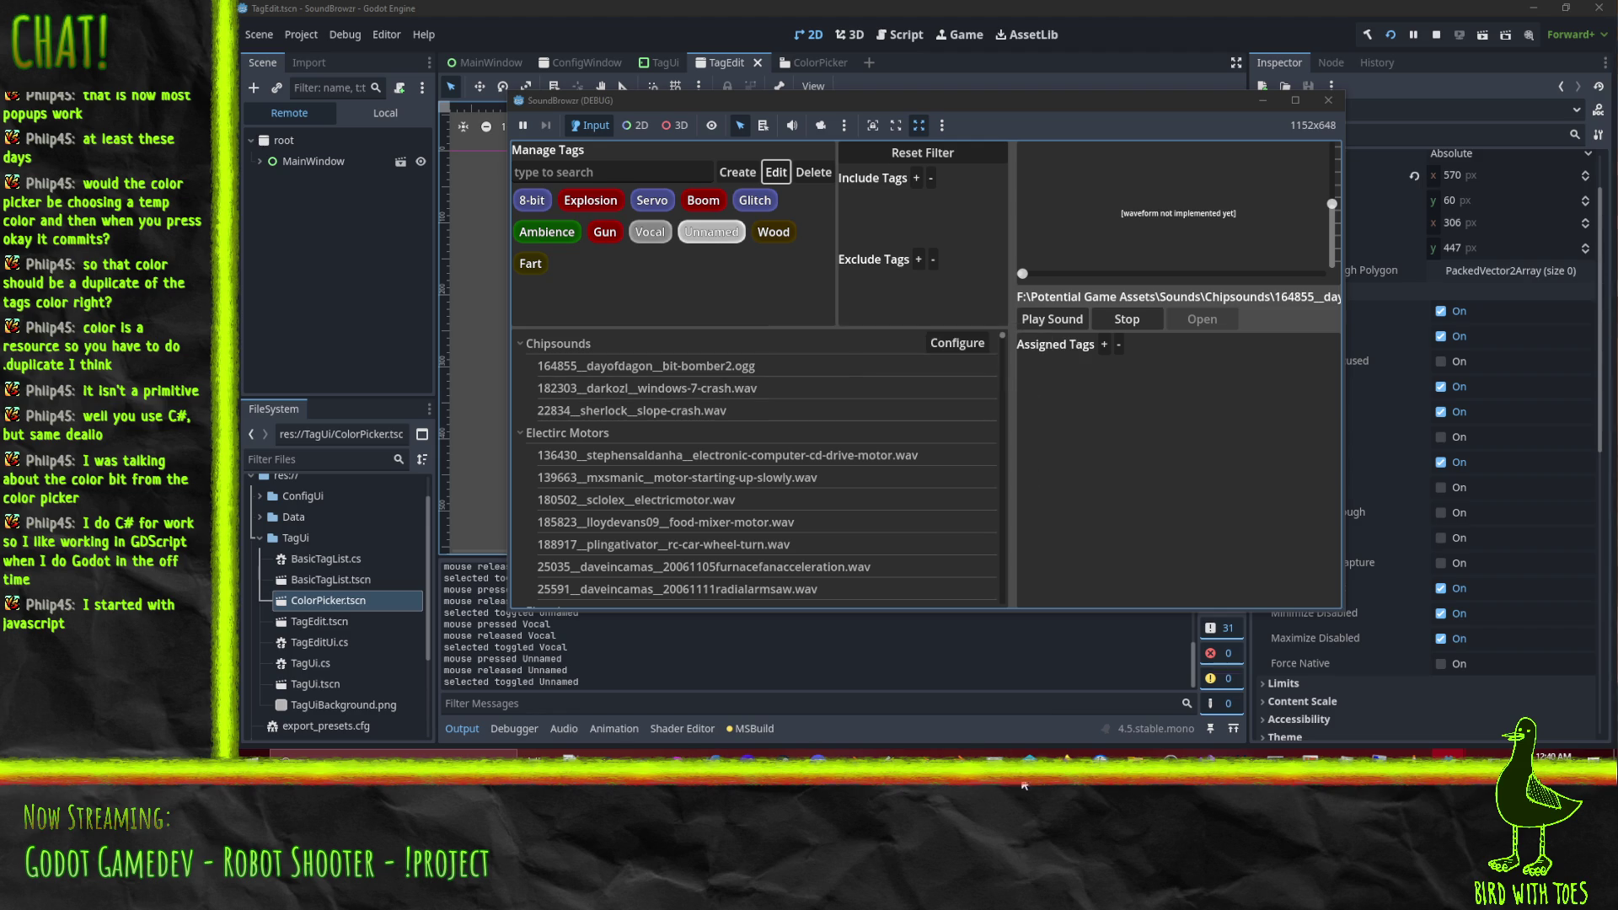
pyautogui.moveTo(1206, 754)
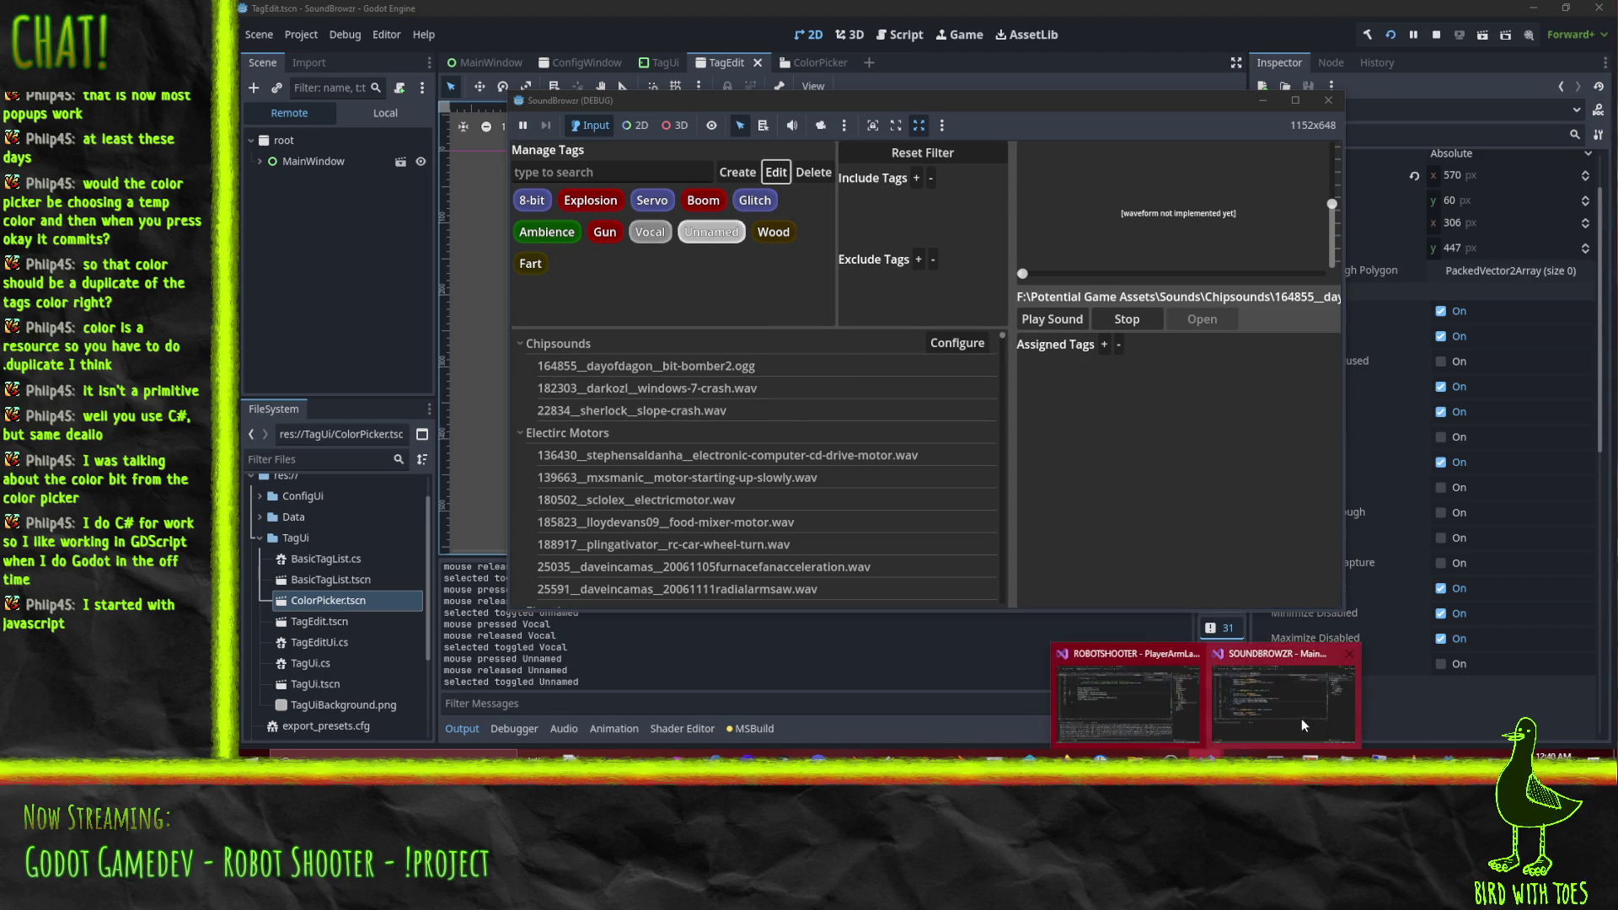
pyautogui.click(1436, 34)
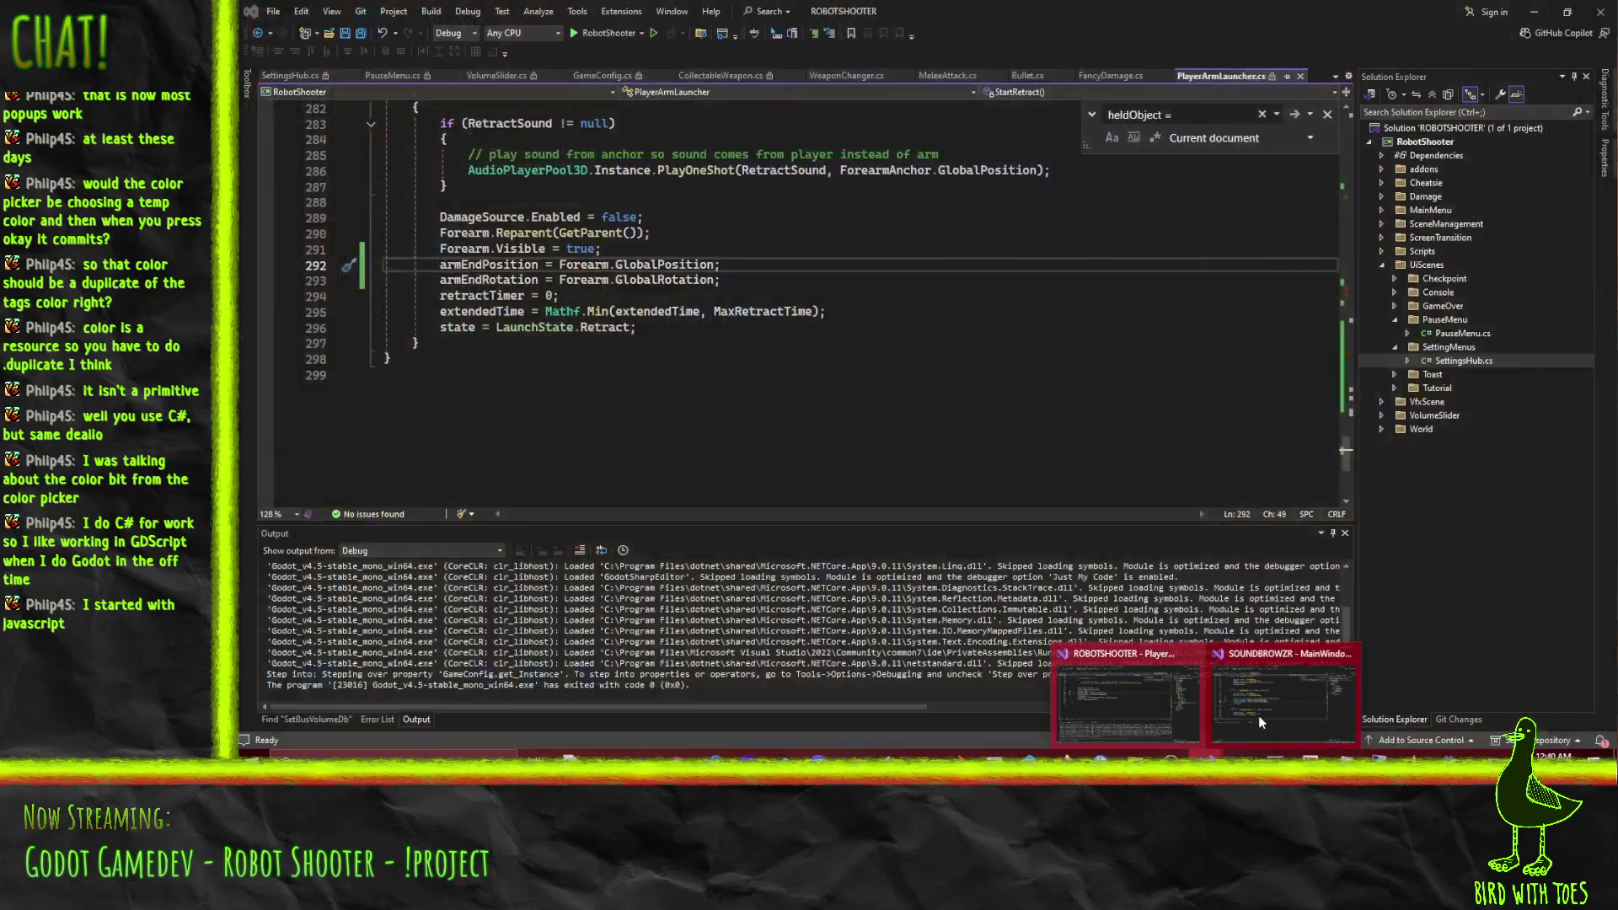
# In TagEditUi.cs's AssignTag, add a new line 30 typing ColorPicker.Color = tag.Color.
pyautogui.click(1264, 712)
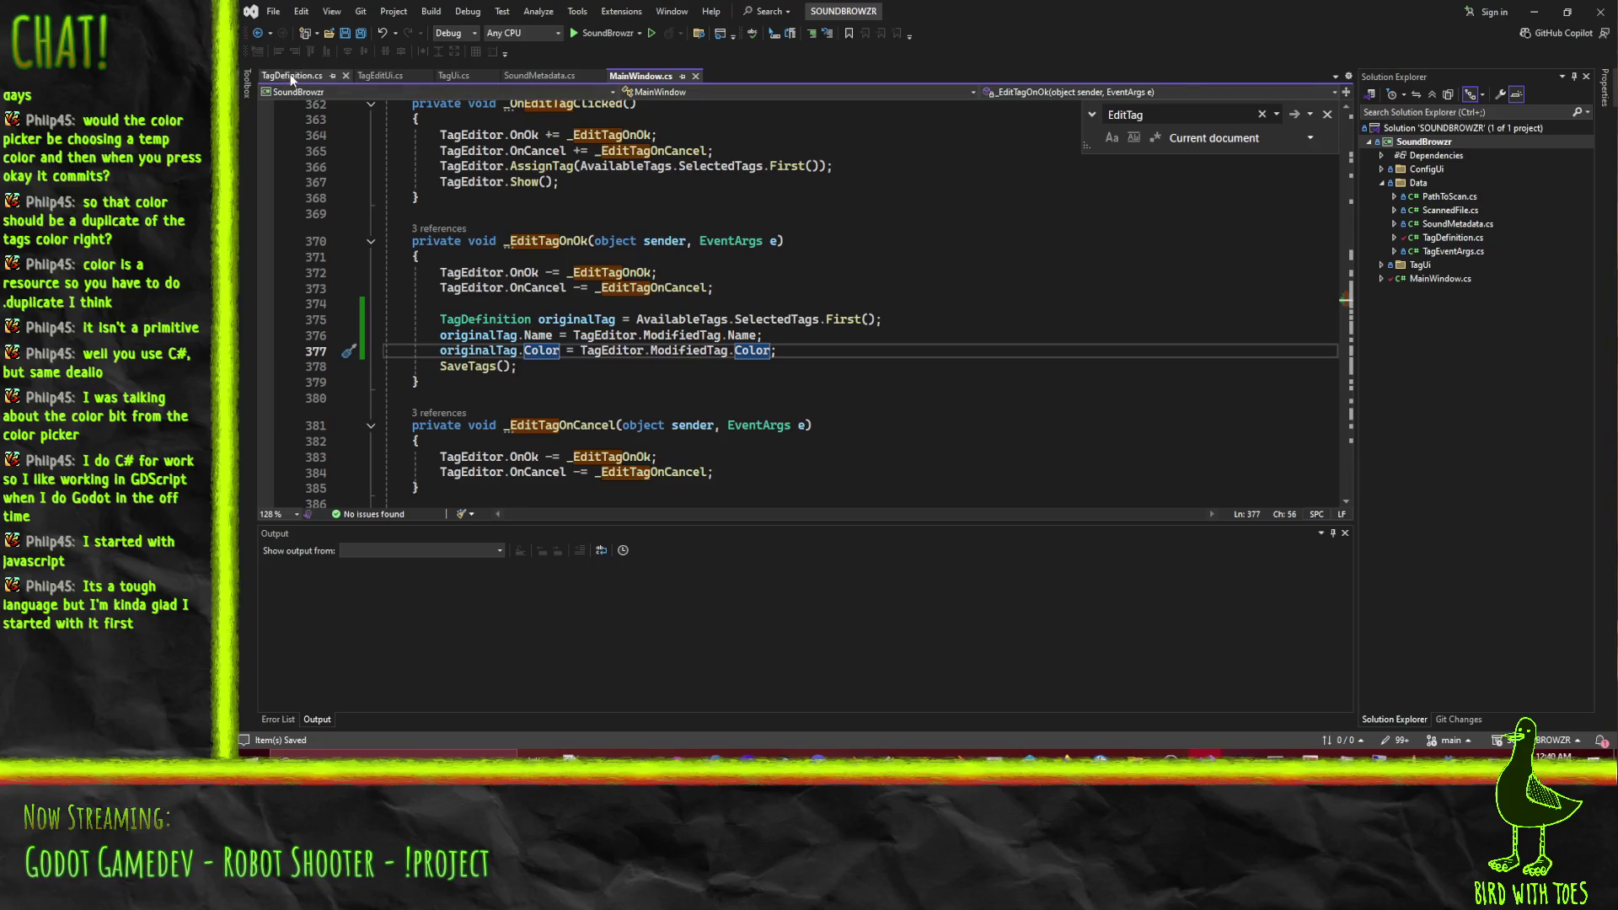
pyautogui.click(419, 75)
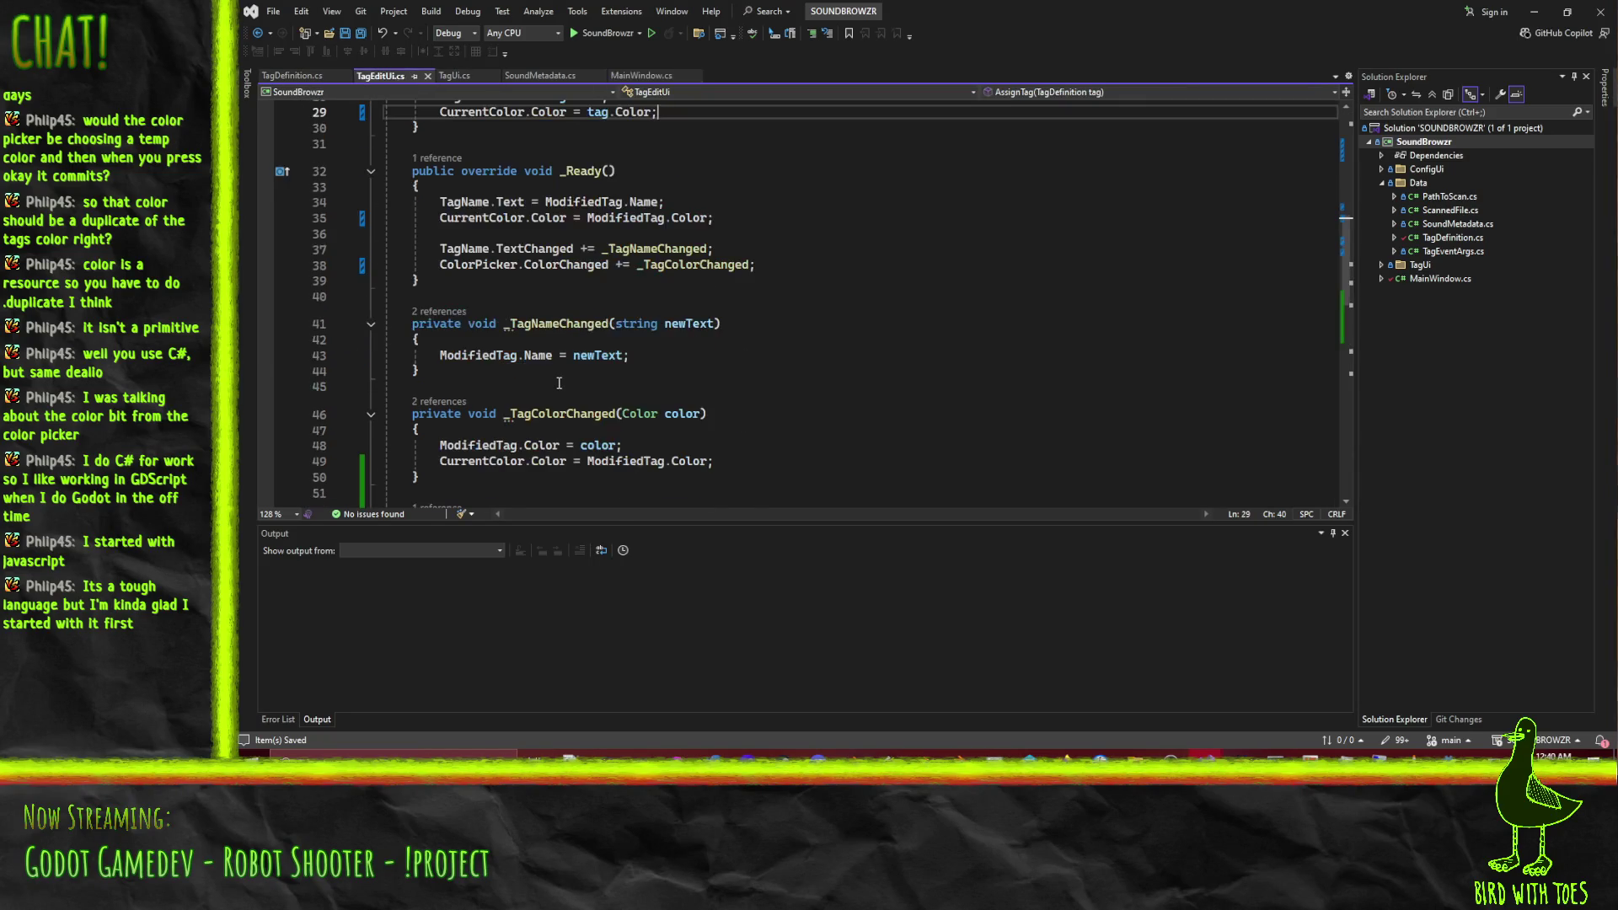
pyautogui.scroll(1, 568, 380)
pyautogui.scroll(-6, 580, 379)
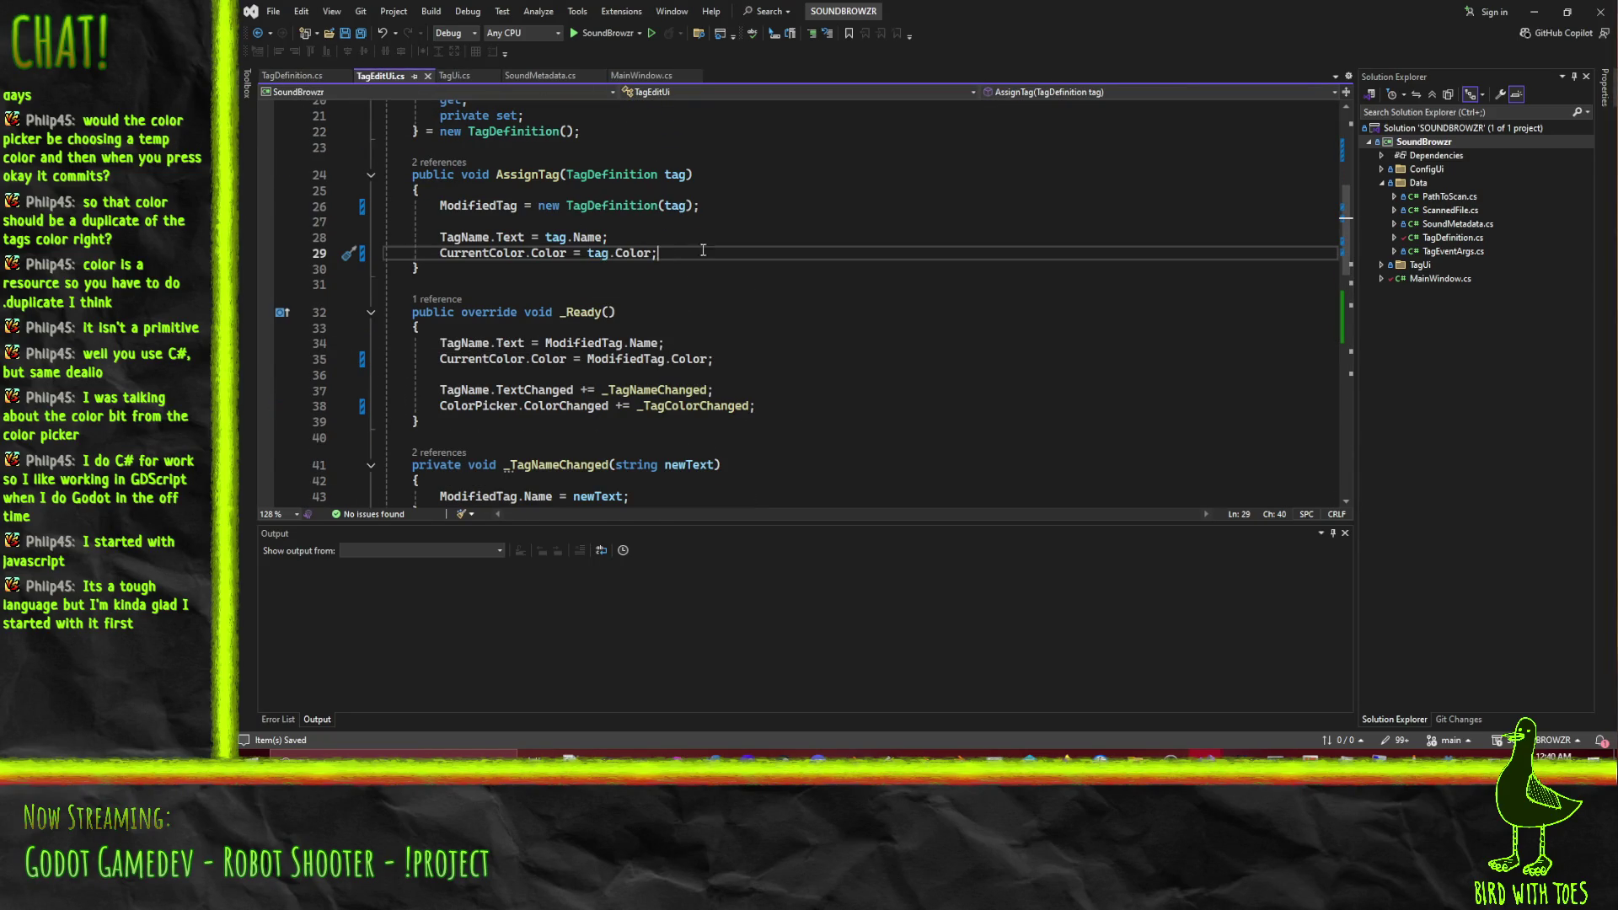
pyautogui.scroll(1, 730, 260)
pyautogui.press('Return')
pyautogui.write('ColorPicker.Color ')
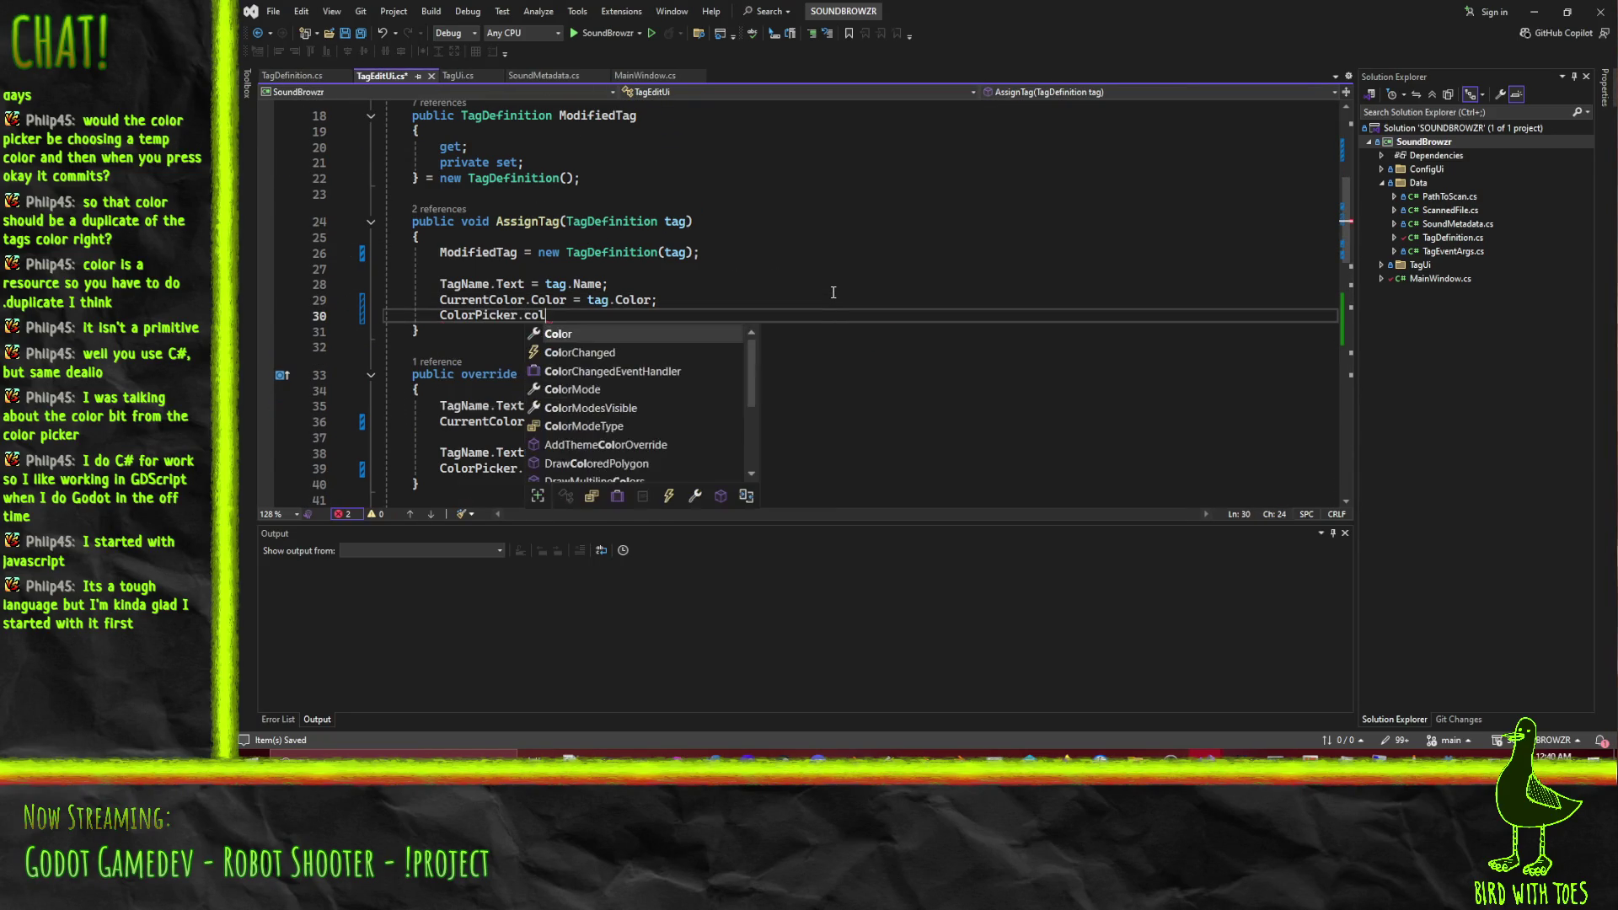
pyautogui.write('= tag.Color')
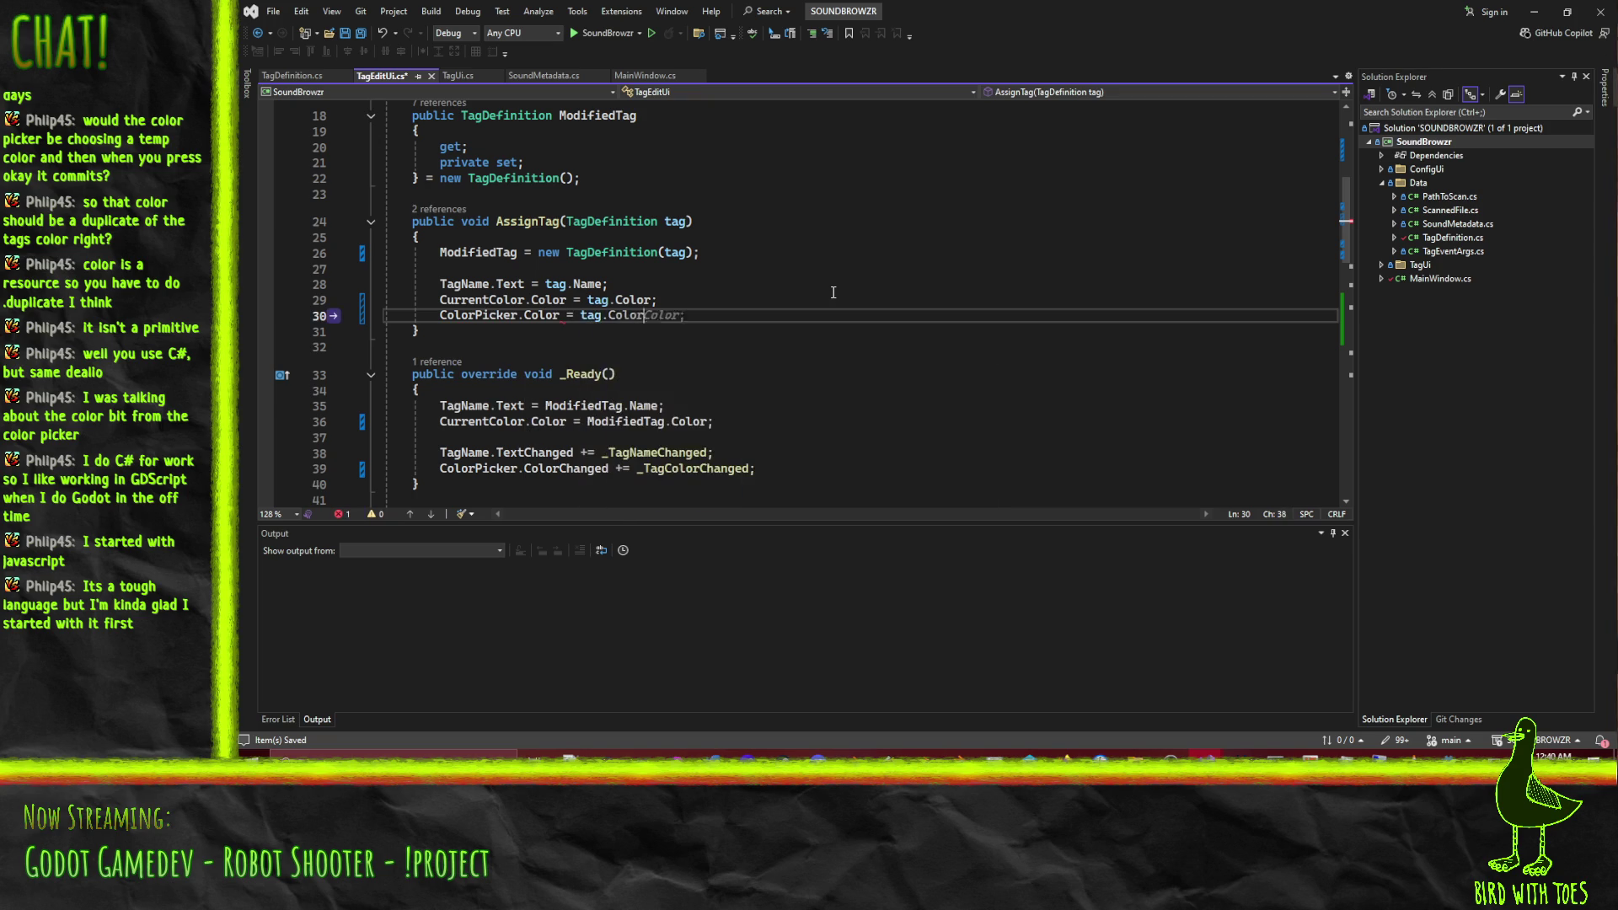
pyautogui.write(';;')
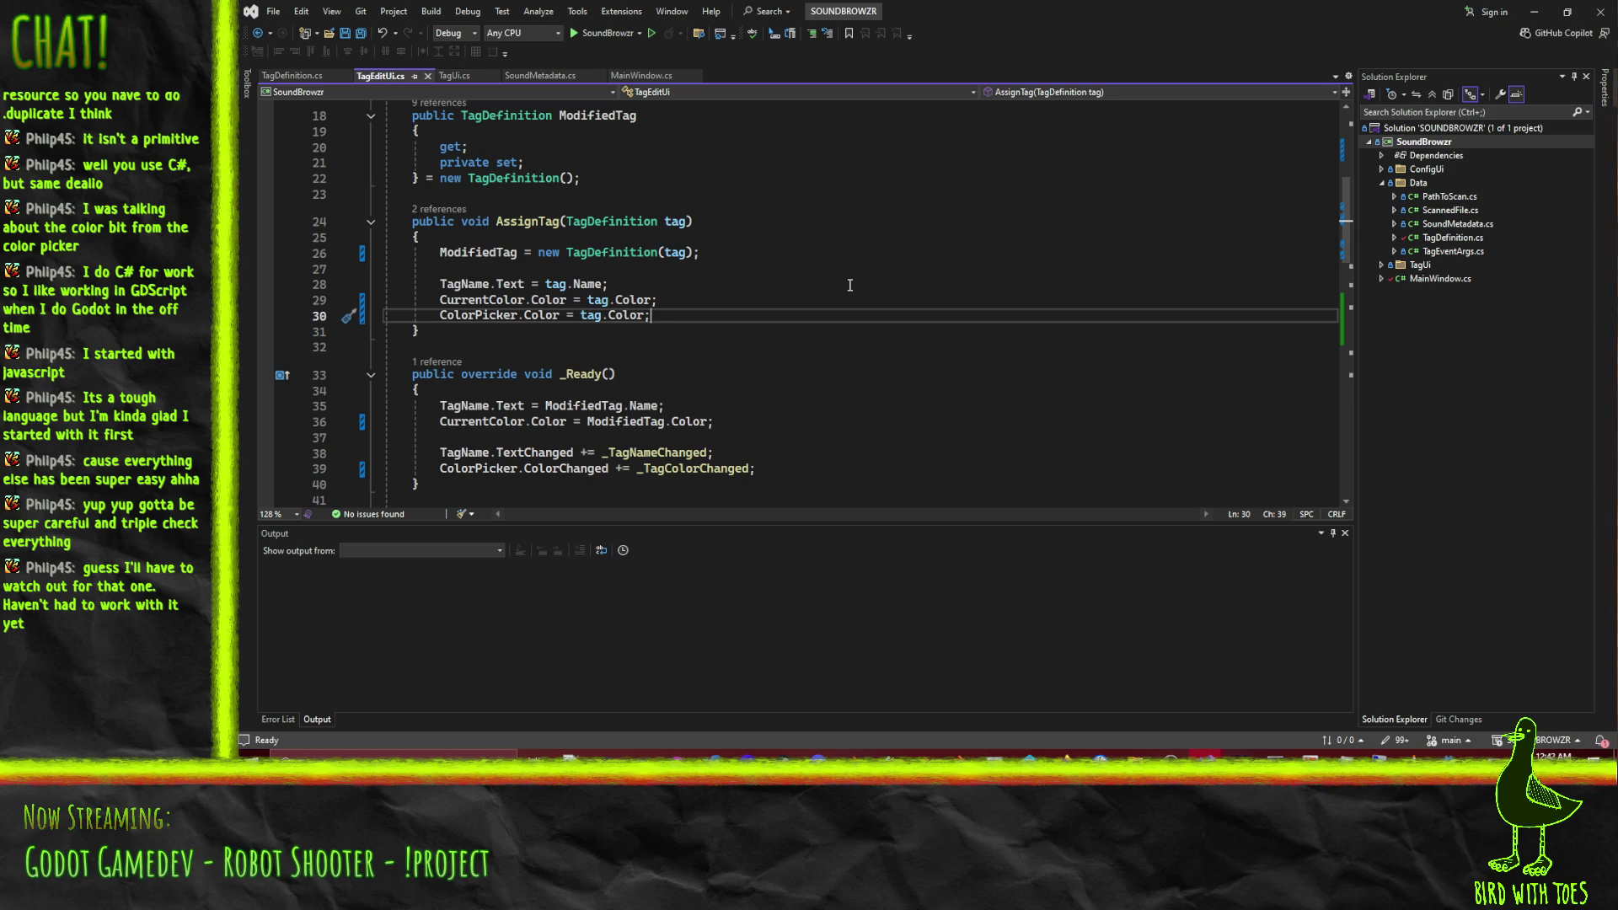
# Scroll down through TagEditUi.cs past the completed ColorPicker.Color = tag.Color; line.
pyautogui.scroll(-4, 834, 348)
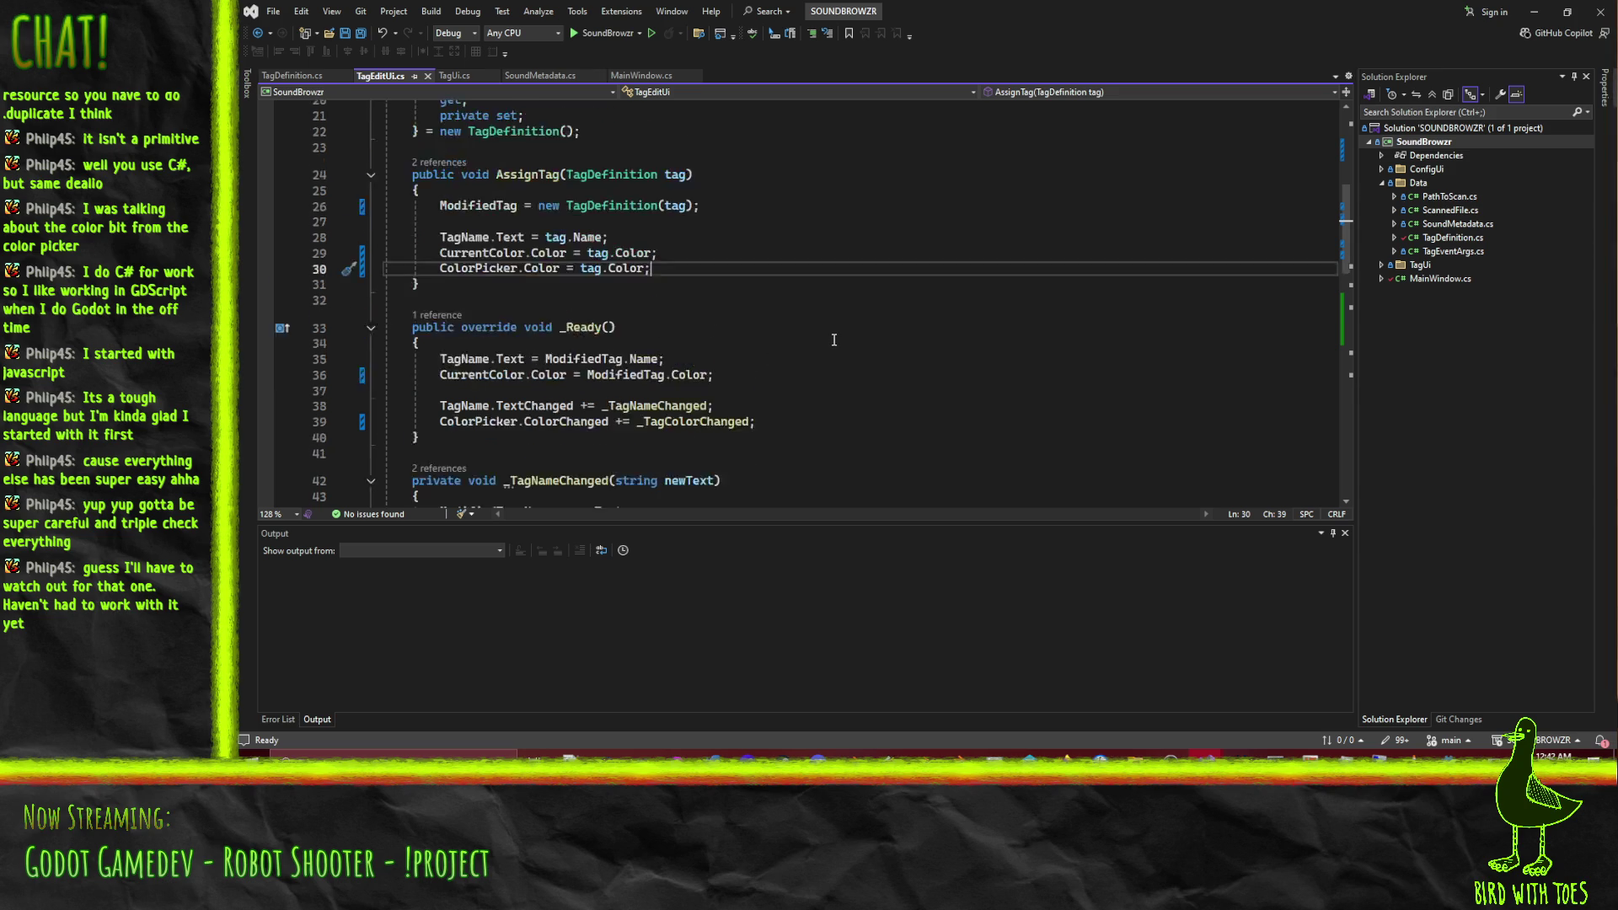
# Review AssignTag through _ColorButtonClicked in TagEditUi.cs, then bring up Godot's TagEdit scene.
pyautogui.scroll(5, 835, 362)
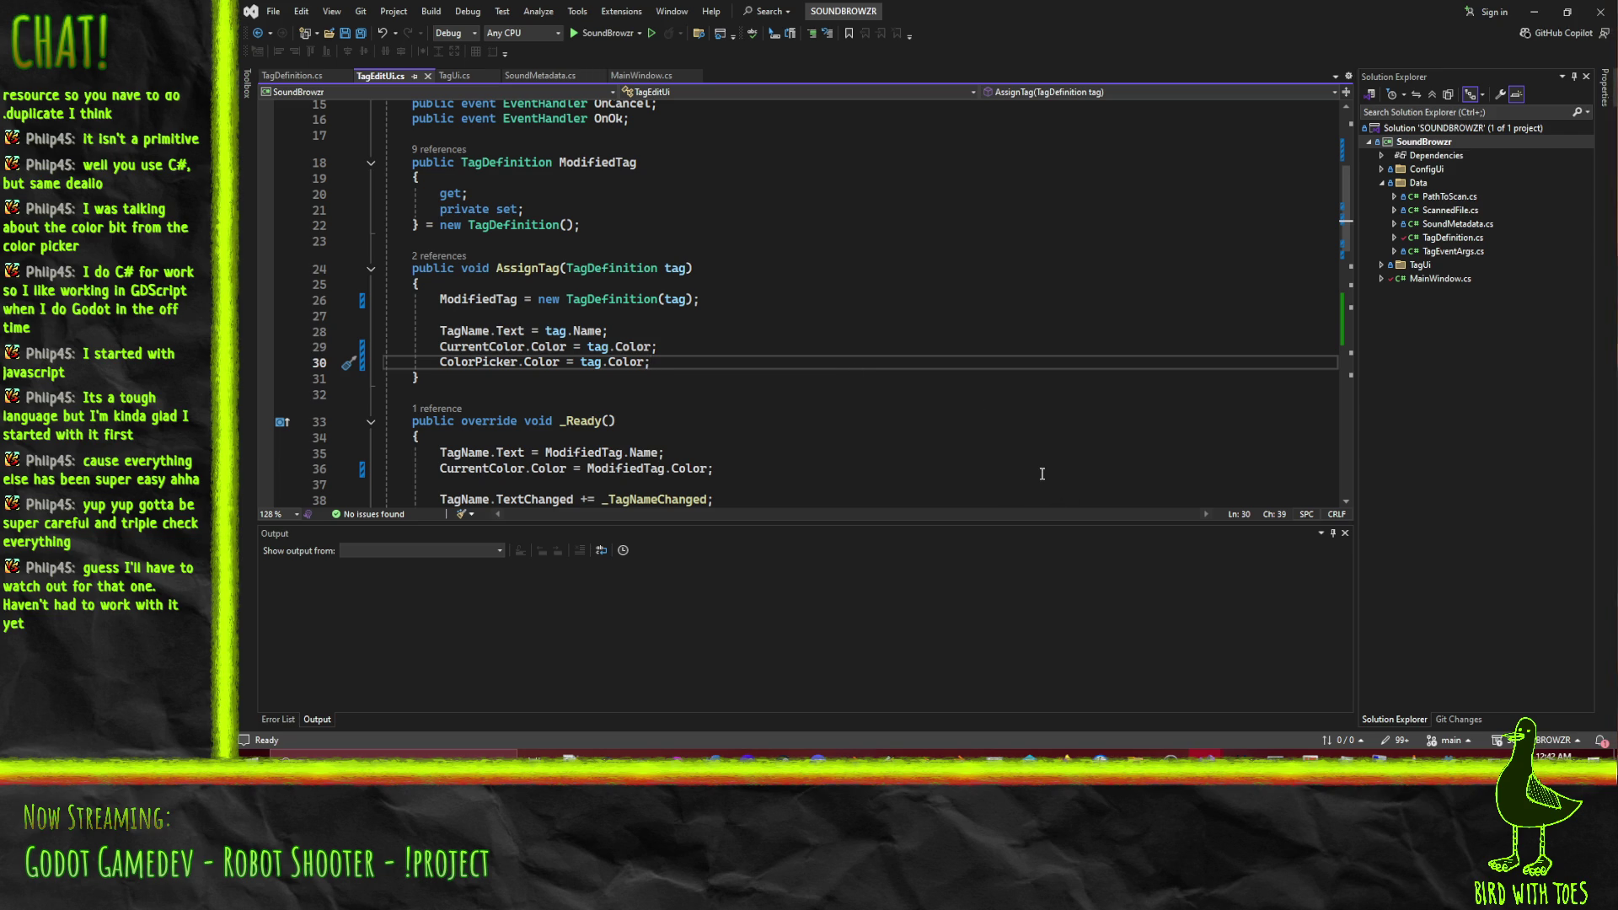
pyautogui.click(454, 346)
pyautogui.click(510, 369)
pyautogui.click(757, 376)
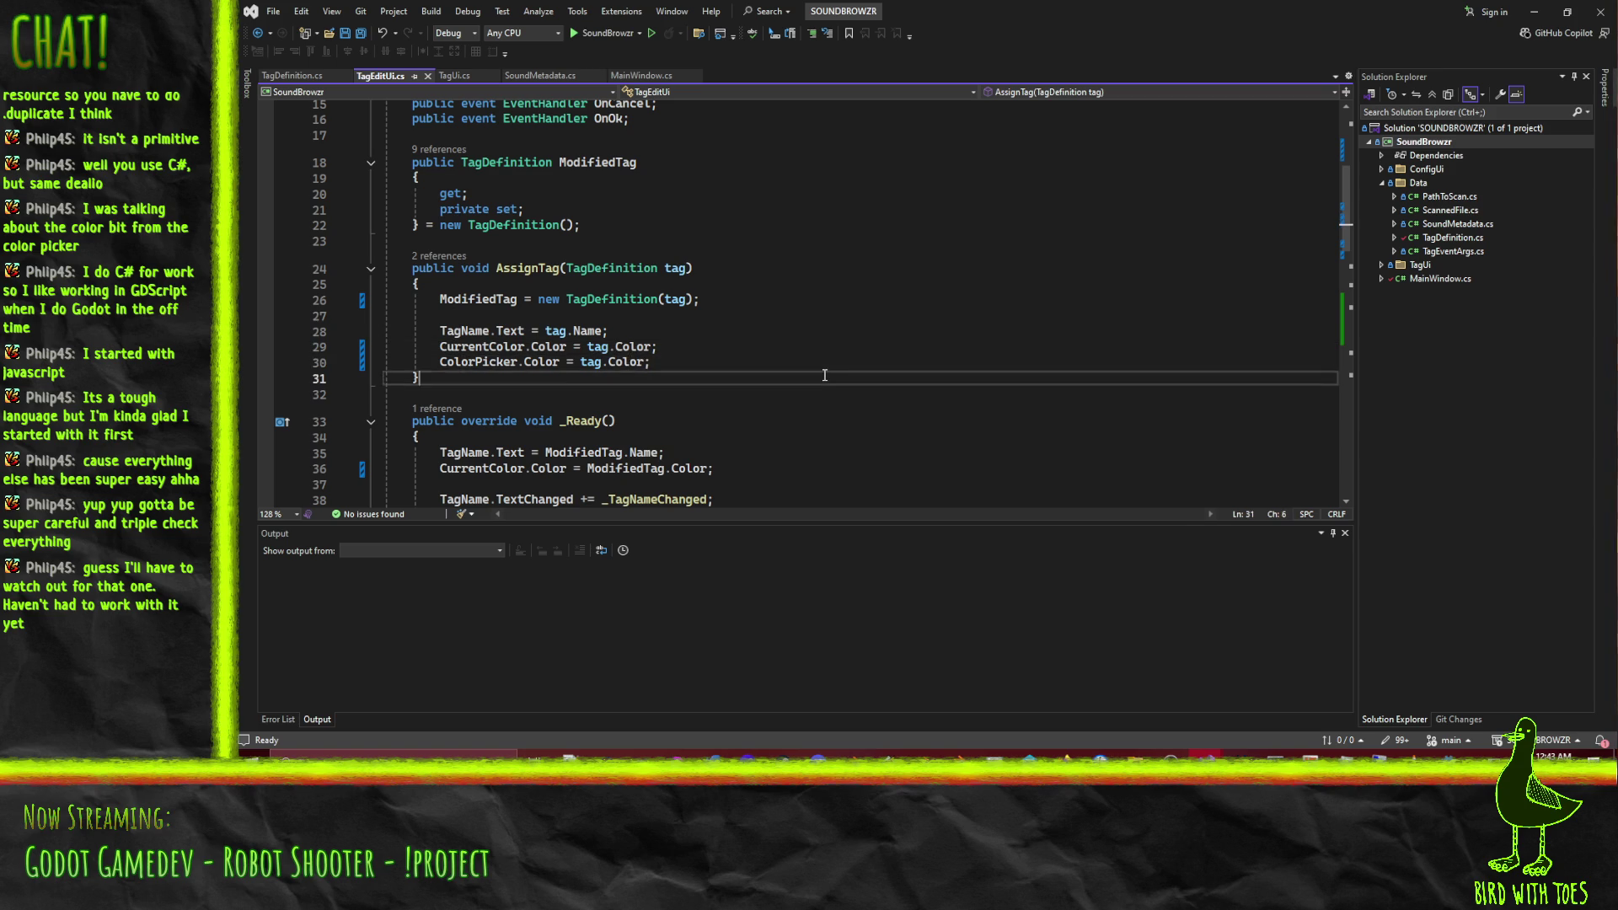
pyautogui.scroll(-8, 792, 376)
pyautogui.scroll(-3, 825, 375)
pyautogui.click(715, 329)
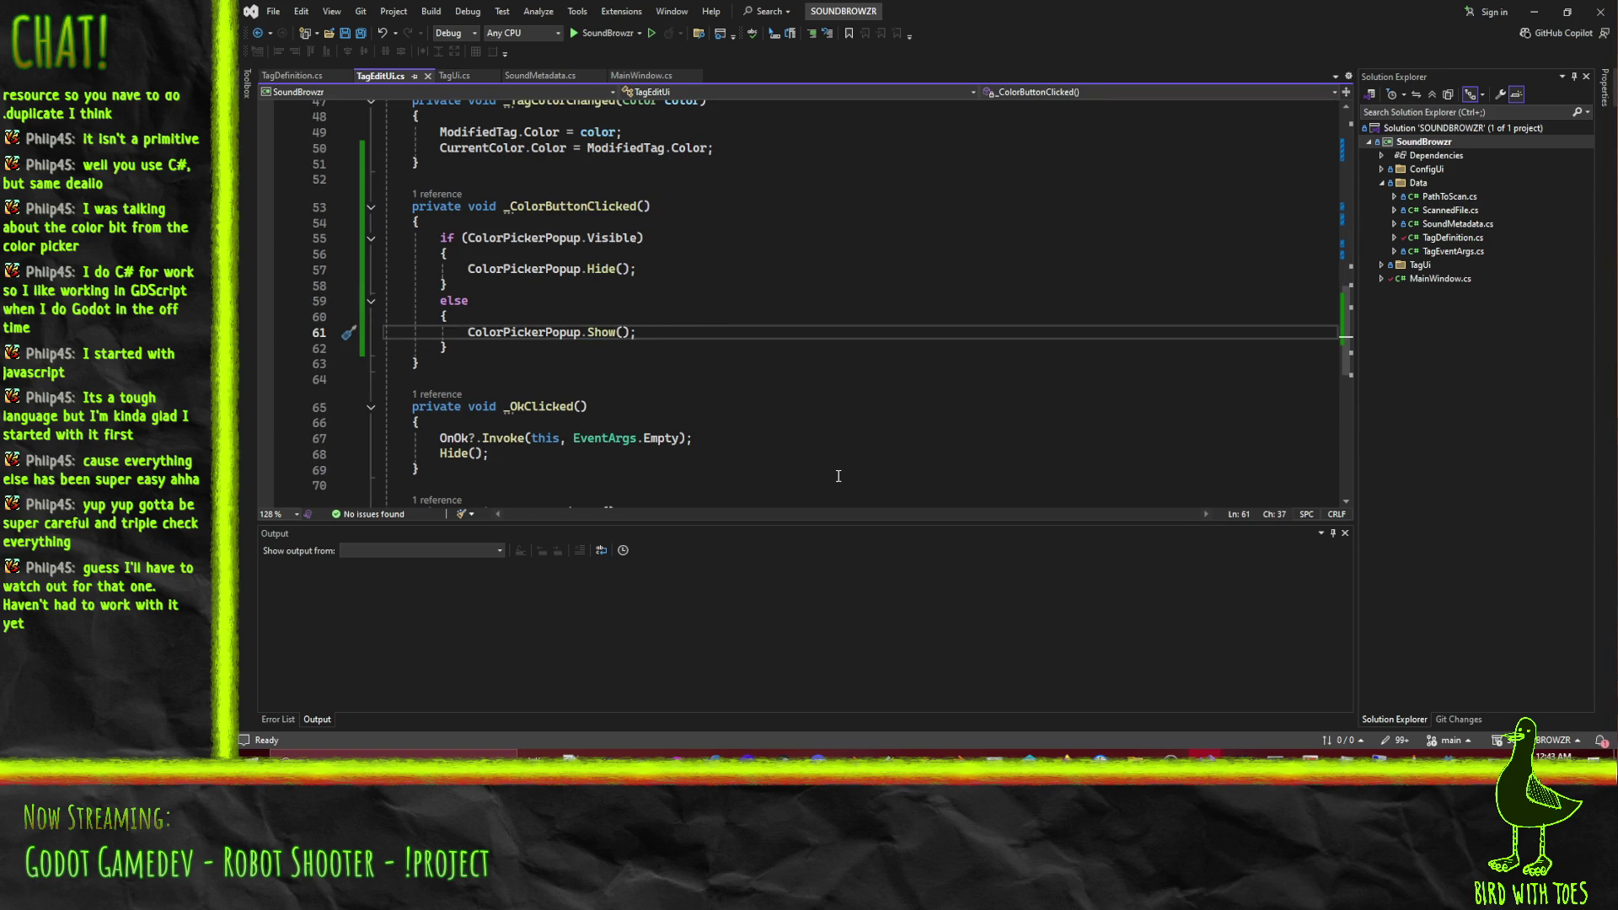
pyautogui.scroll(1, 810, 467)
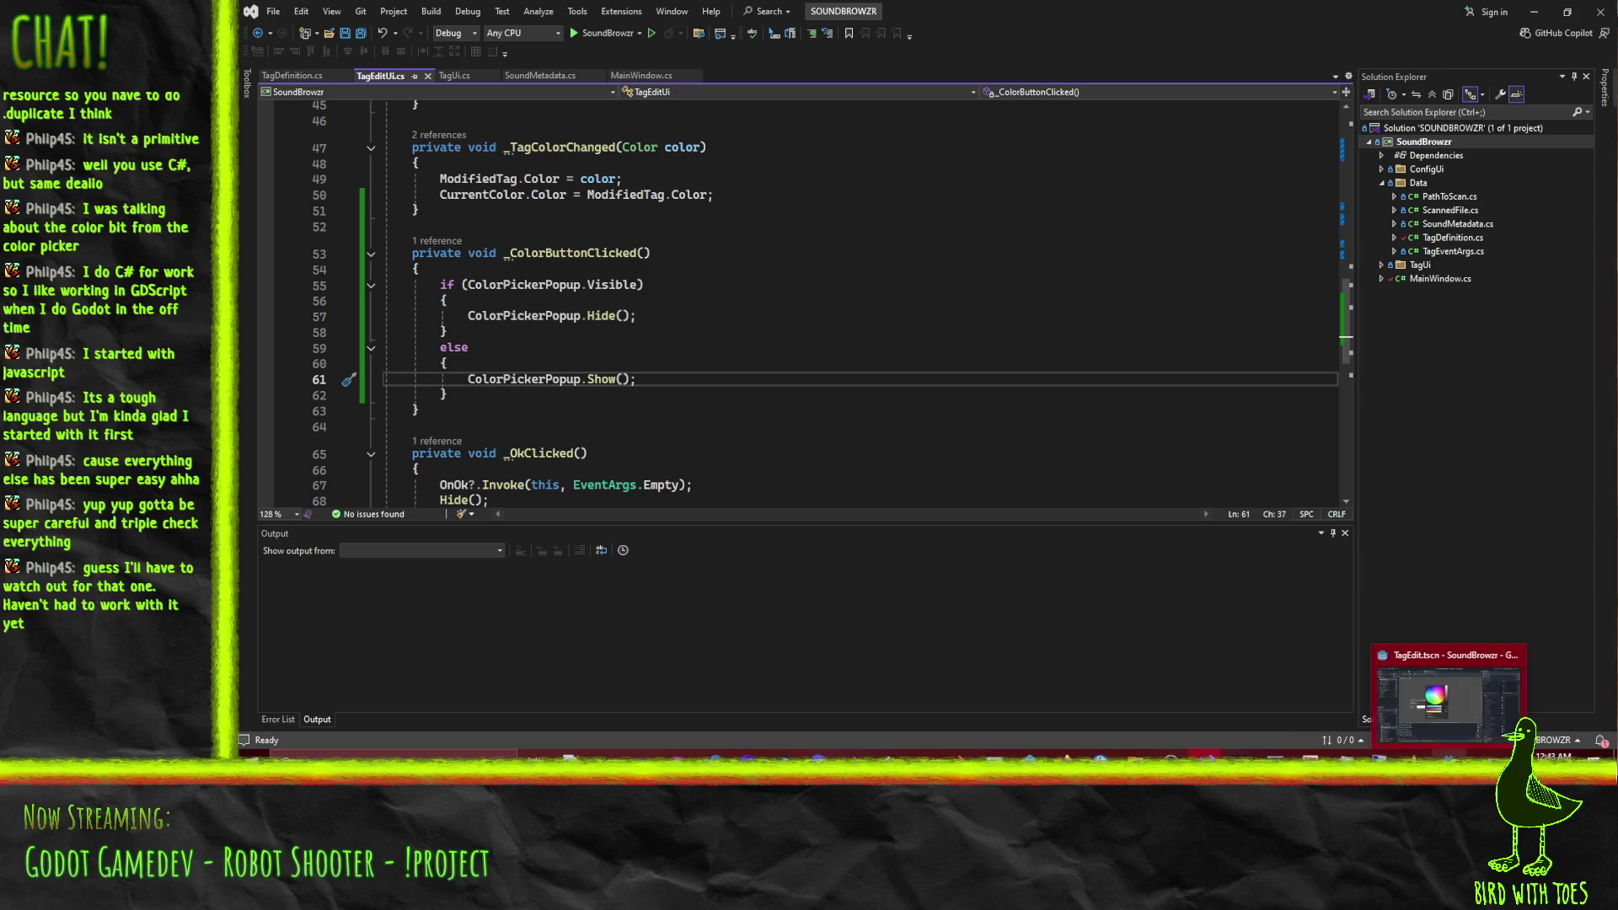
pyautogui.click(1448, 738)
pyautogui.click(711, 201)
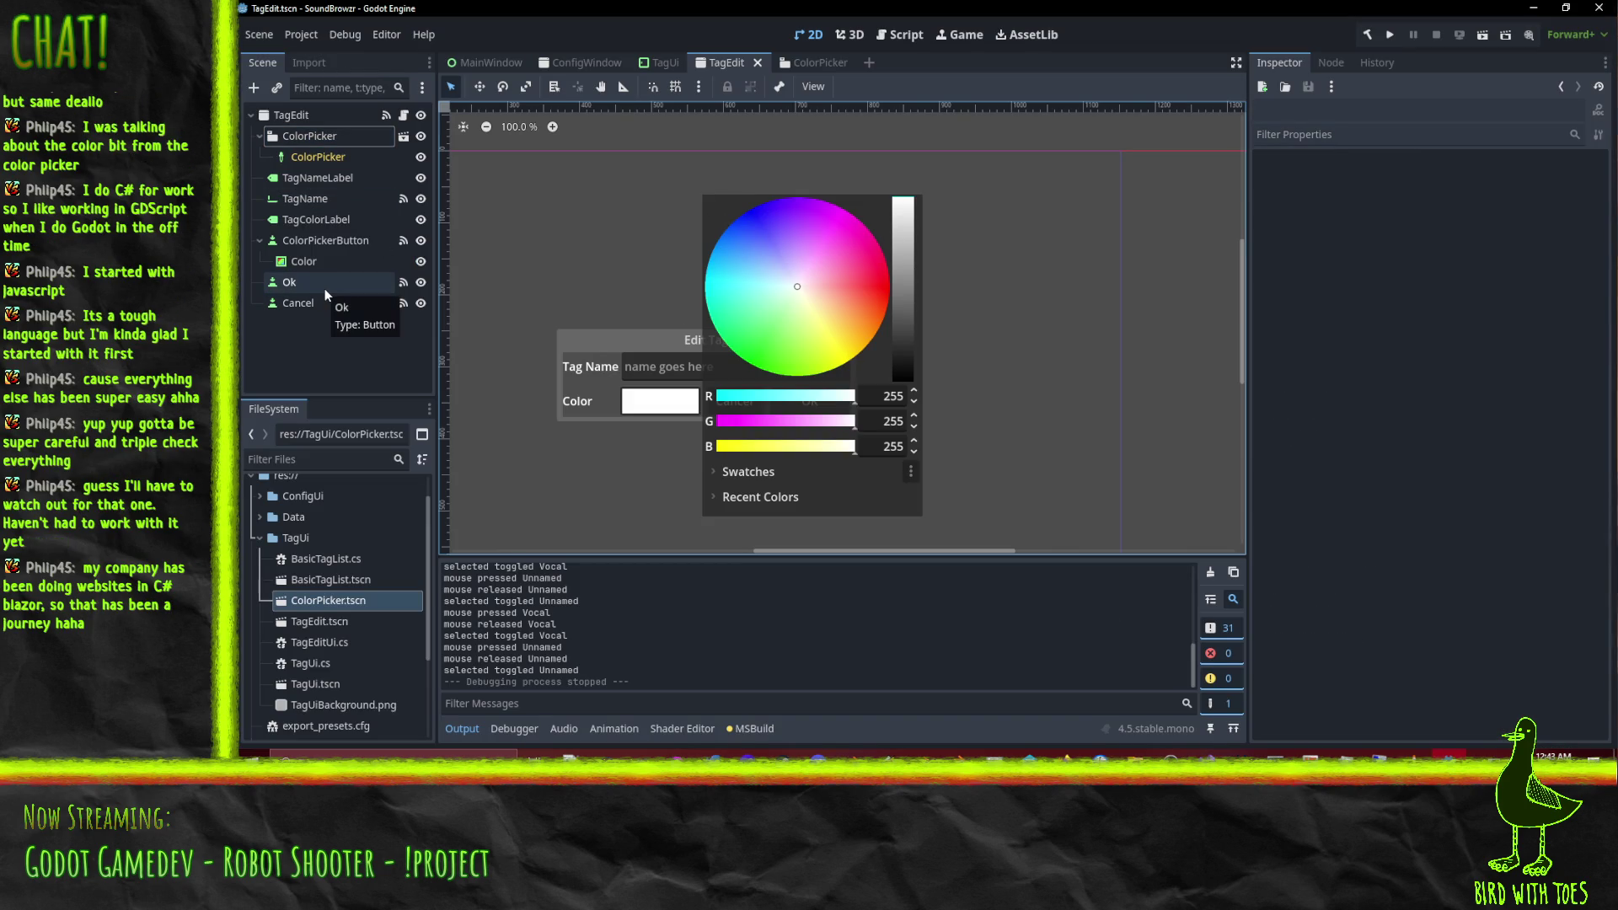
# Inspect the ColorPickerButton node's properties, then return to Visual Studio.
pyautogui.click(324, 244)
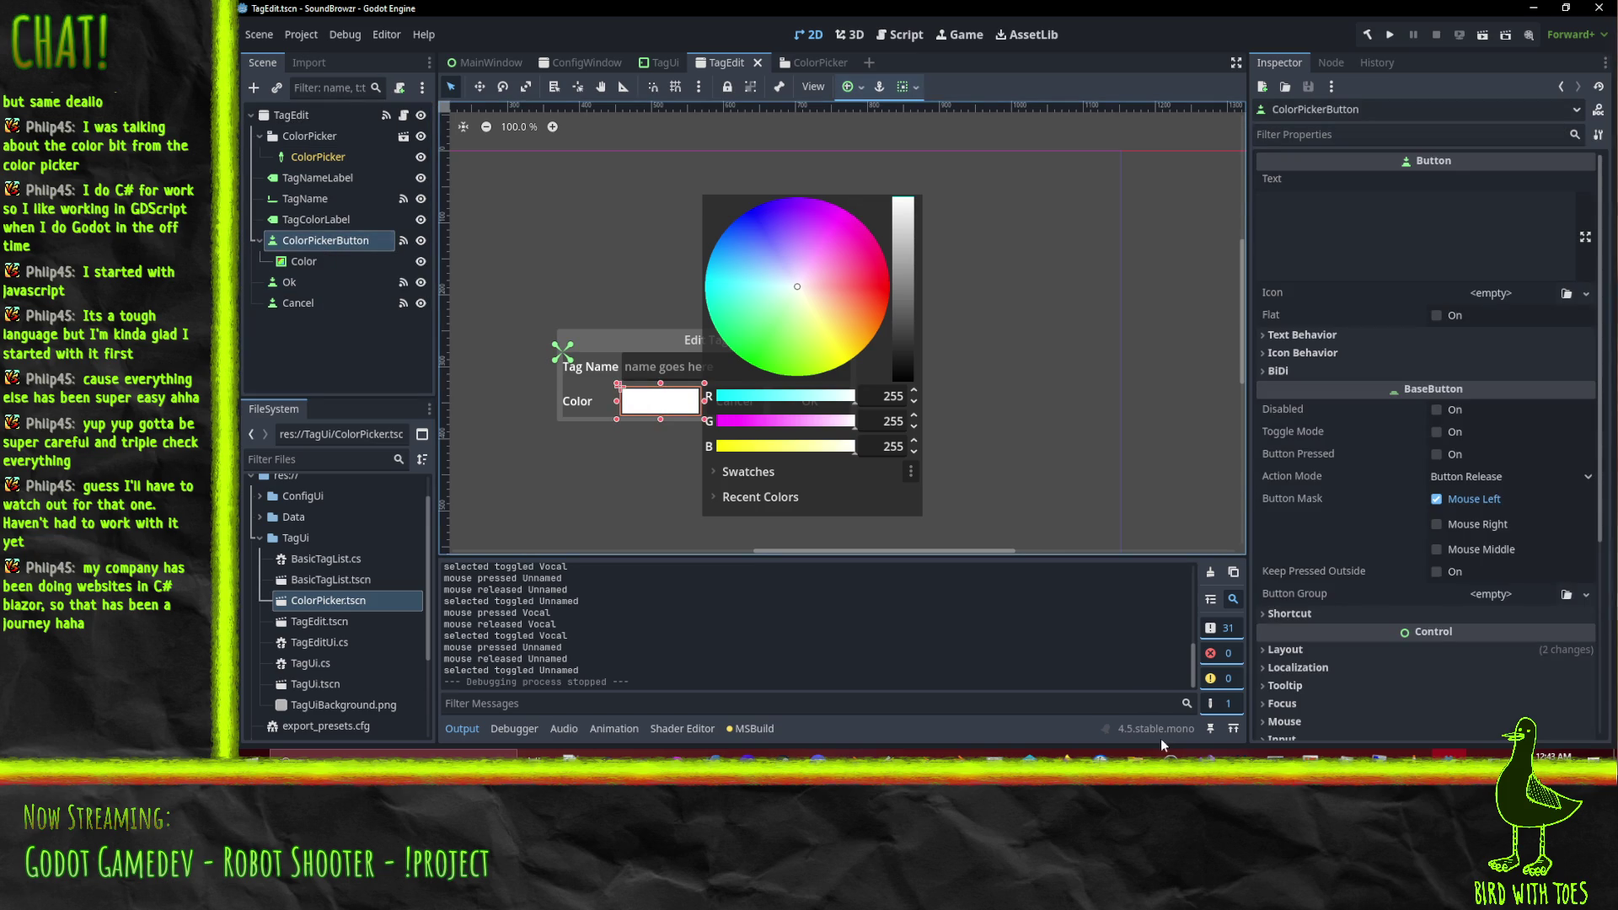
pyautogui.moveTo(1213, 783)
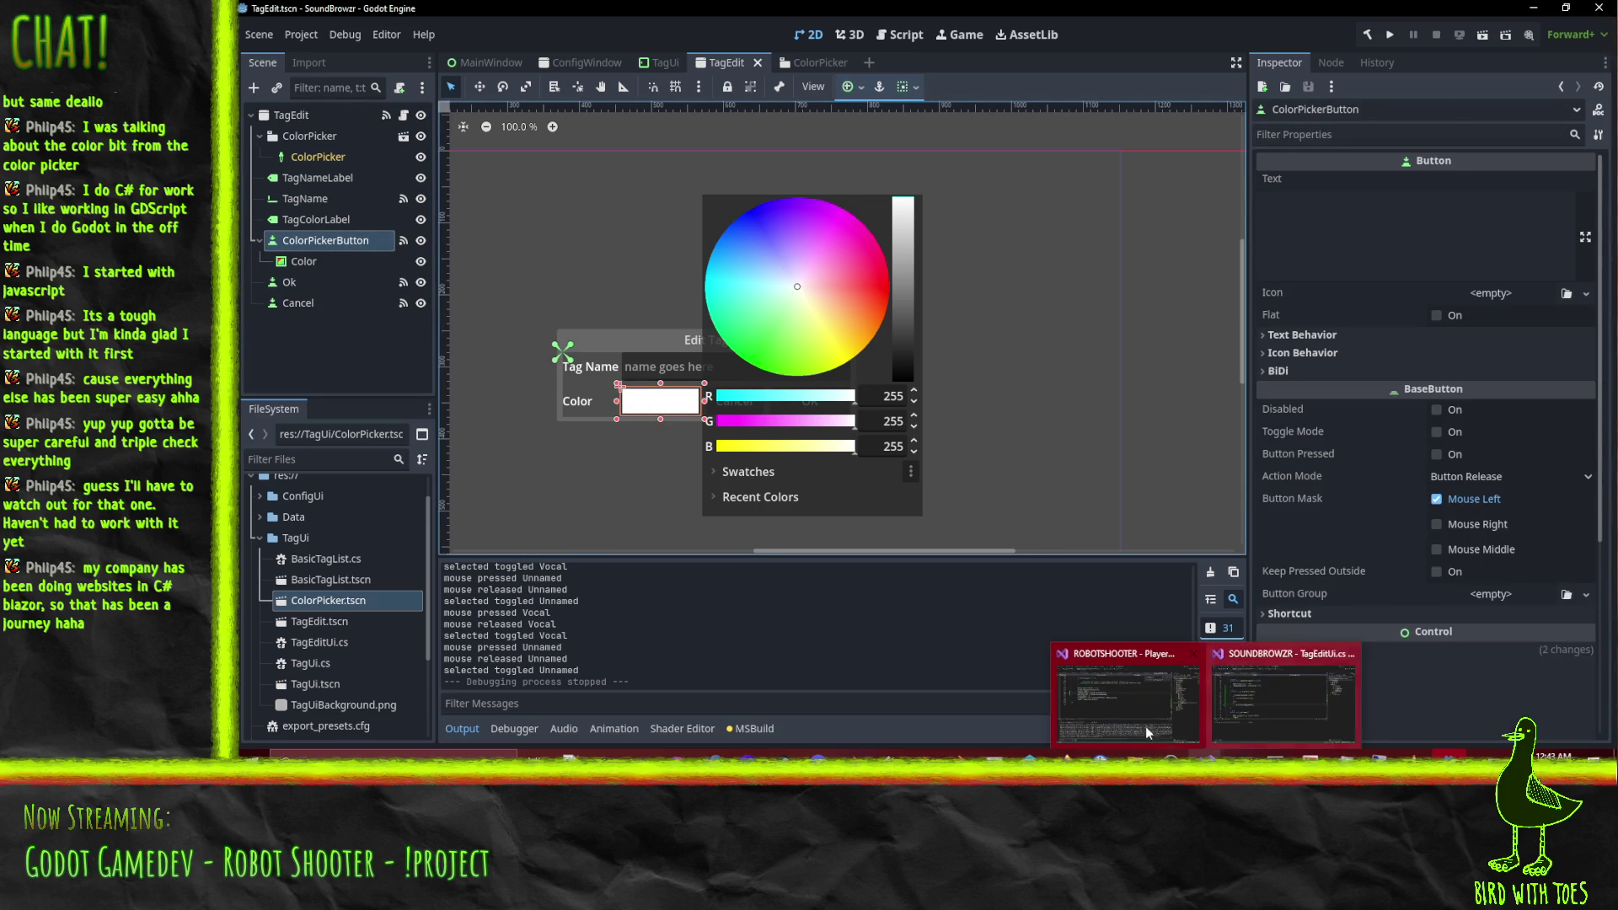
pyautogui.click(1220, 711)
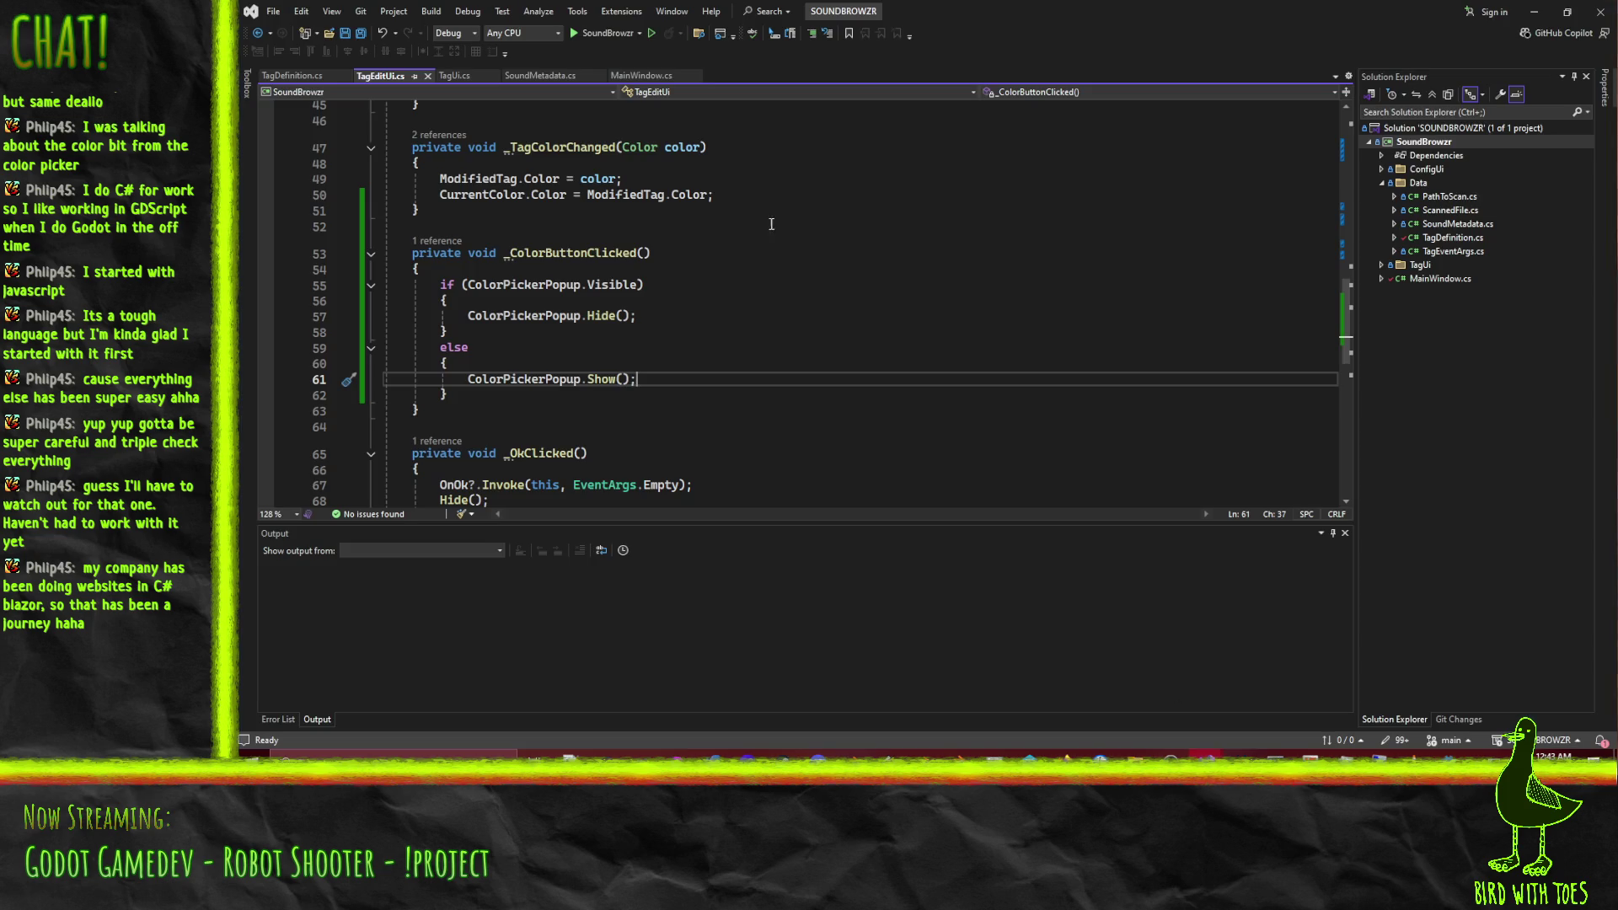
# Strip the if/else from _ColorButtonClicked so it only calls ColorPickerPopup.Show().
pyautogui.click(370, 254)
pyautogui.scroll(2, 357, 262)
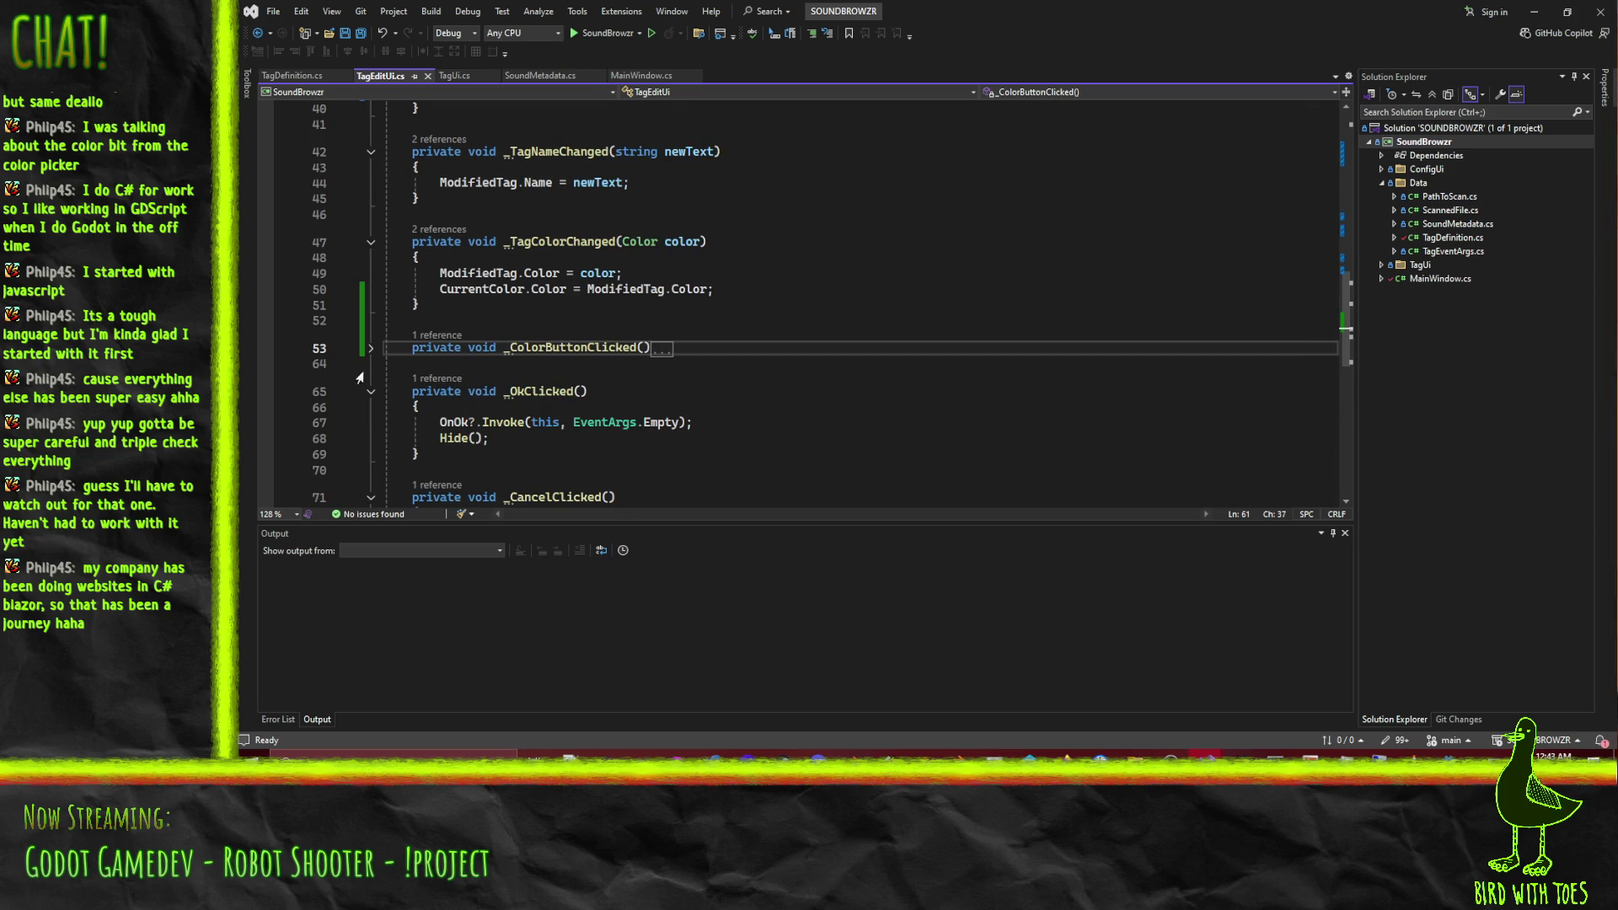
pyautogui.click(371, 347)
pyautogui.scroll(-2, 370, 347)
pyautogui.click(524, 291)
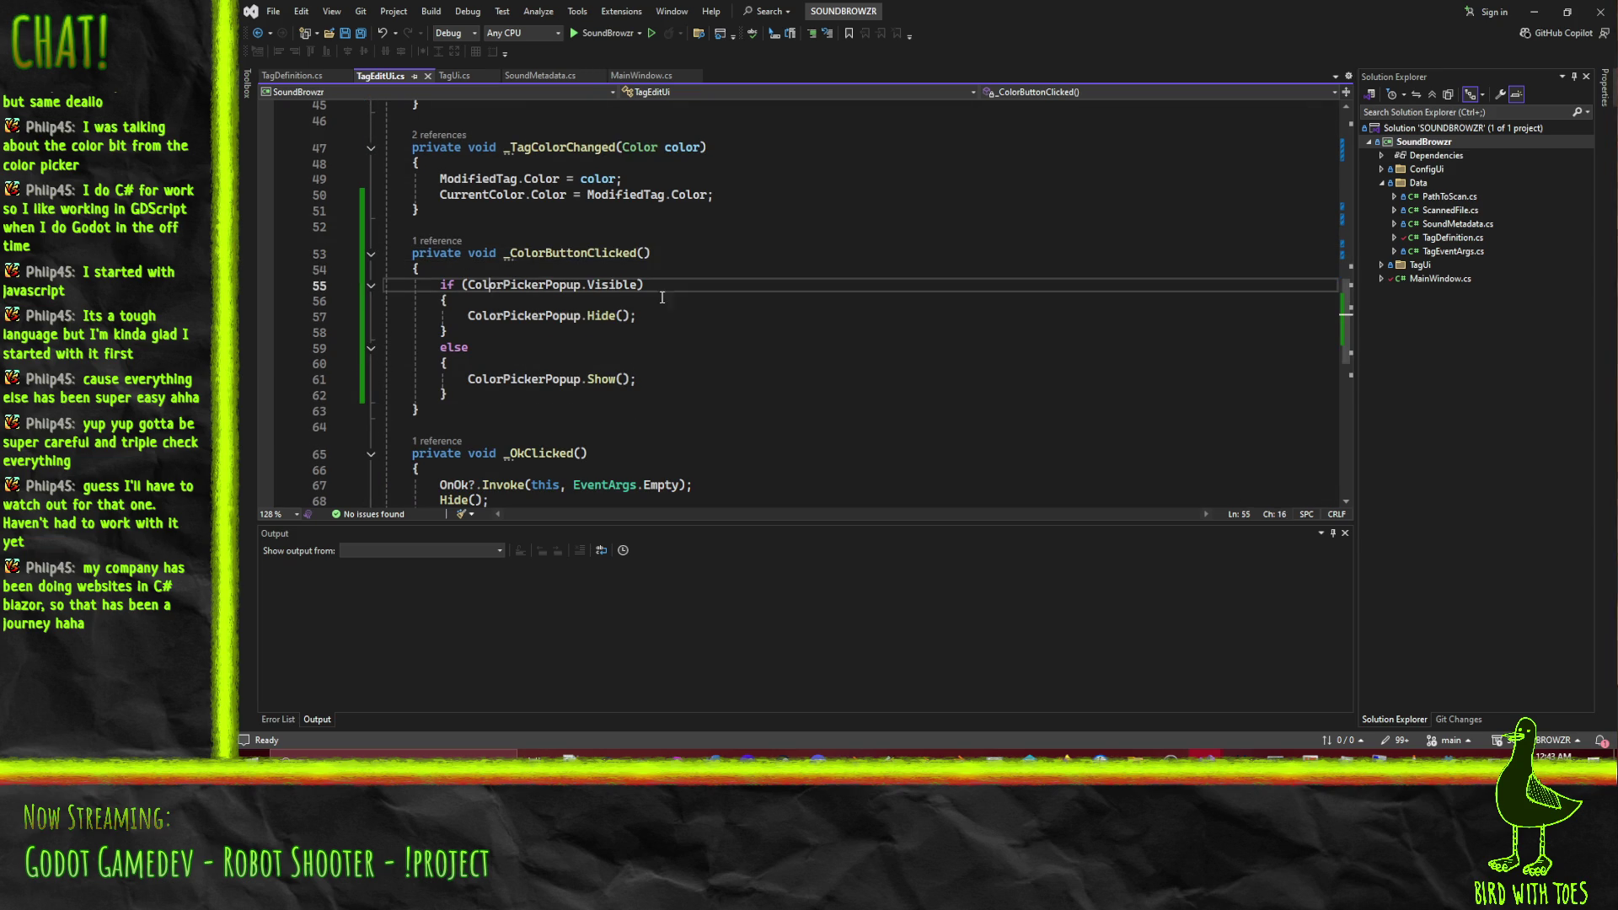
pyautogui.press('Home')
pyautogui.press('Home')
pyautogui.hotkey('shift', 'Down')
pyautogui.hotkey('shift', 'Down')
pyautogui.hotkey('shift', 'Down')
pyautogui.hotkey('shift', 'Down')
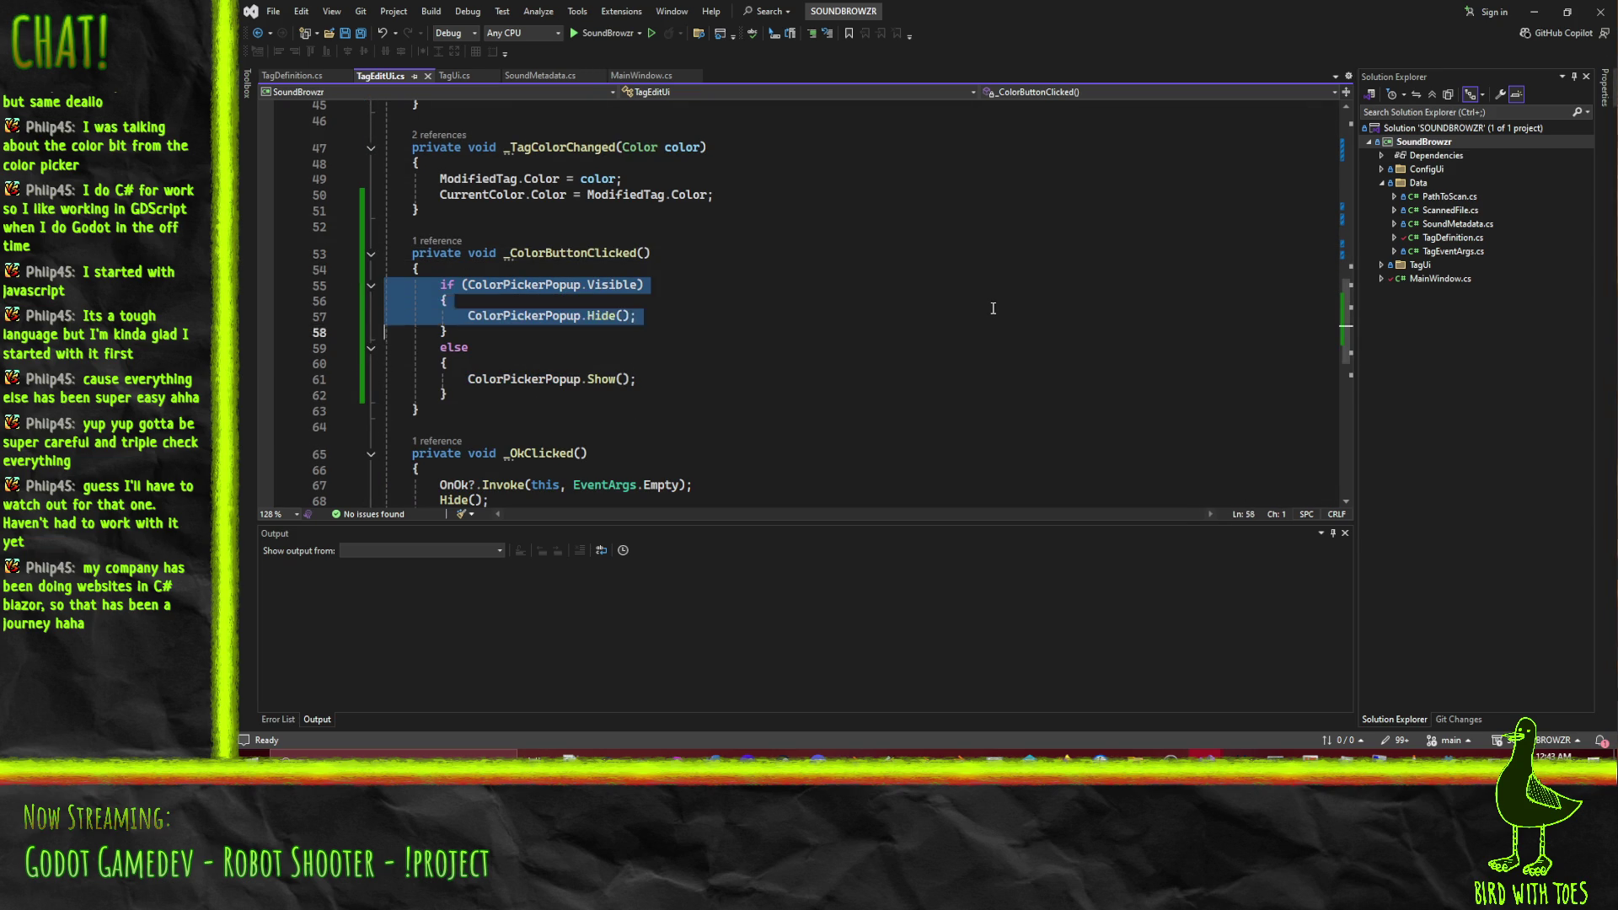
pyautogui.press('Delete')
pyautogui.hotkey('shift', 'Down')
pyautogui.hotkey('shift', 'Tab')
pyautogui.hotkey('shift', 'Delete')
# Add a ColorPicker.VisibilityChanged += hookup with a generated handler stub.
pyautogui.hotkey('ctrl', 'Return')
pyautogui.write('ColorPicker.')
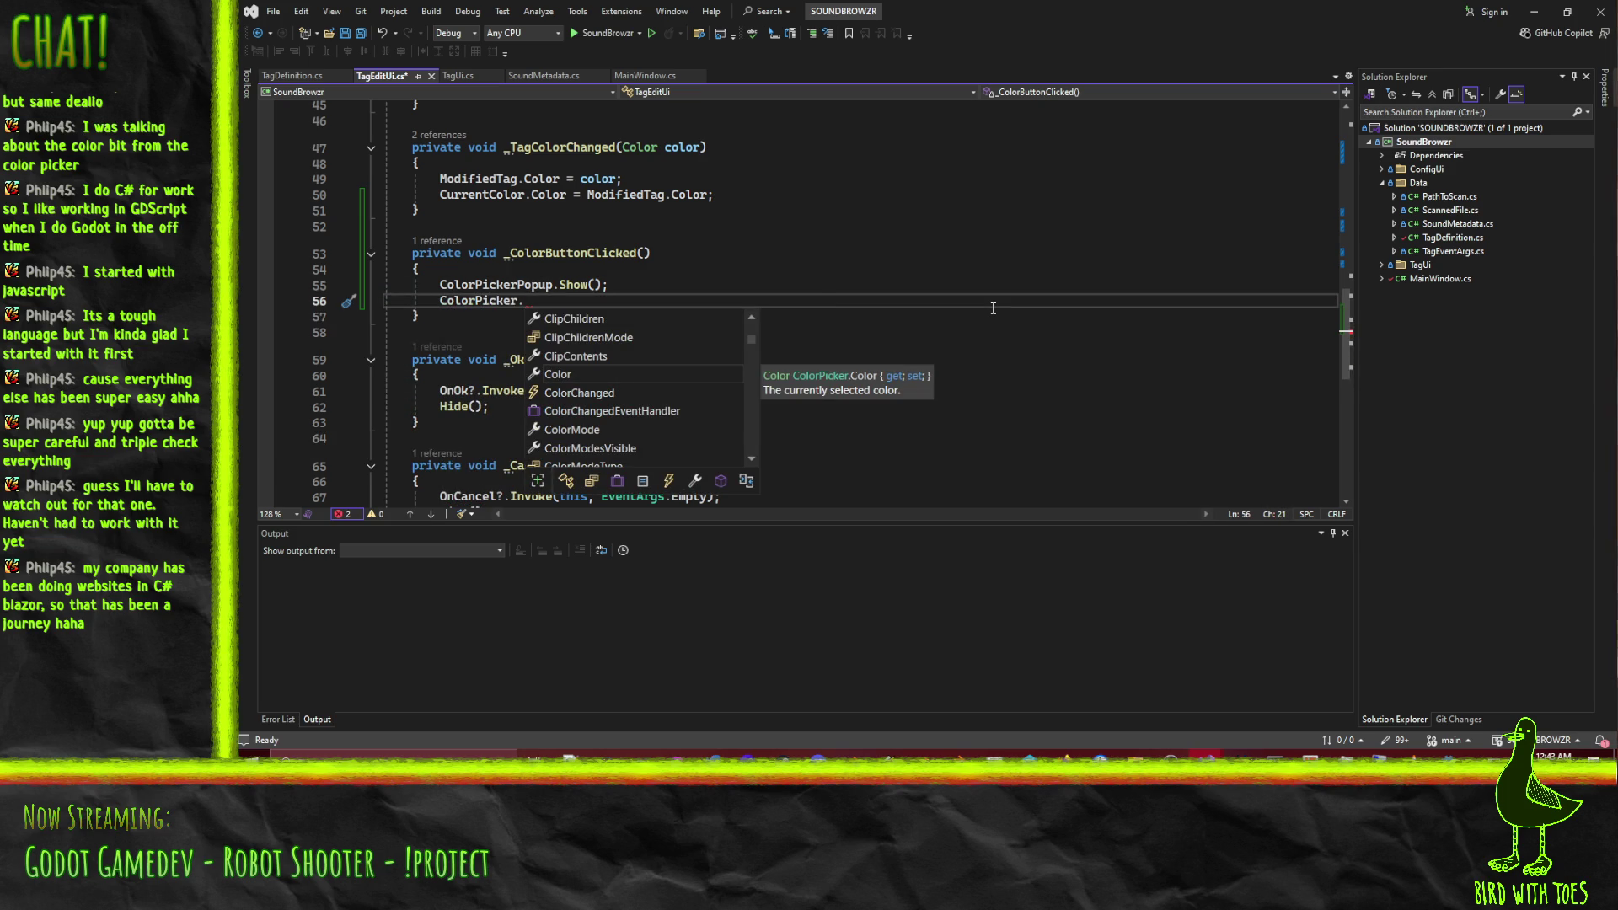
pyautogui.press('Down')
pyautogui.press('Down')
pyautogui.press('Down')
pyautogui.press('Down')
pyautogui.press('Down')
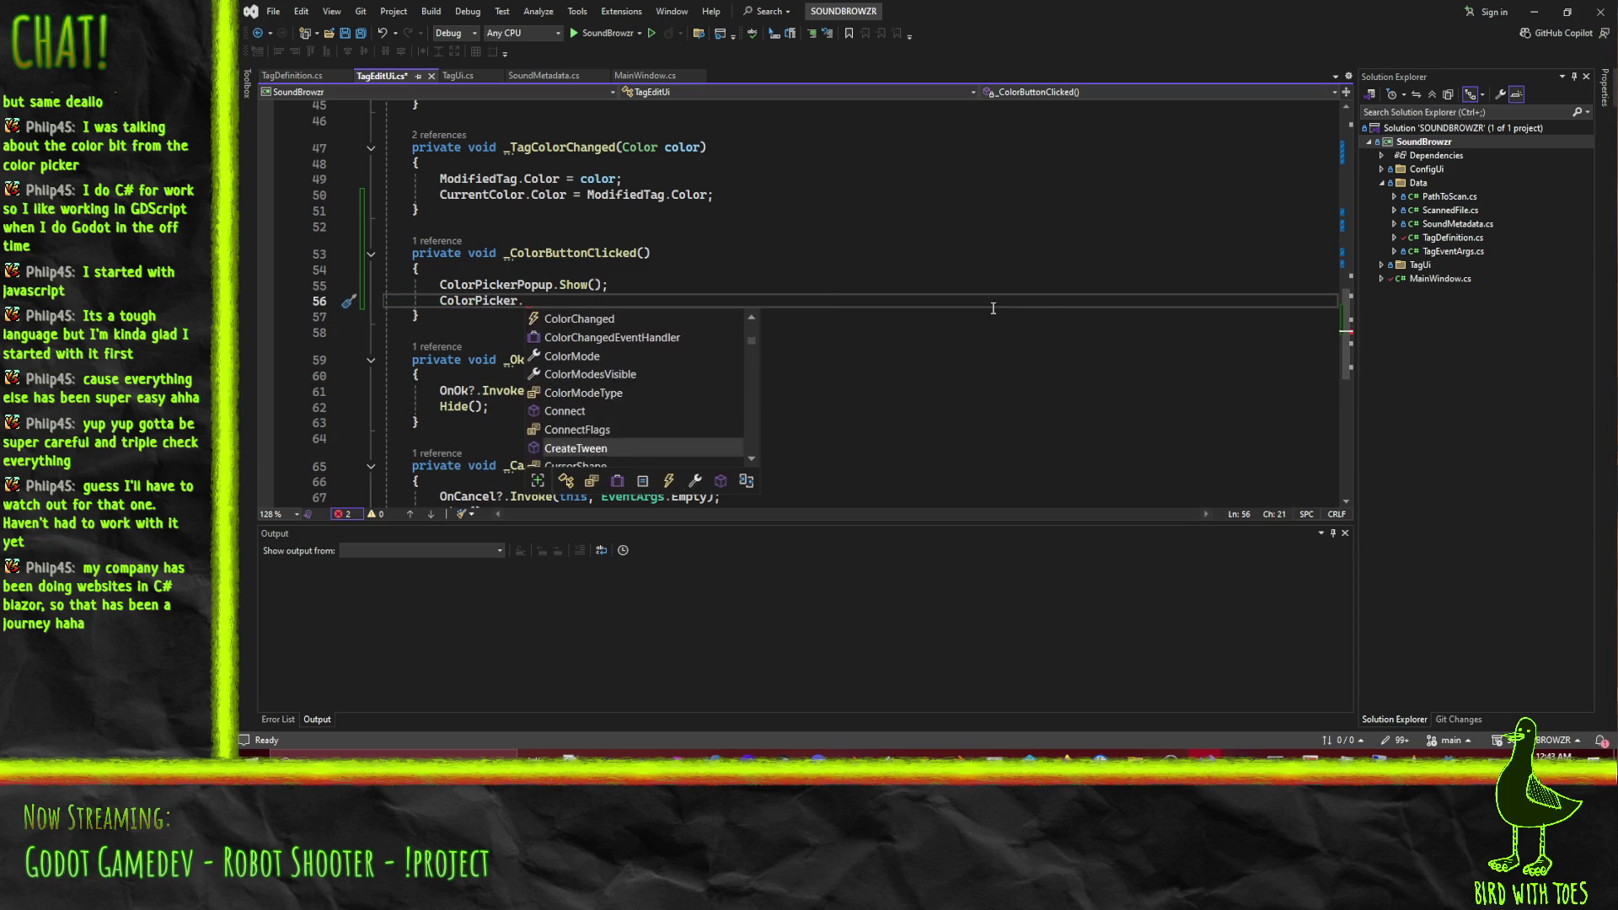
pyautogui.press('Escape')
pyautogui.write('clo')
pyautogui.press('BackSpace')
pyautogui.press('BackSpace')
pyautogui.press('BackSpace')
pyautogui.write('vi +=')
pyautogui.press('Tab')
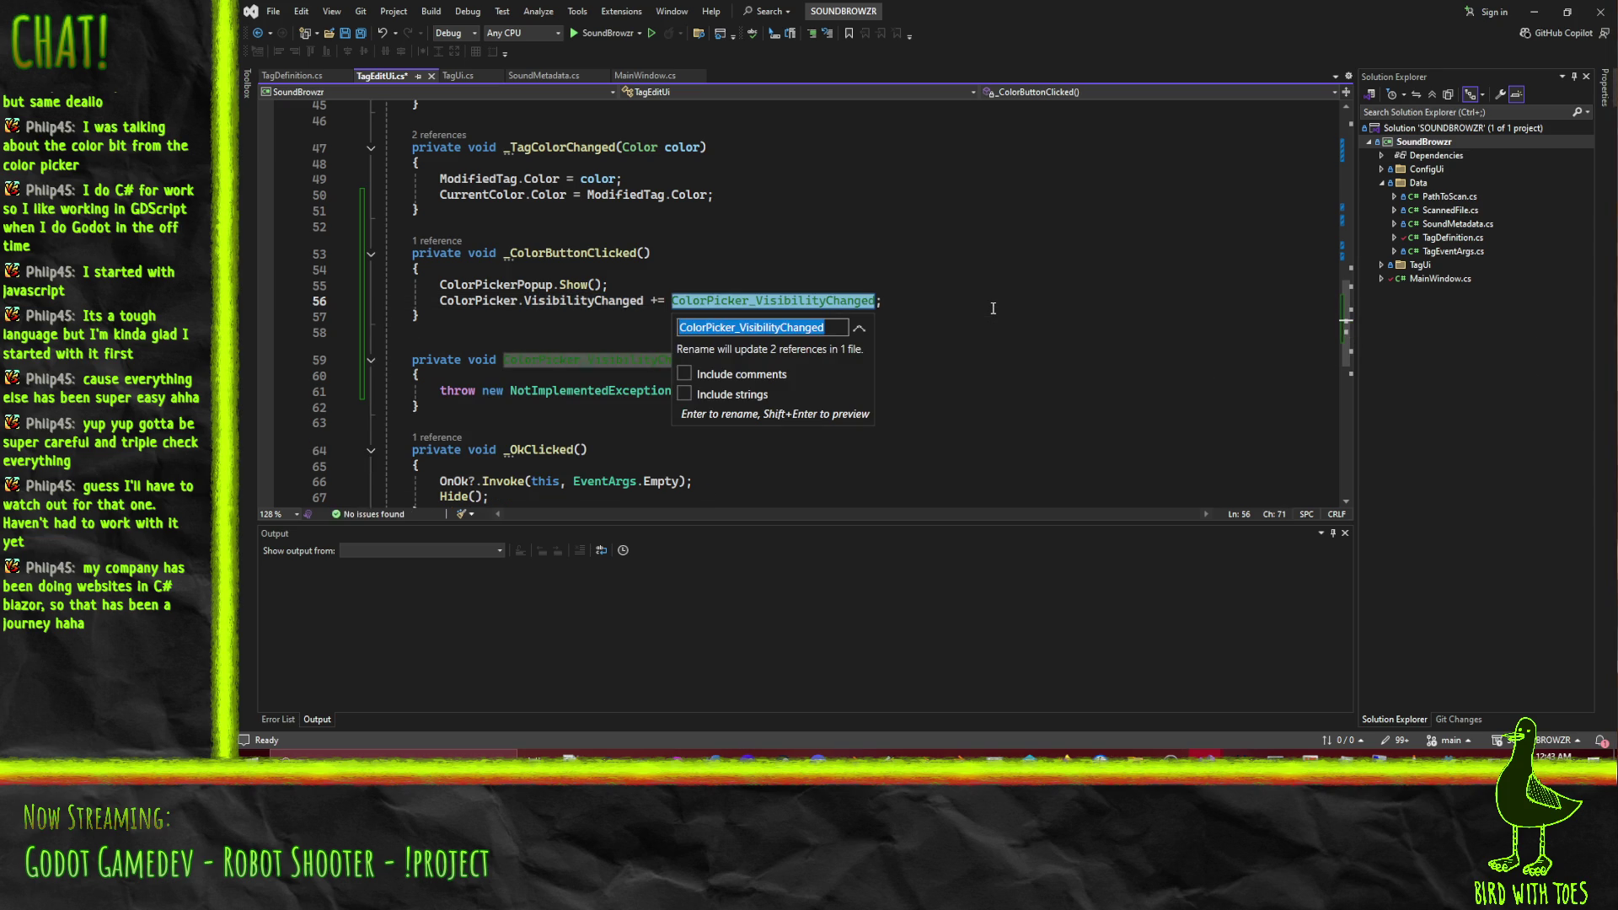
# Rename the generated handler to _ColorPickerVisibilityChanged and save TagEditUi.cs.
pyautogui.hotkey('shift', 'Right')
pyautogui.hotkey('shift', 'Right')
pyautogui.hotkey('shift', 'Right')
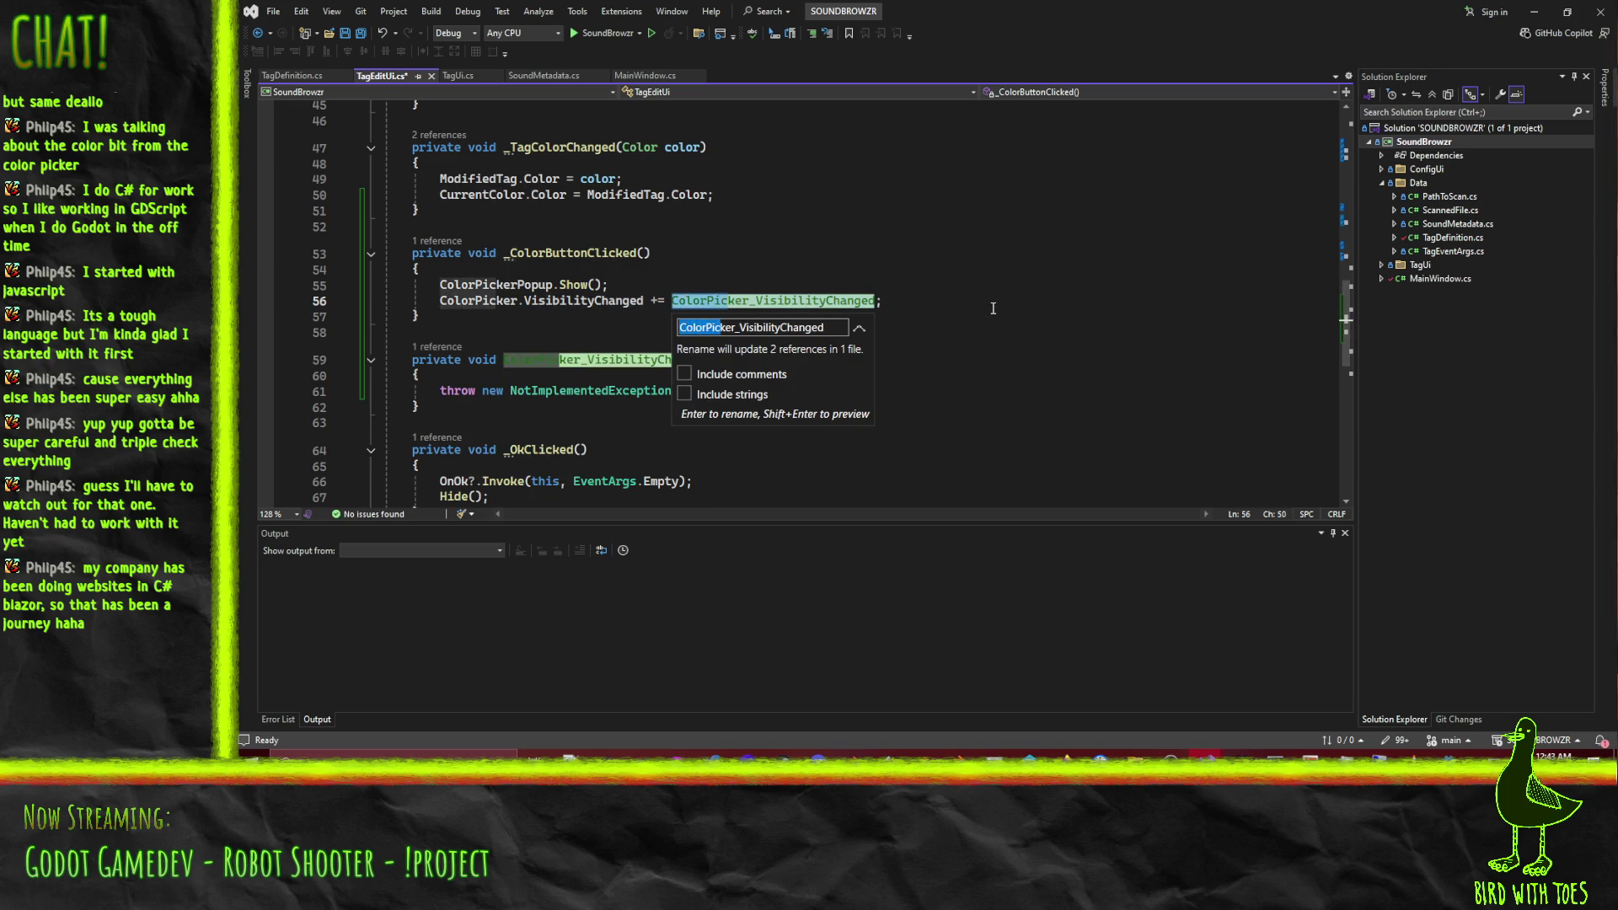
pyautogui.press('Left')
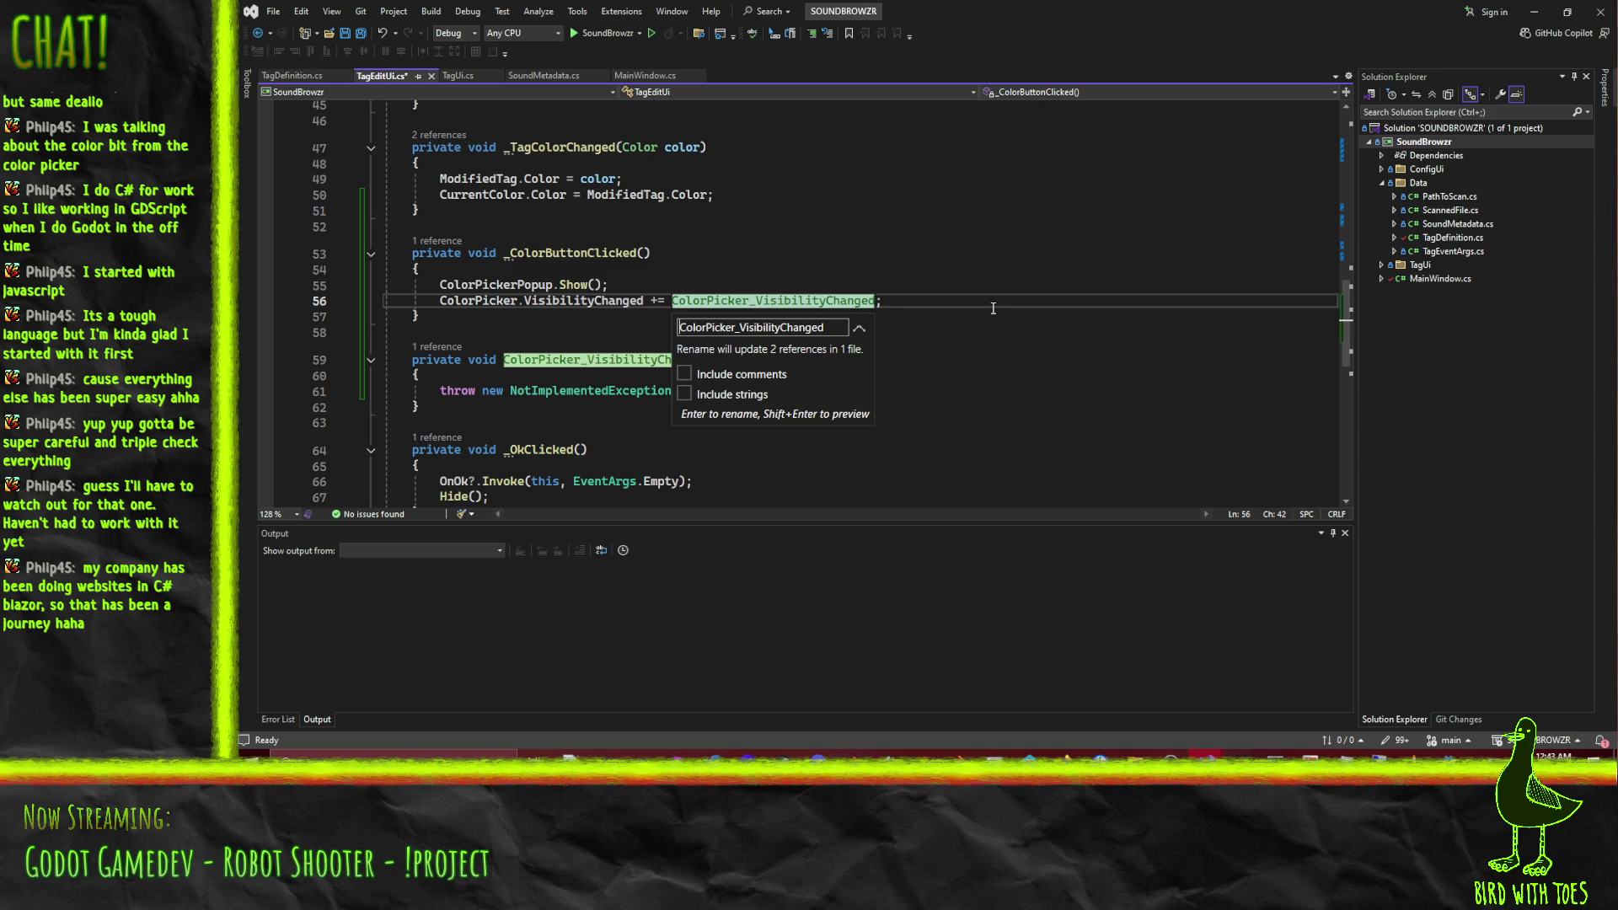
pyautogui.press('Right')
pyautogui.press('Right')
pyautogui.press('Right')
pyautogui.press('BackSpace')
pyautogui.press('Home')
pyautogui.write('_')
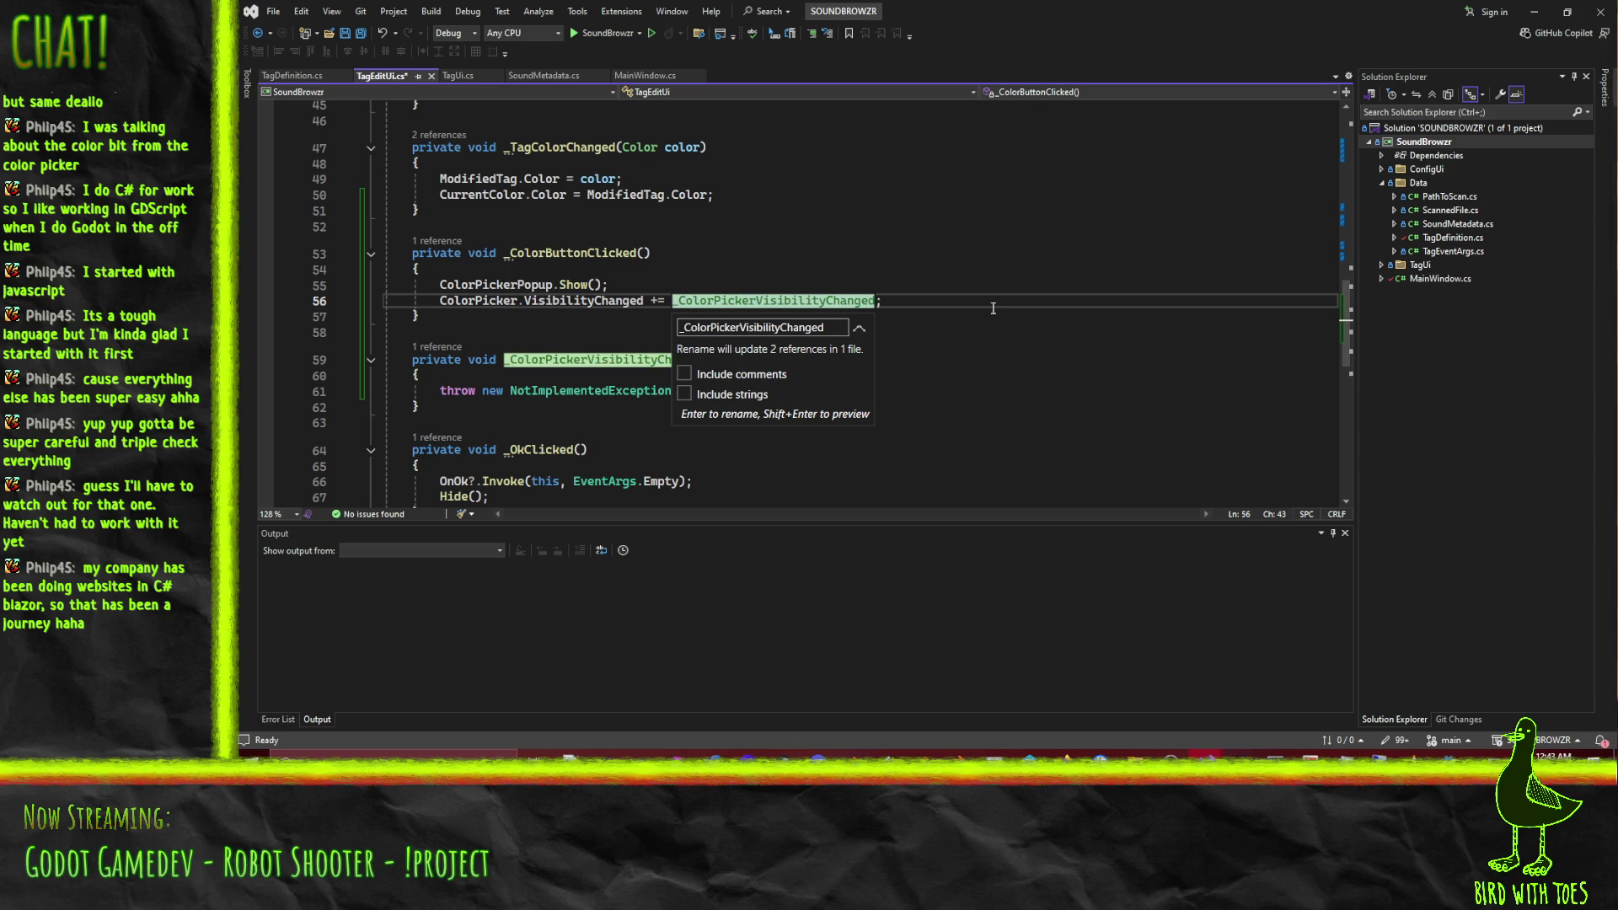
pyautogui.press('Return')
pyautogui.hotkey('ctrl', 's')
# Replace the handler's placeholder throw line with a ColorPickerButton reference.
pyautogui.click(782, 392)
pyautogui.hotkey('shift', 'Home')
pyautogui.press('BackSpace')
pyautogui.write('ColorBu')
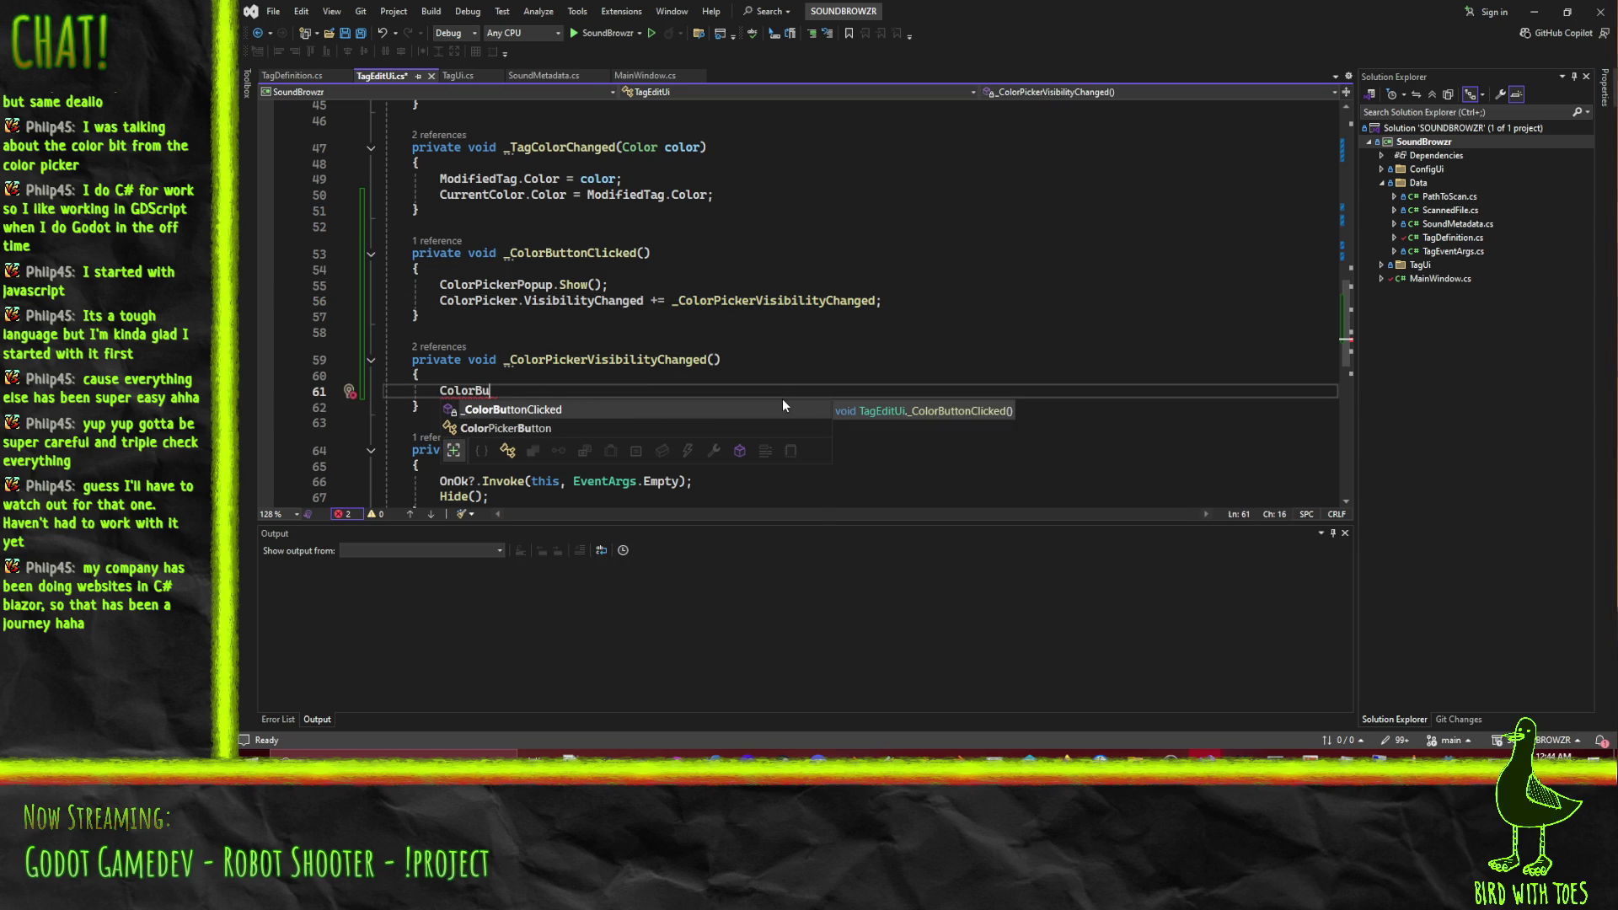
pyautogui.write('tton')
pyautogui.press('Left')
pyautogui.press('Left')
pyautogui.press('Left')
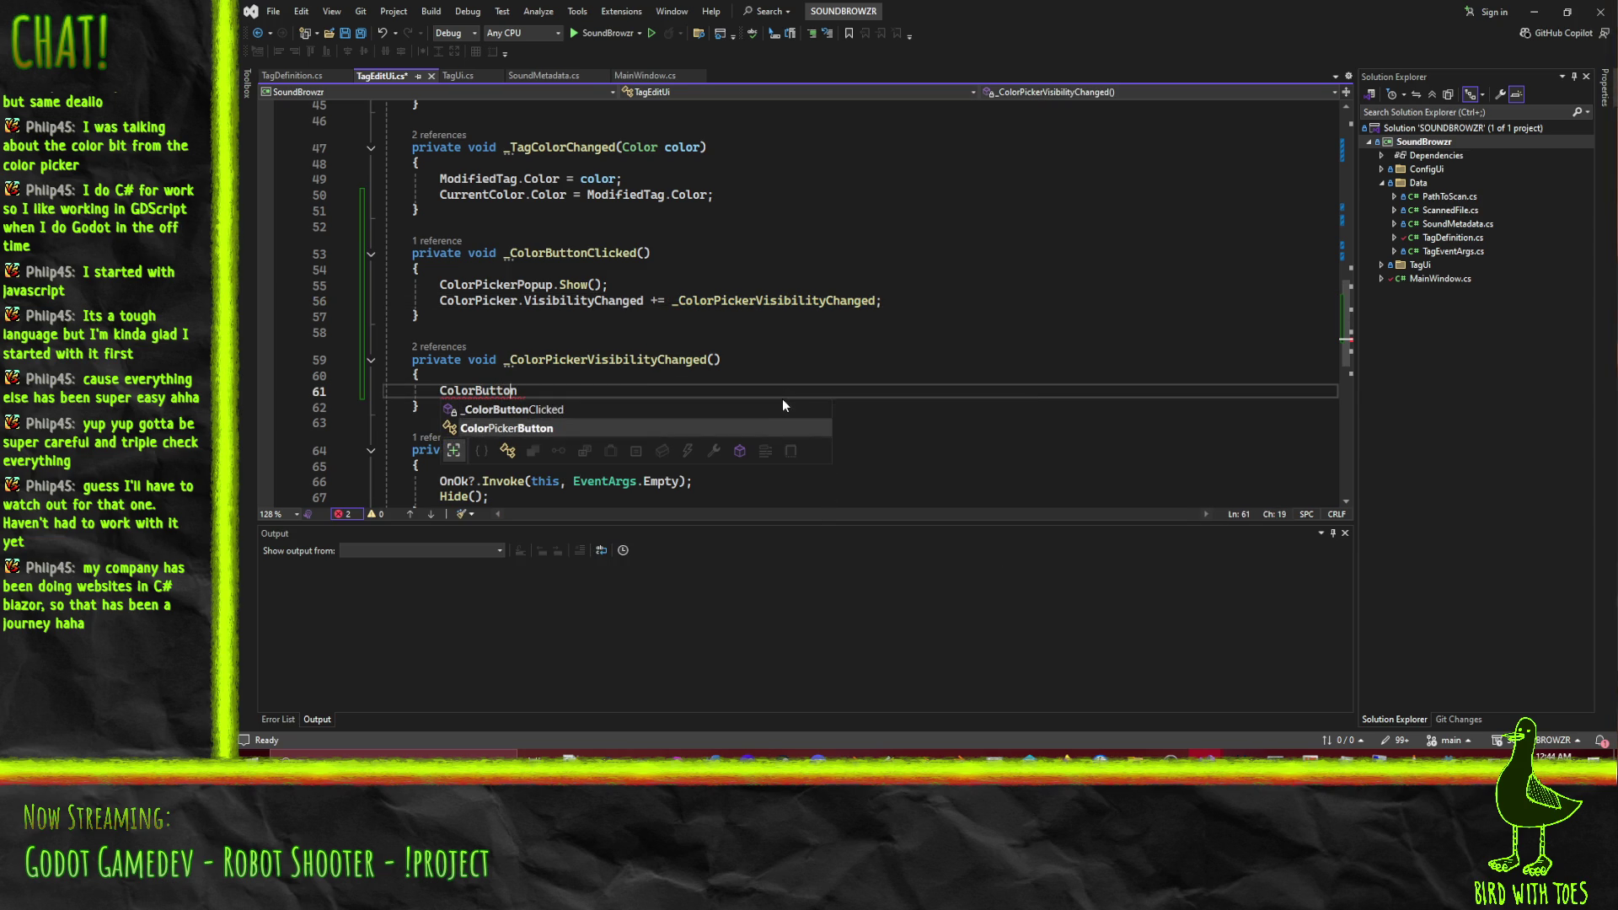
pyautogui.write('Pick')
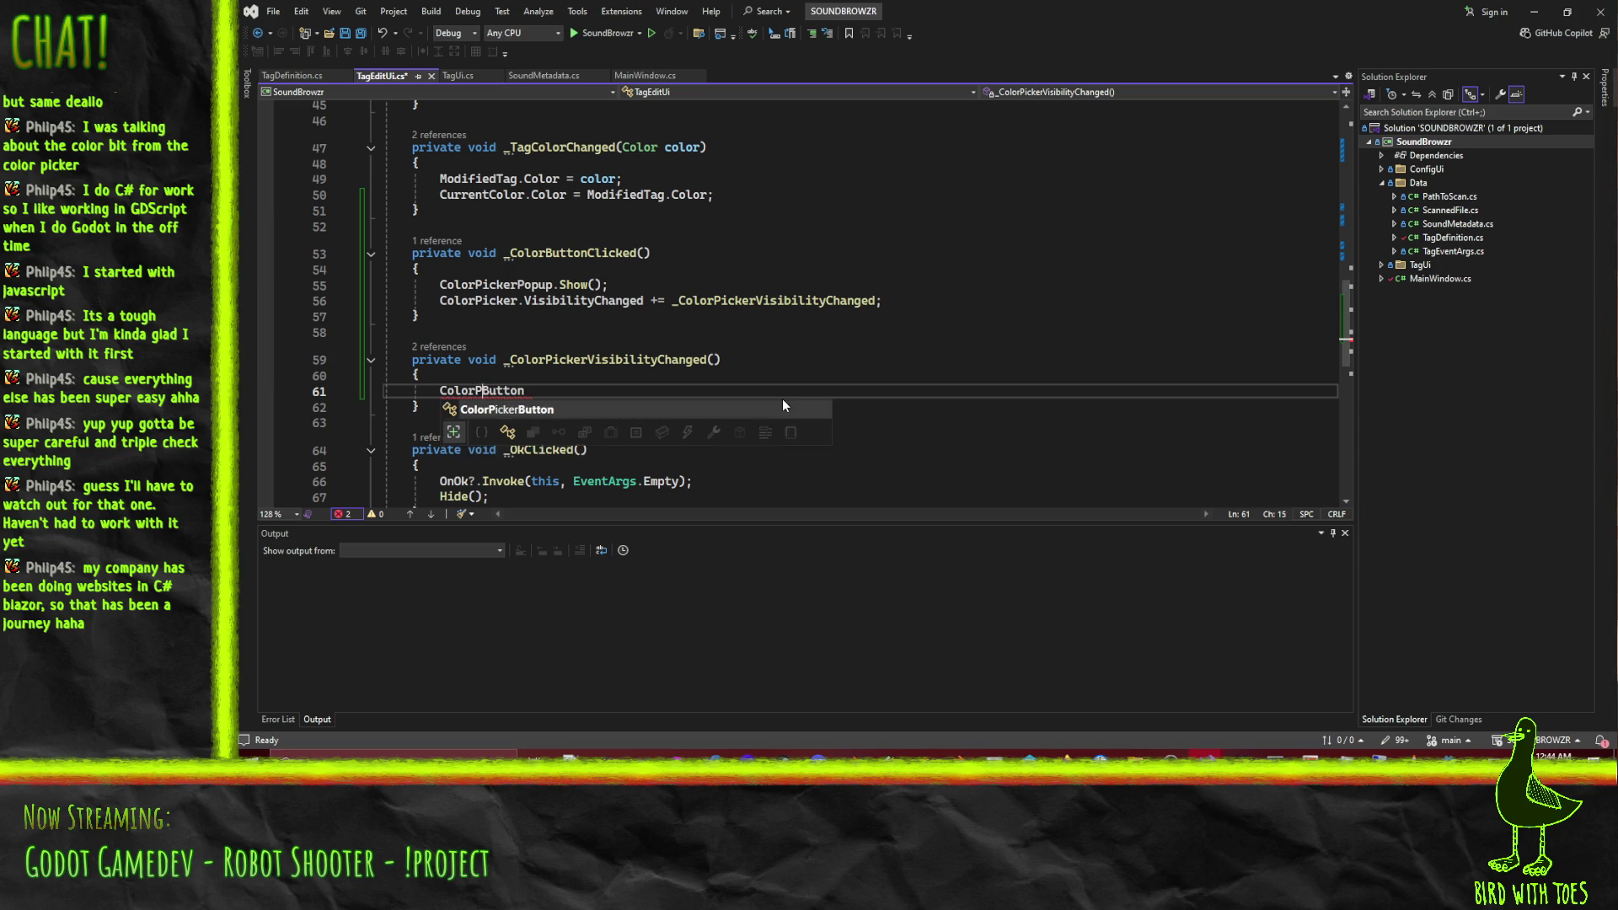
pyautogui.press('Tab')
pyautogui.press('Home')
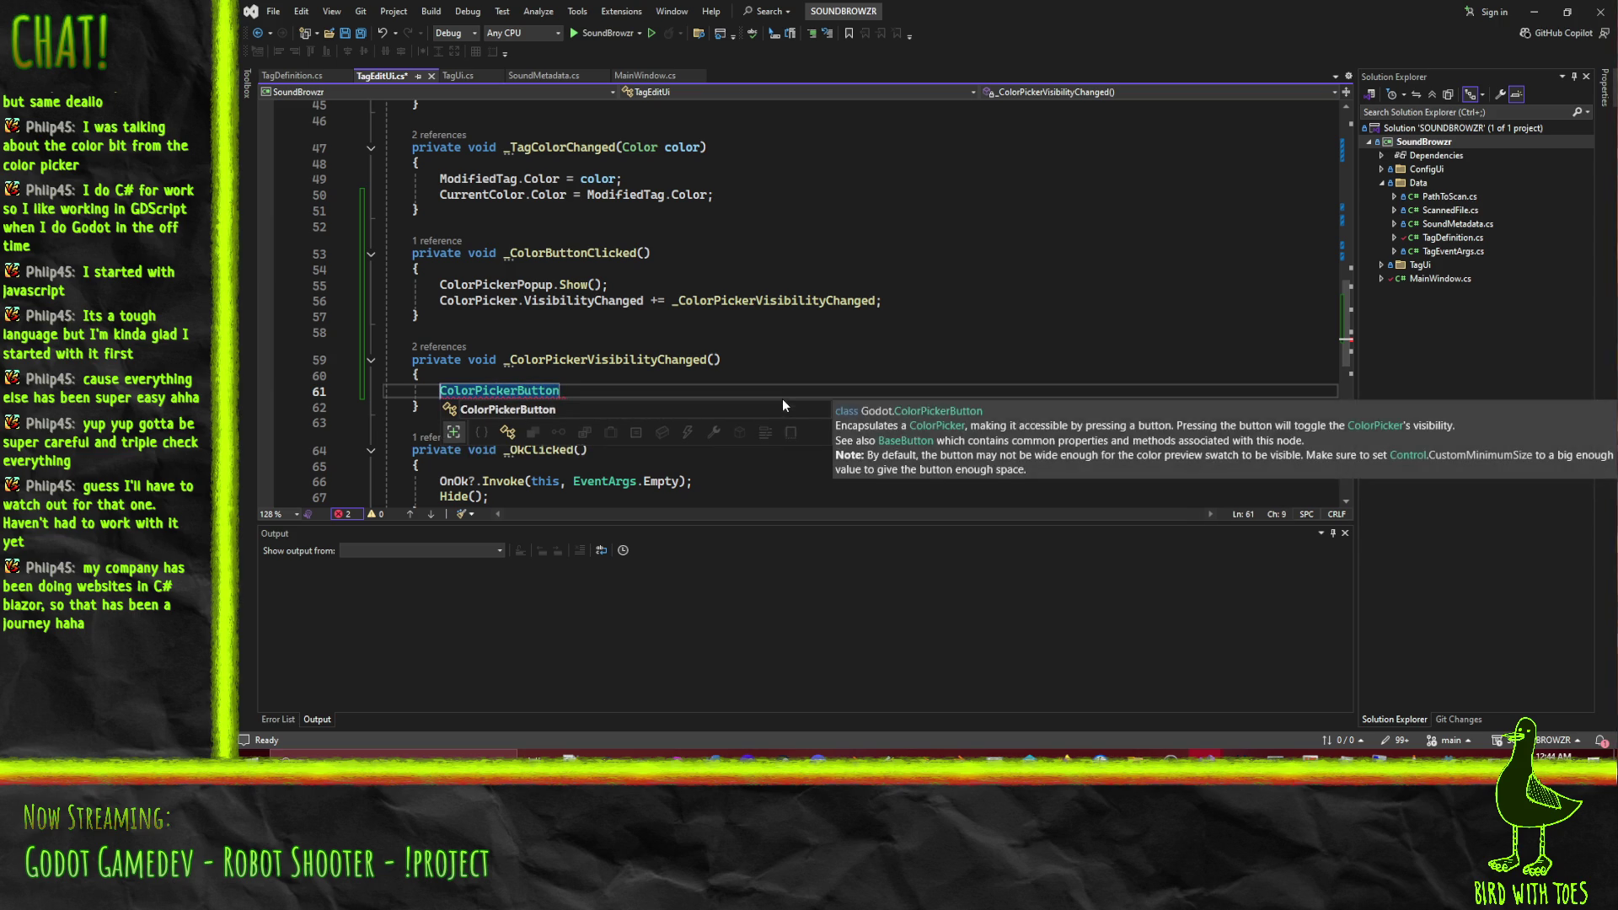
pyautogui.hotkey('ctrl', '.')
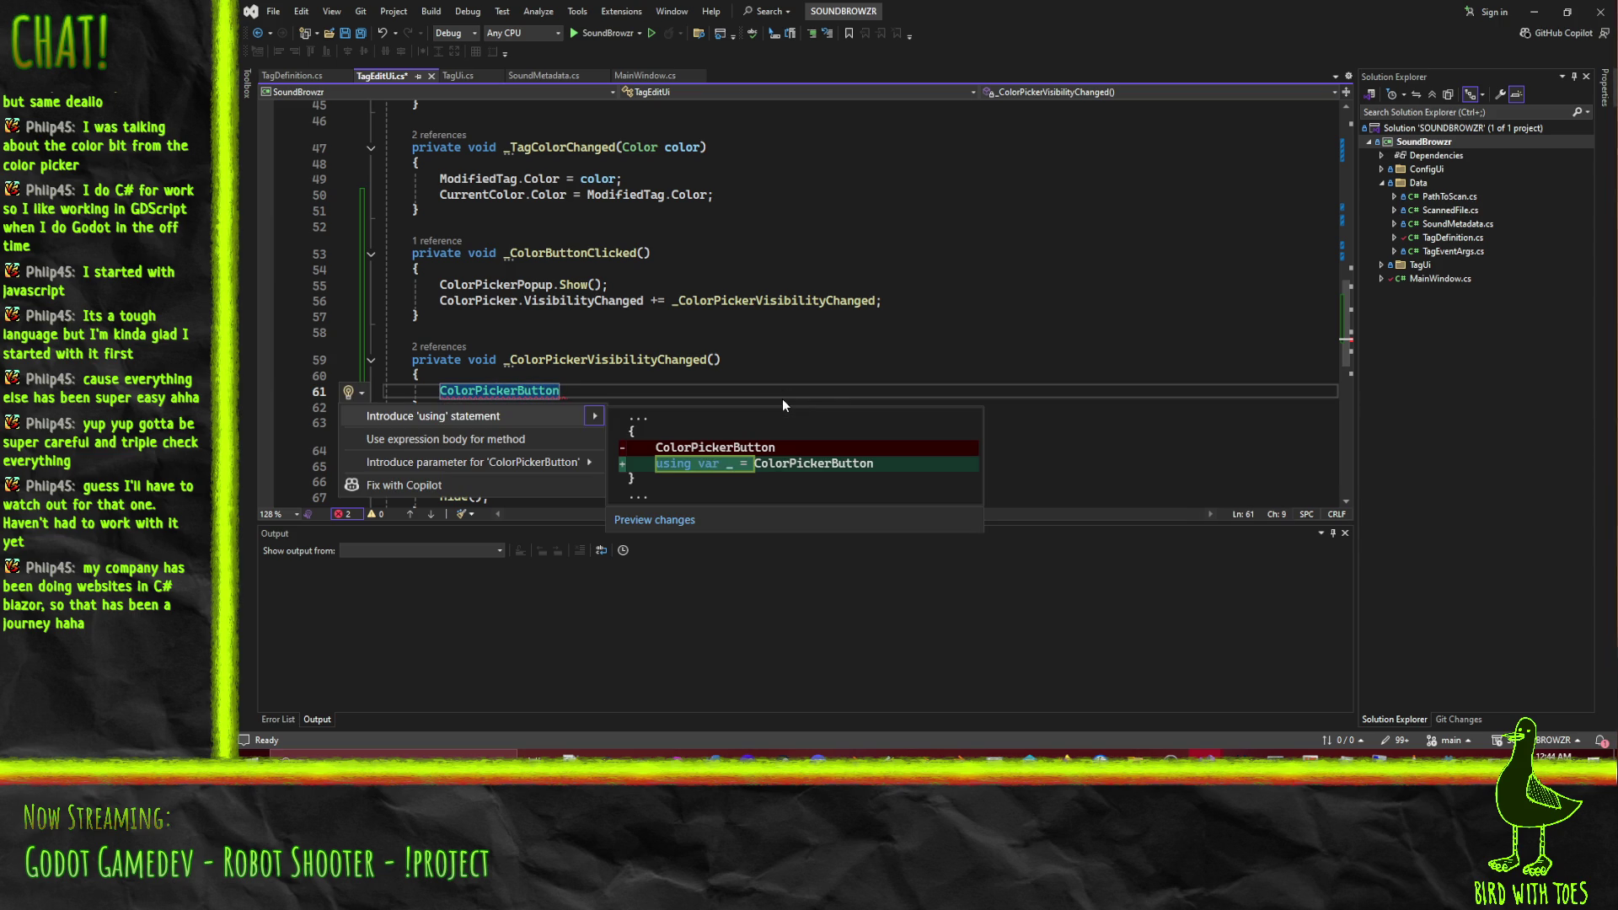
pyautogui.press('Escape')
pyautogui.scroll(15, 673, 376)
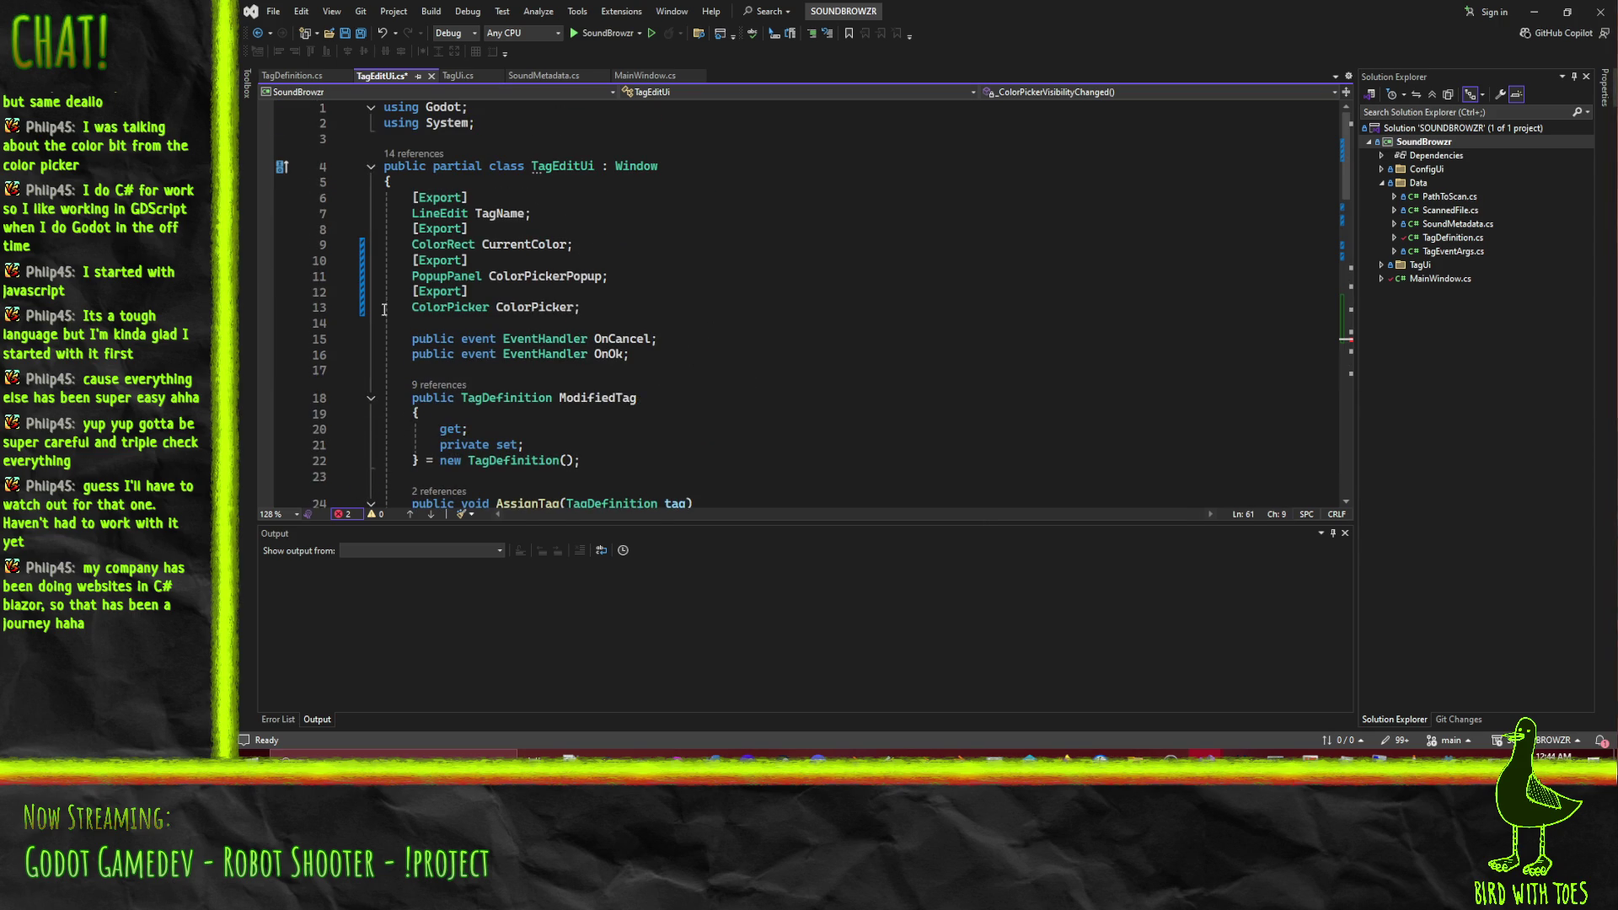
# Declare an [Export] Button ColorPickerButton field below the CurrentColor export.
pyautogui.click(547, 259)
pyautogui.press('End')
pyautogui.press('Return')
pyautogui.write('[Export]')
pyautogui.press('Return')
pyautogui.write('But')
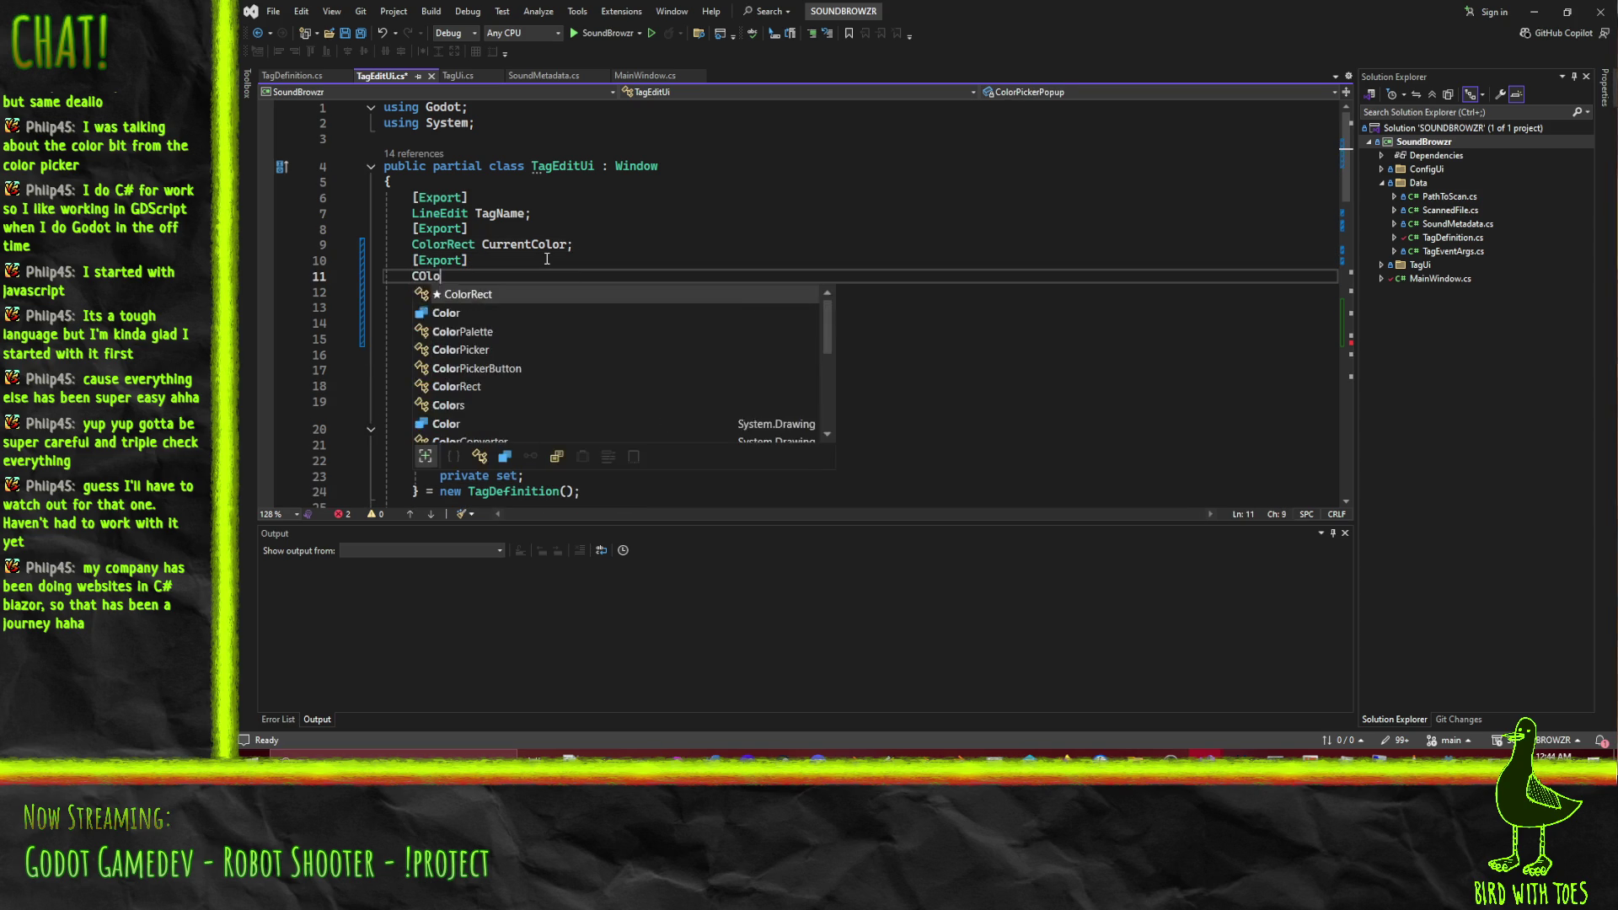
pyautogui.press('Tab')
pyautogui.write('ColorPickerButton;')
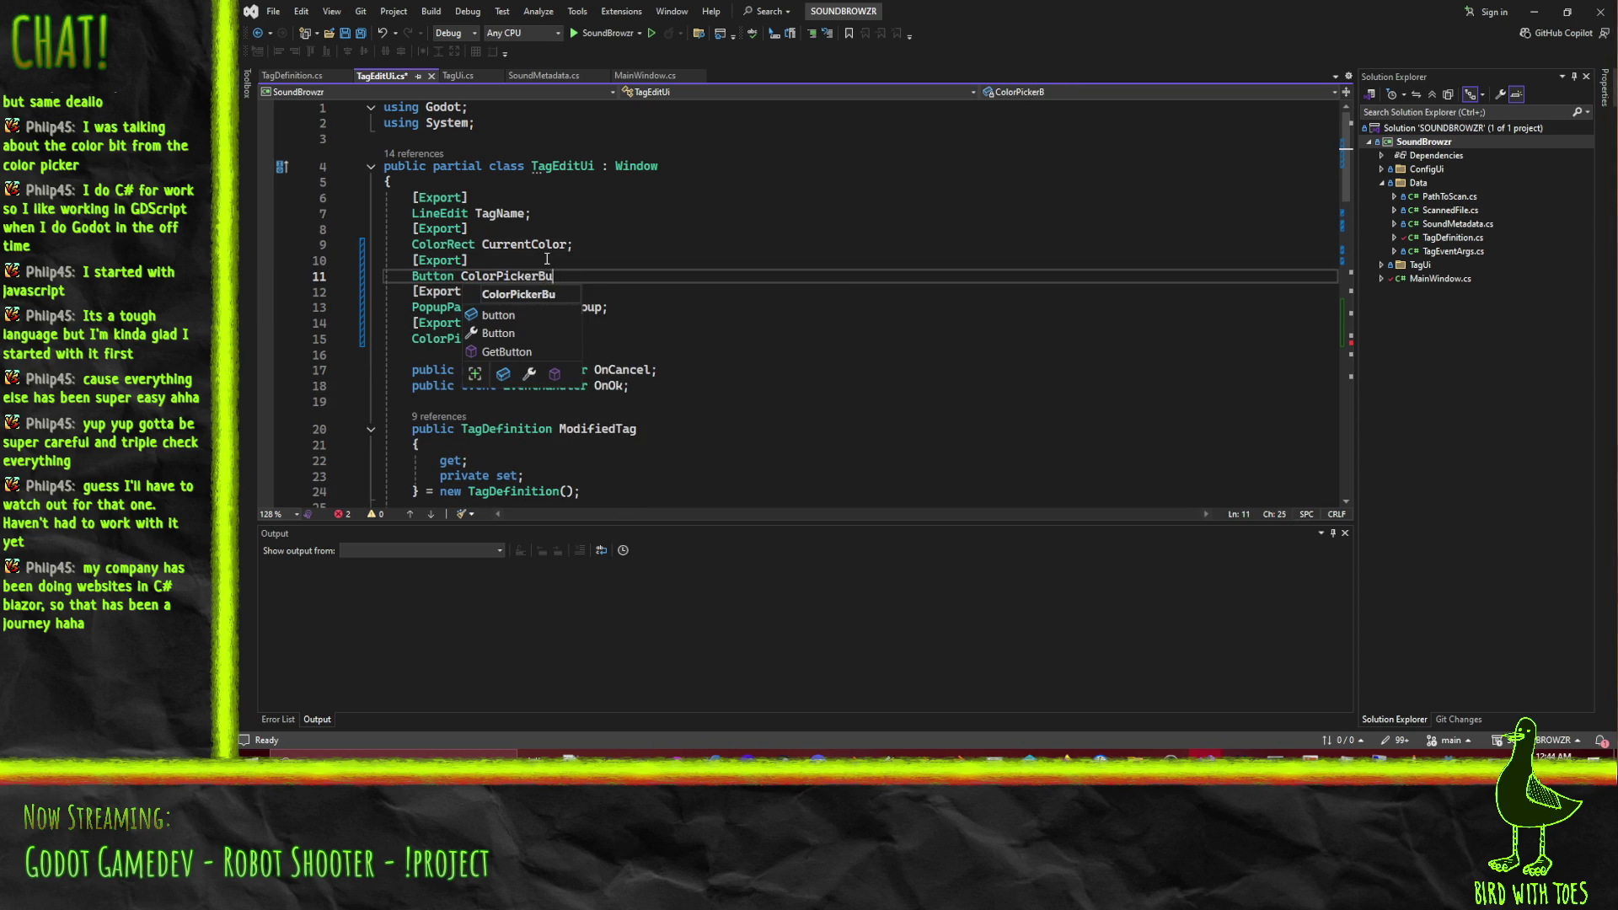
pyautogui.click(555, 275)
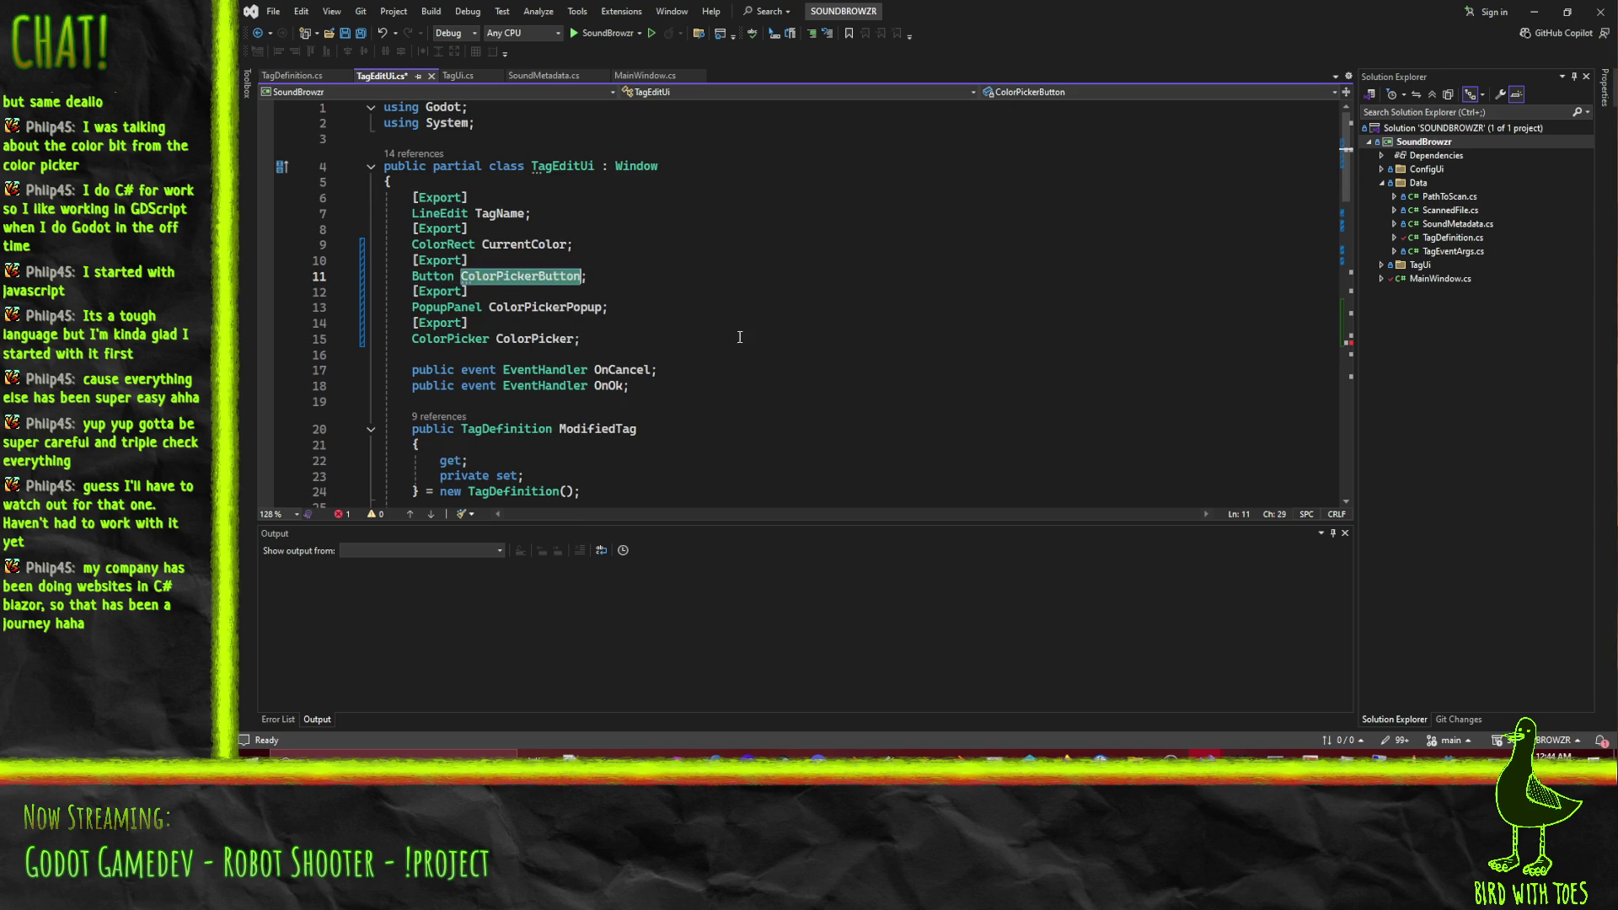
pyautogui.scroll(-17, 500, 299)
pyautogui.click(594, 280)
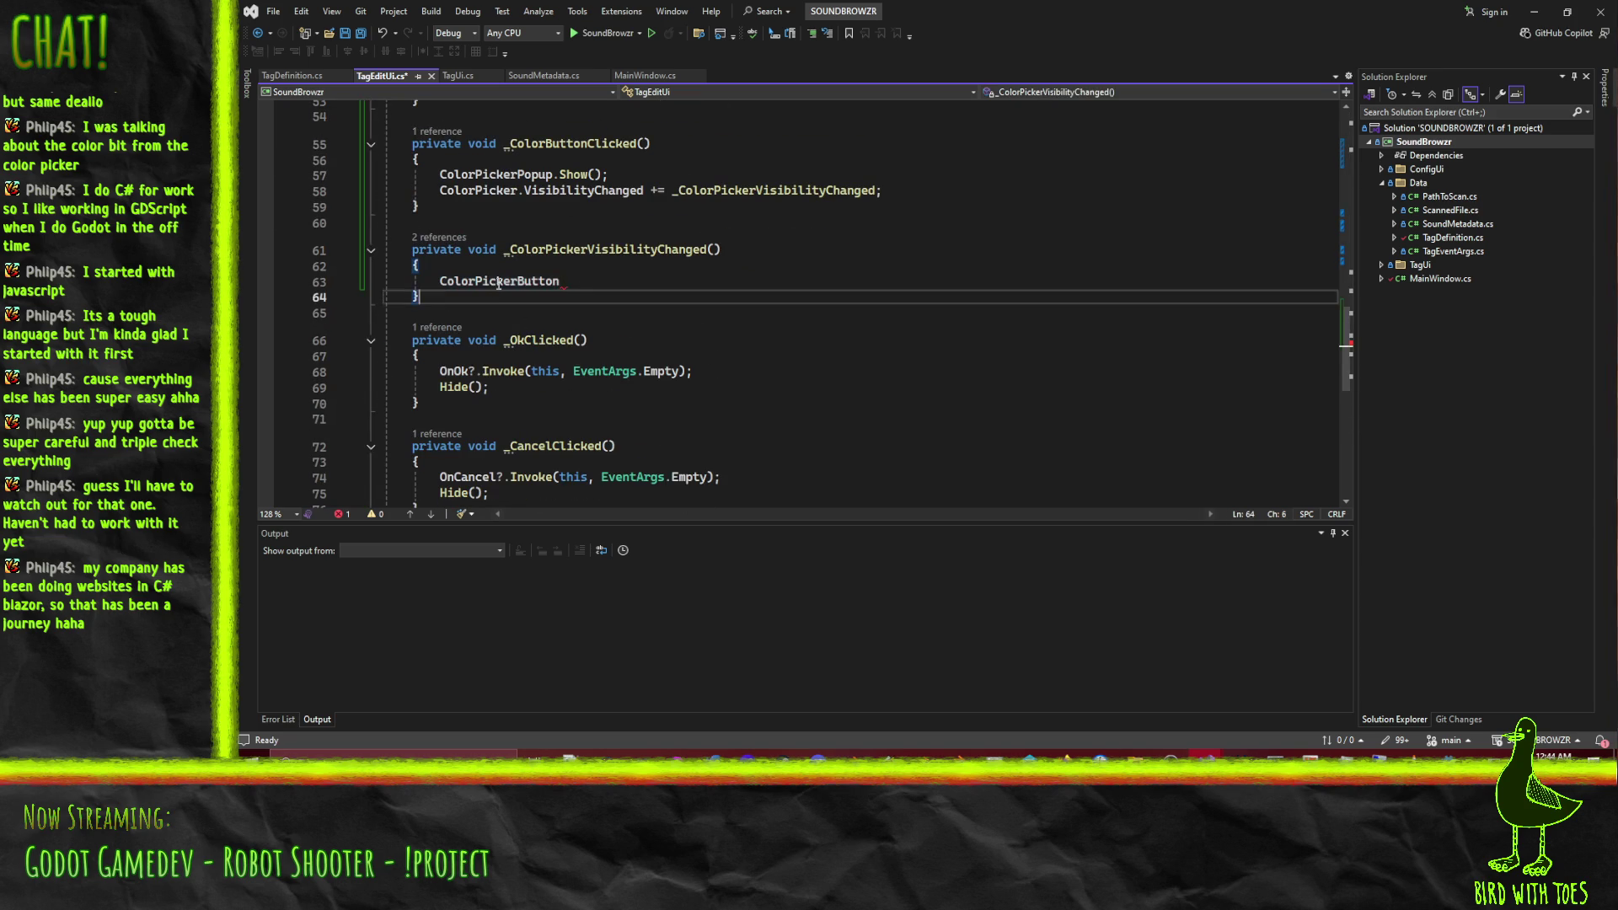
# Write ColorPickerButton.Disabled = ColorPicker.Visible; in the visibility handler.
pyautogui.write('.en')
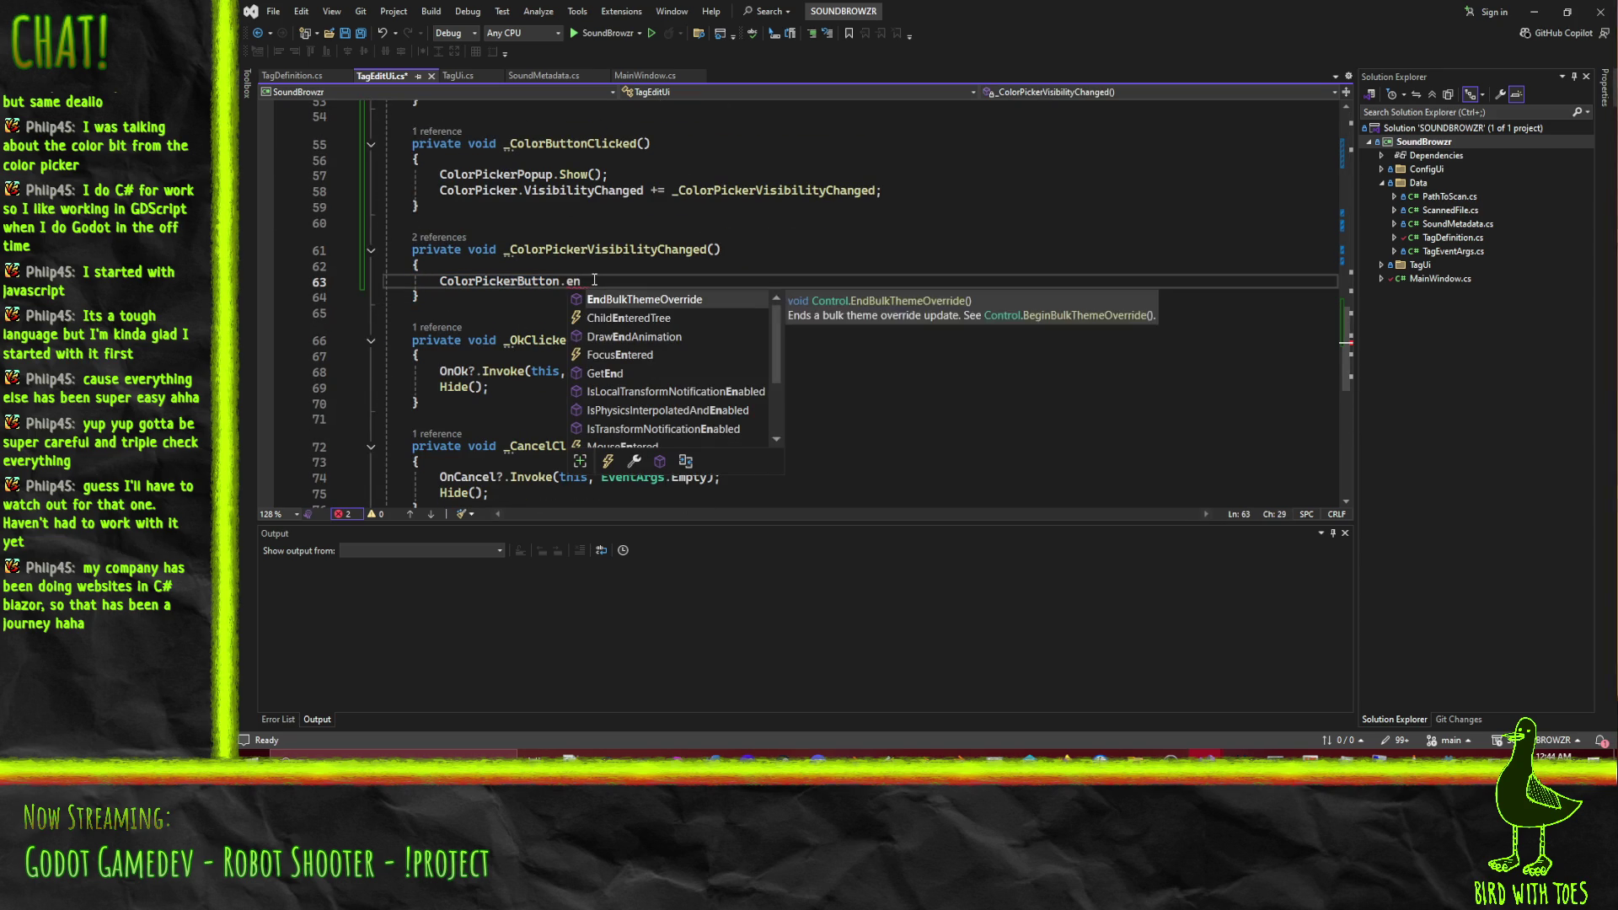
pyautogui.press('BackSpace')
pyautogui.press('BackSpace')
pyautogui.write('dis')
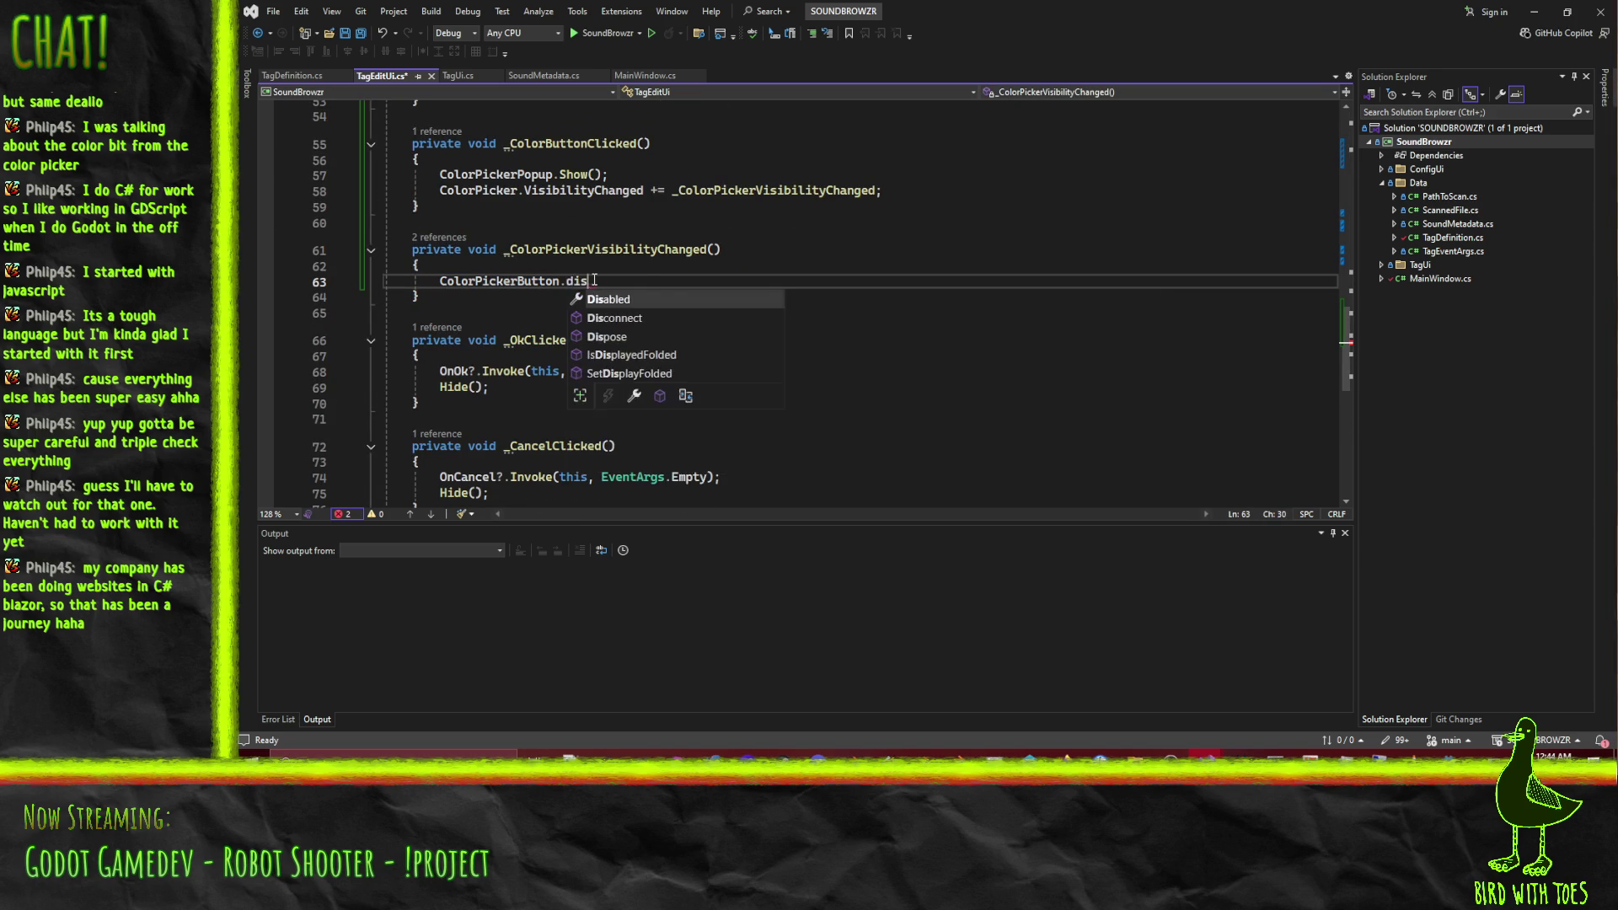
pyautogui.write(' = ColorPicker.')
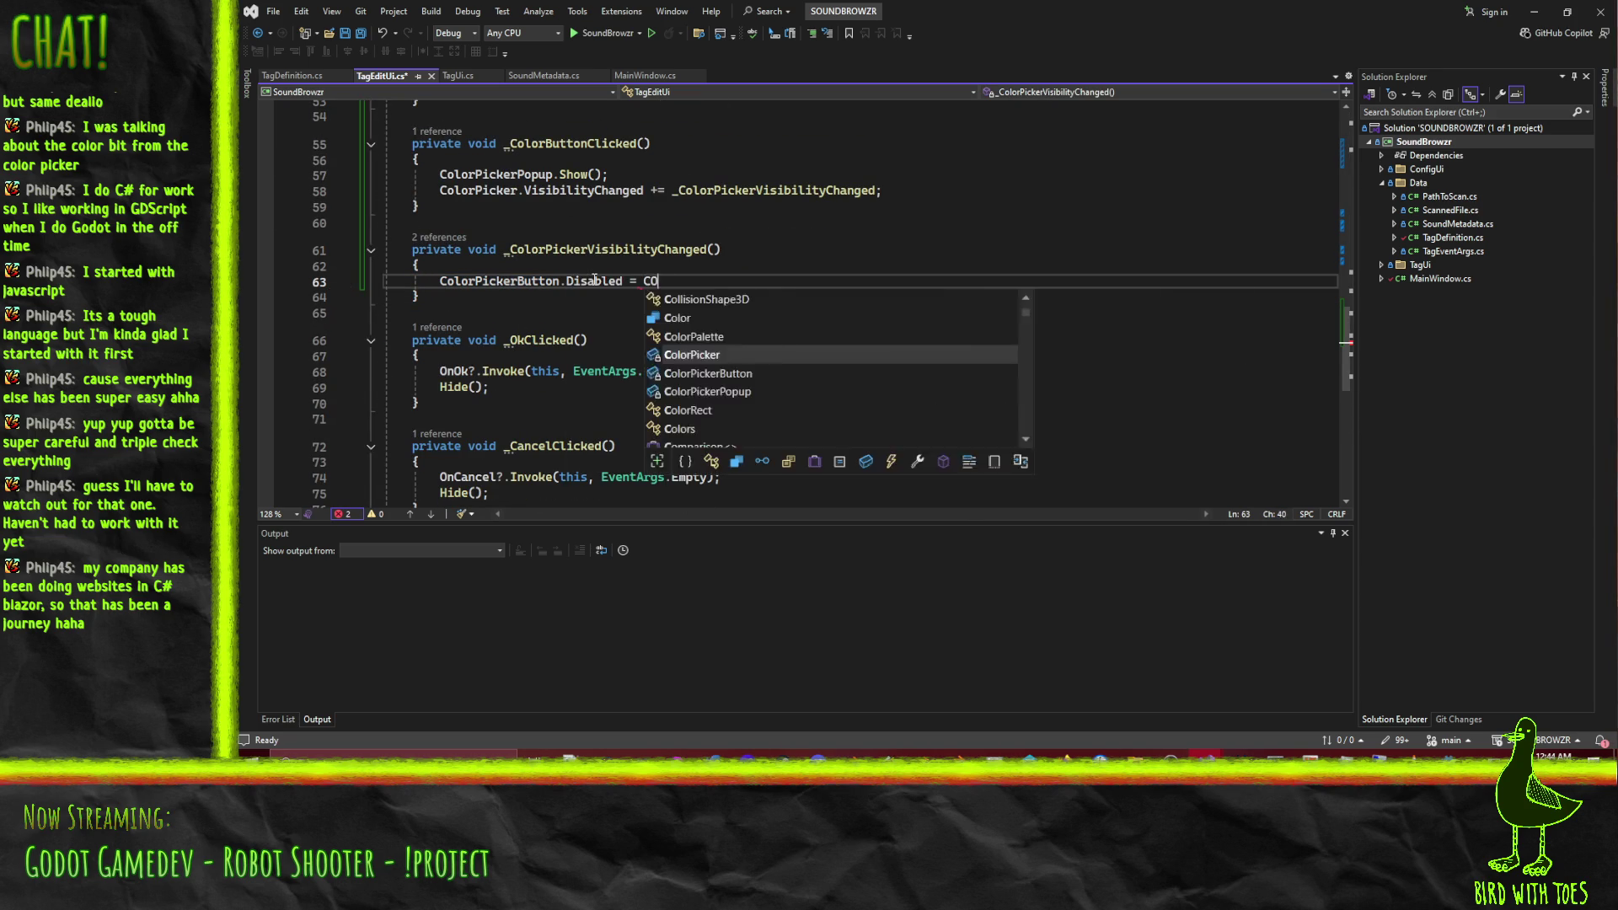
pyautogui.write('vis')
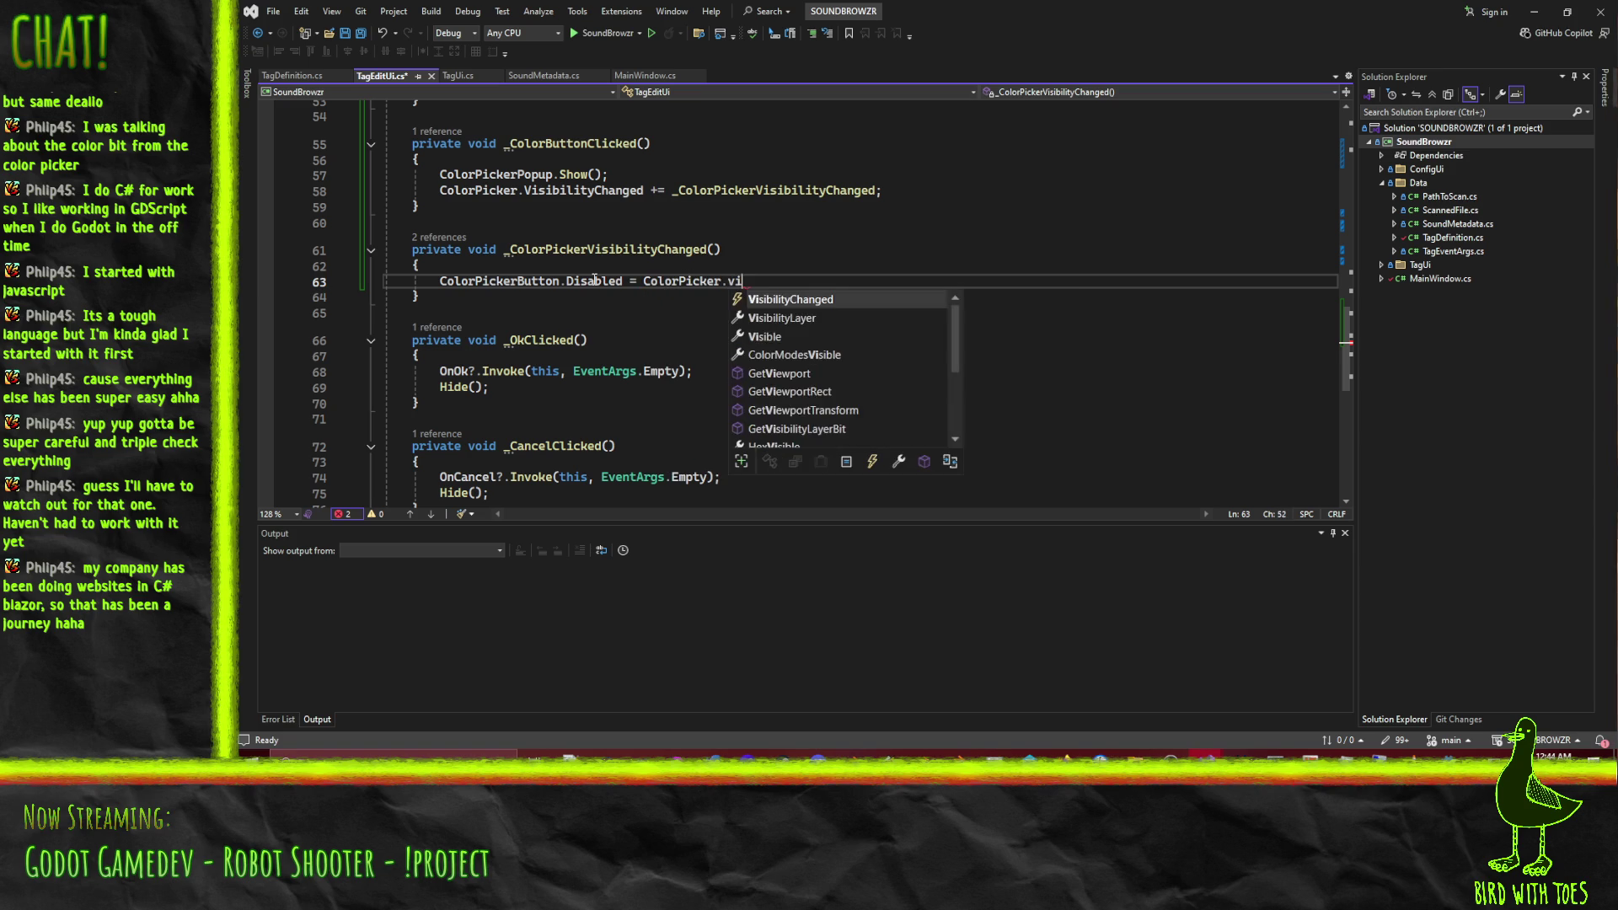
pyautogui.press('Tab')
pyautogui.write(';')
# Cut the VisibilityChanged hookup line out of _ColorButtonClicked.
pyautogui.press('Up')
pyautogui.press('Up')
pyautogui.press('Up')
pyautogui.hotkey('ctrl', 'x')
pyautogui.scroll(12, 594, 288)
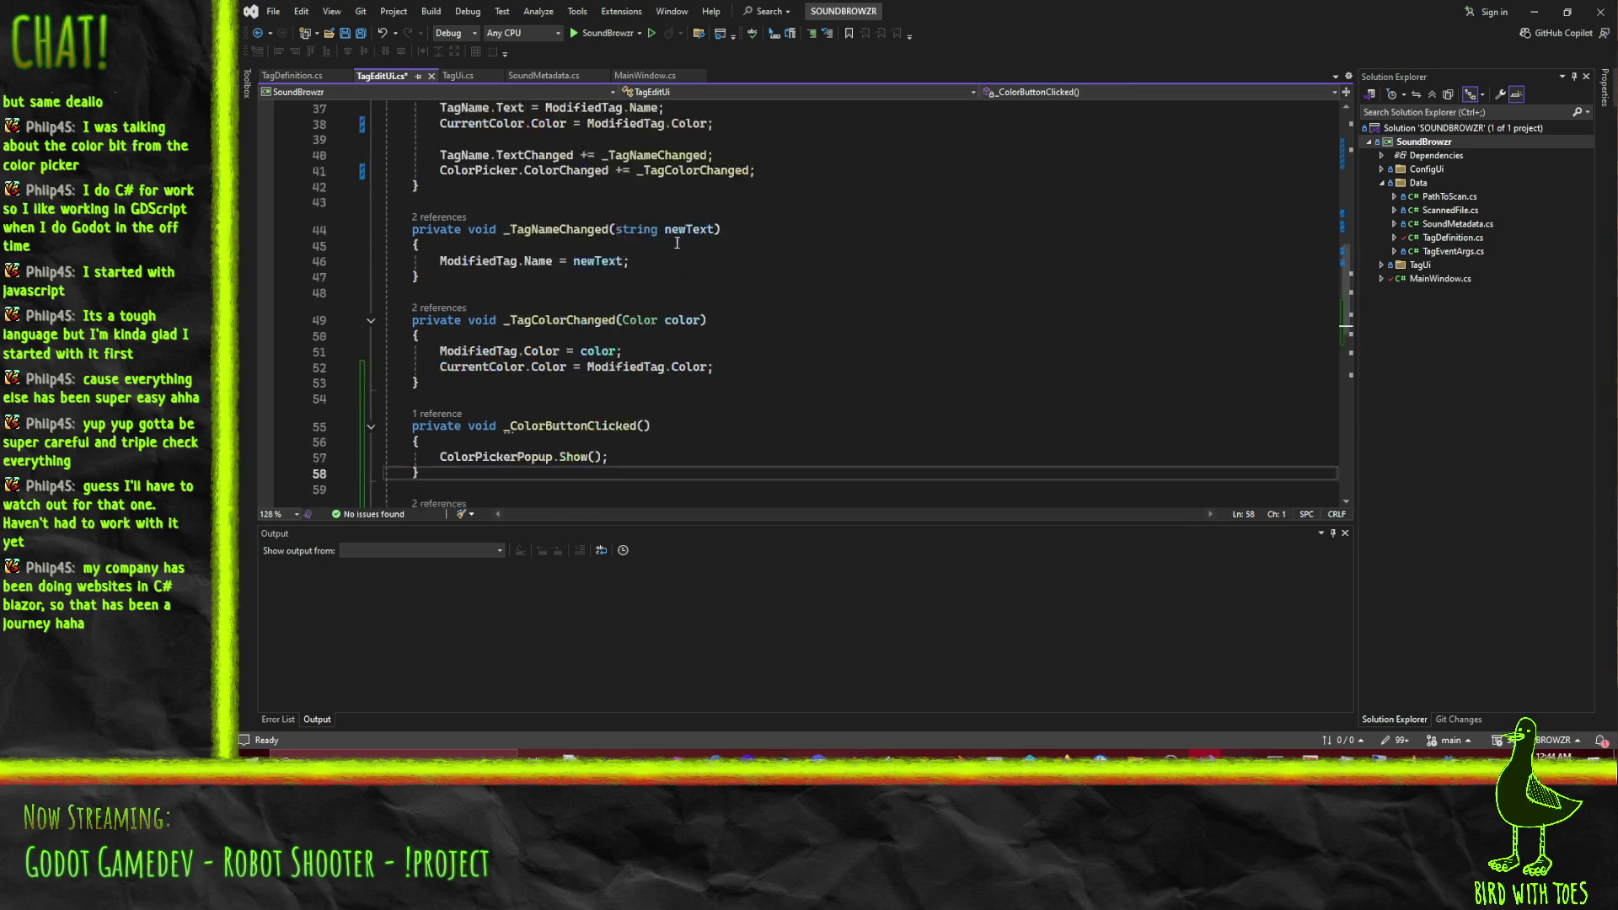
# Paste the VisibilityChanged += _ColorPickerVisibilityChanged line into _Ready() after ColorChanged and save.
pyautogui.scroll(-1, 447, 315)
pyautogui.scroll(7, 446, 315)
pyautogui.scroll(-8, 537, 329)
pyautogui.click(521, 428)
pyautogui.press('Home')
pyautogui.press('Home')
pyautogui.press('Up')
pyautogui.press('Down')
pyautogui.hotkey('ctrl', 'v')
pyautogui.press('Up')
pyautogui.hotkey('ctrl', 's')
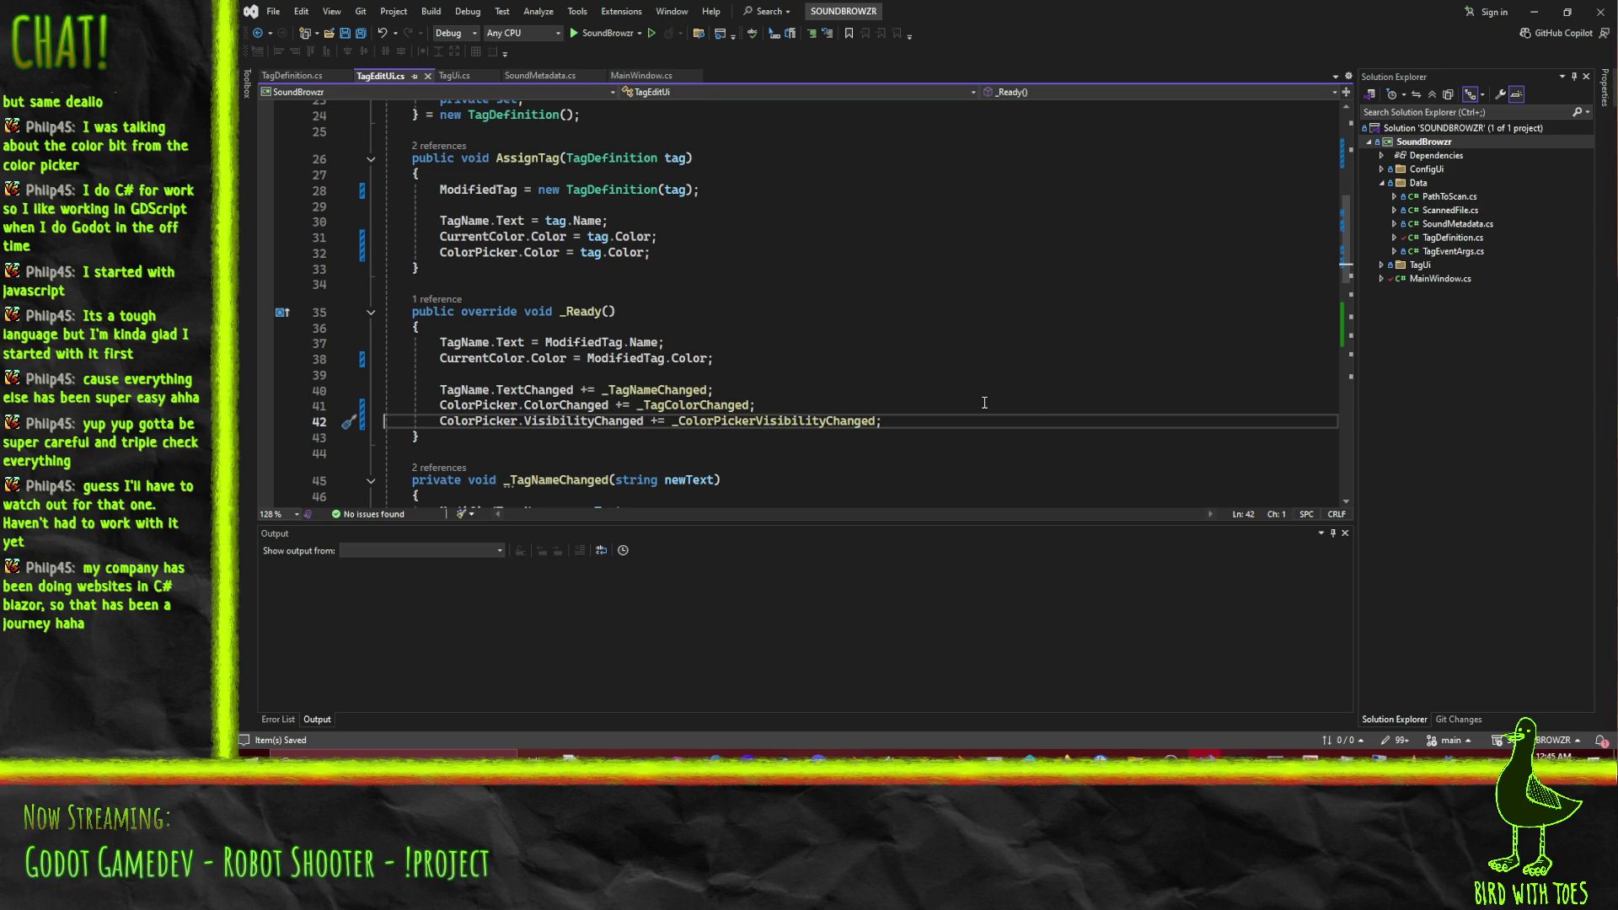
pyautogui.click(896, 422)
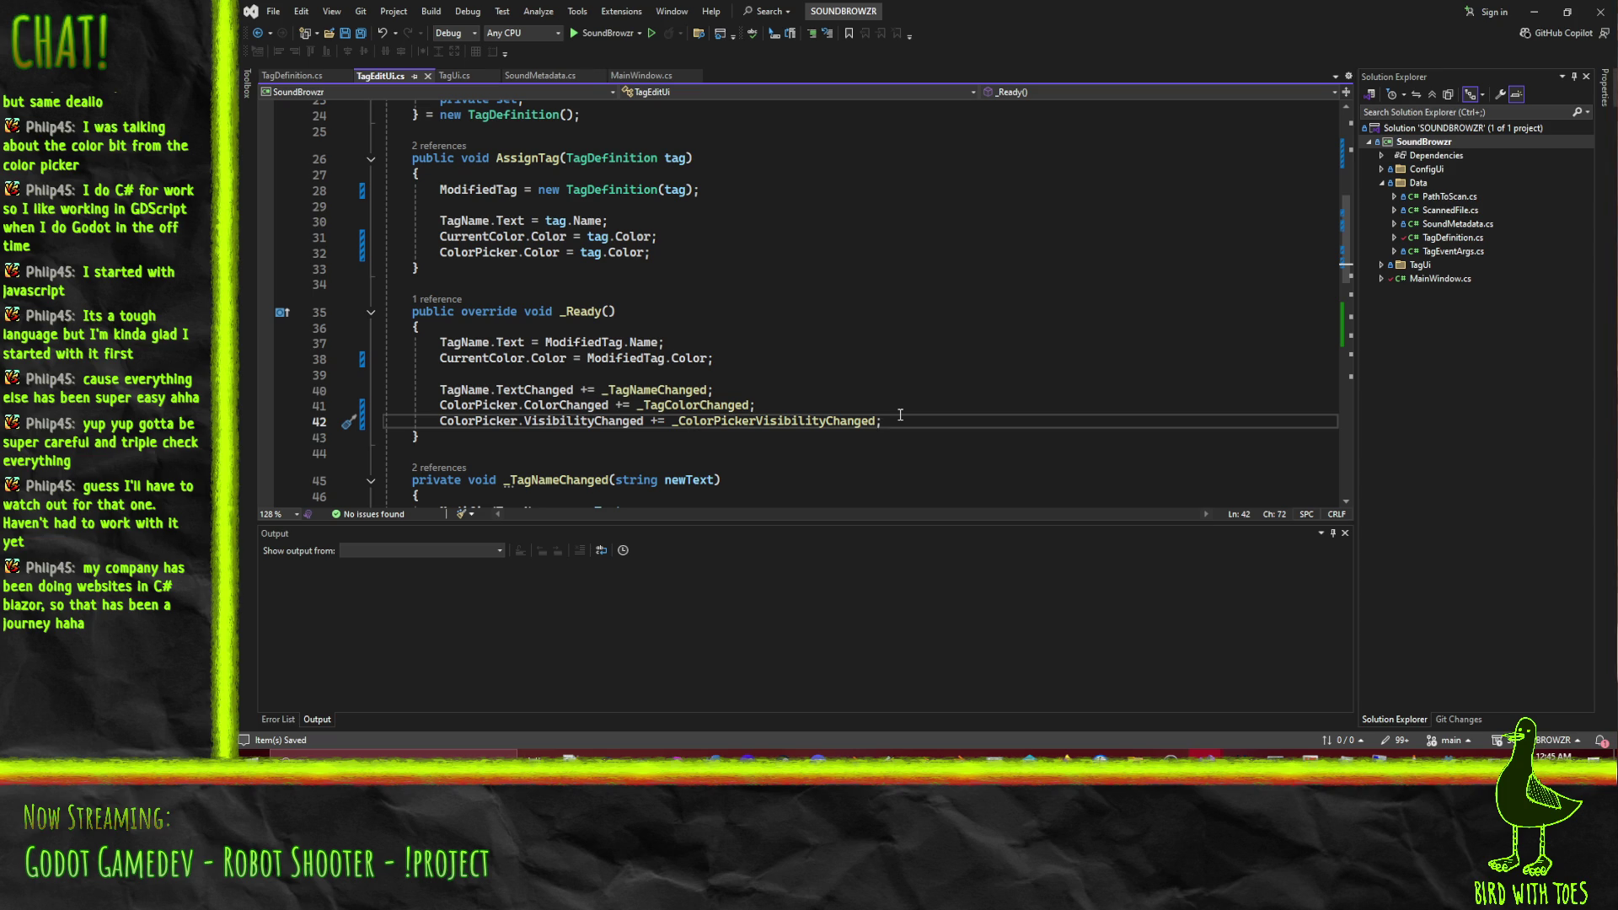
# Go to the browser's color-picker issue, then the blender search tab's address bar.
pyautogui.moveTo(1053, 745)
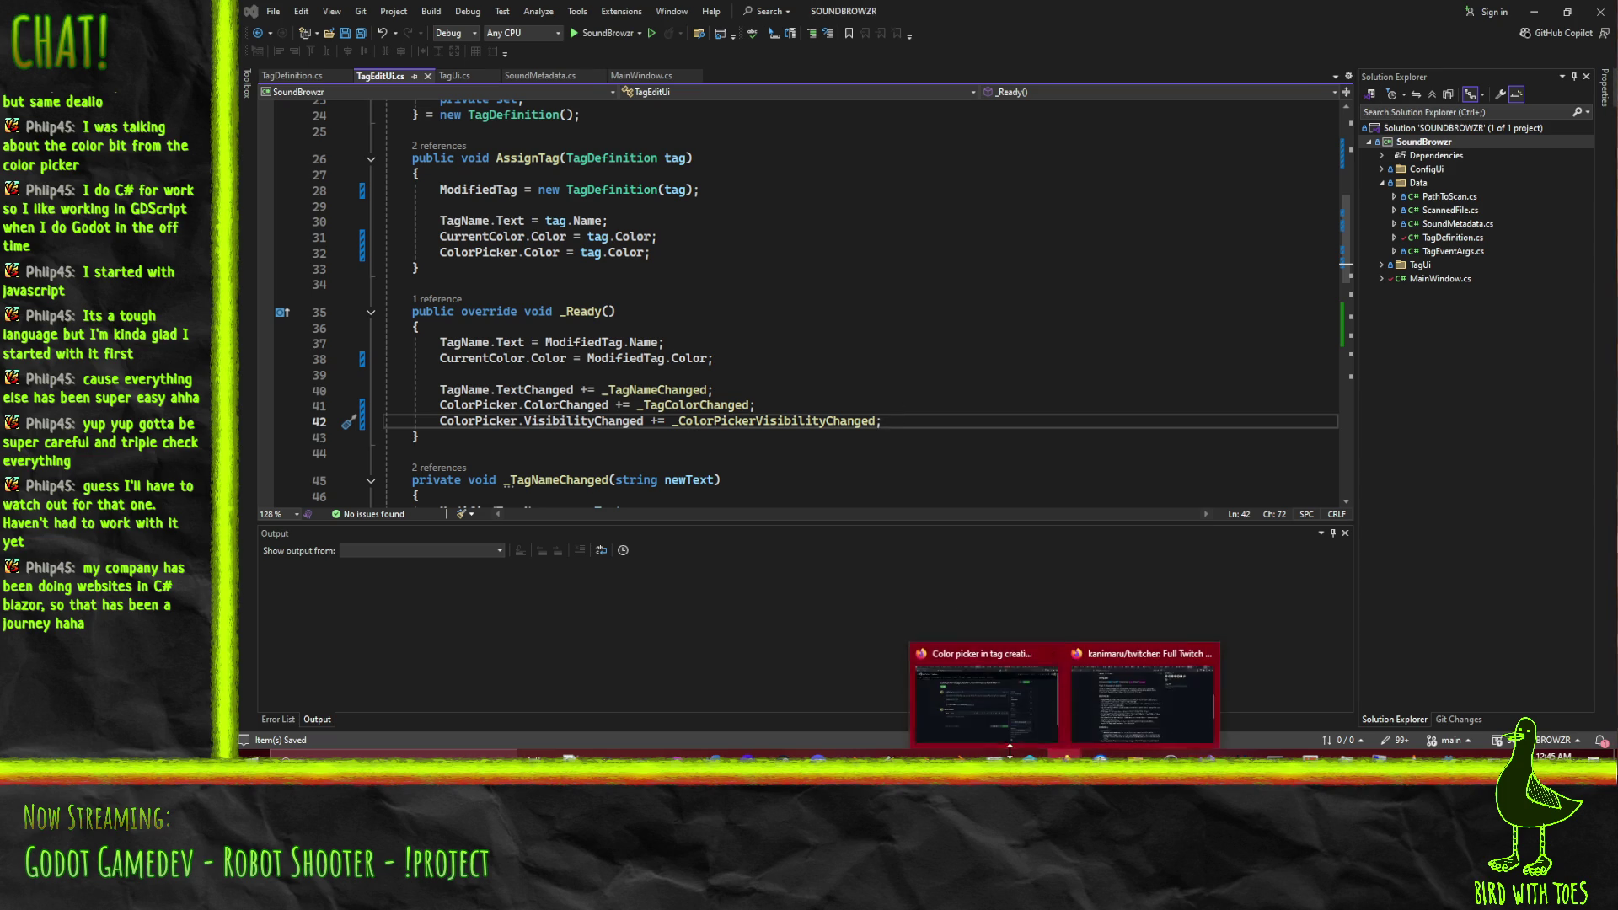
pyautogui.click(989, 696)
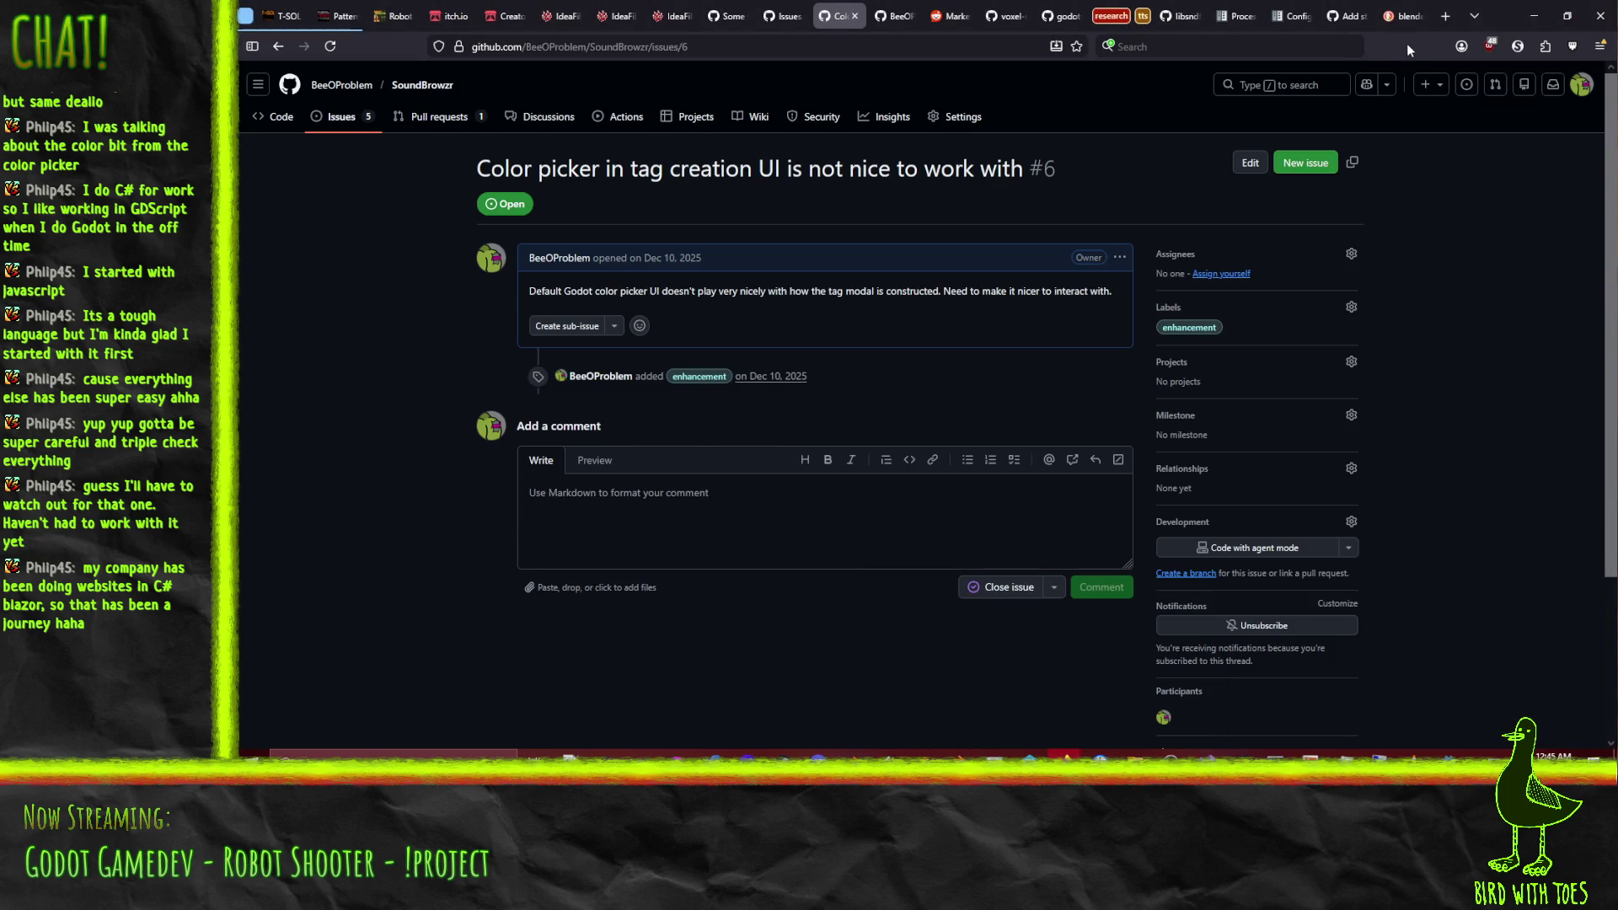
pyautogui.click(1403, 16)
pyautogui.click(554, 47)
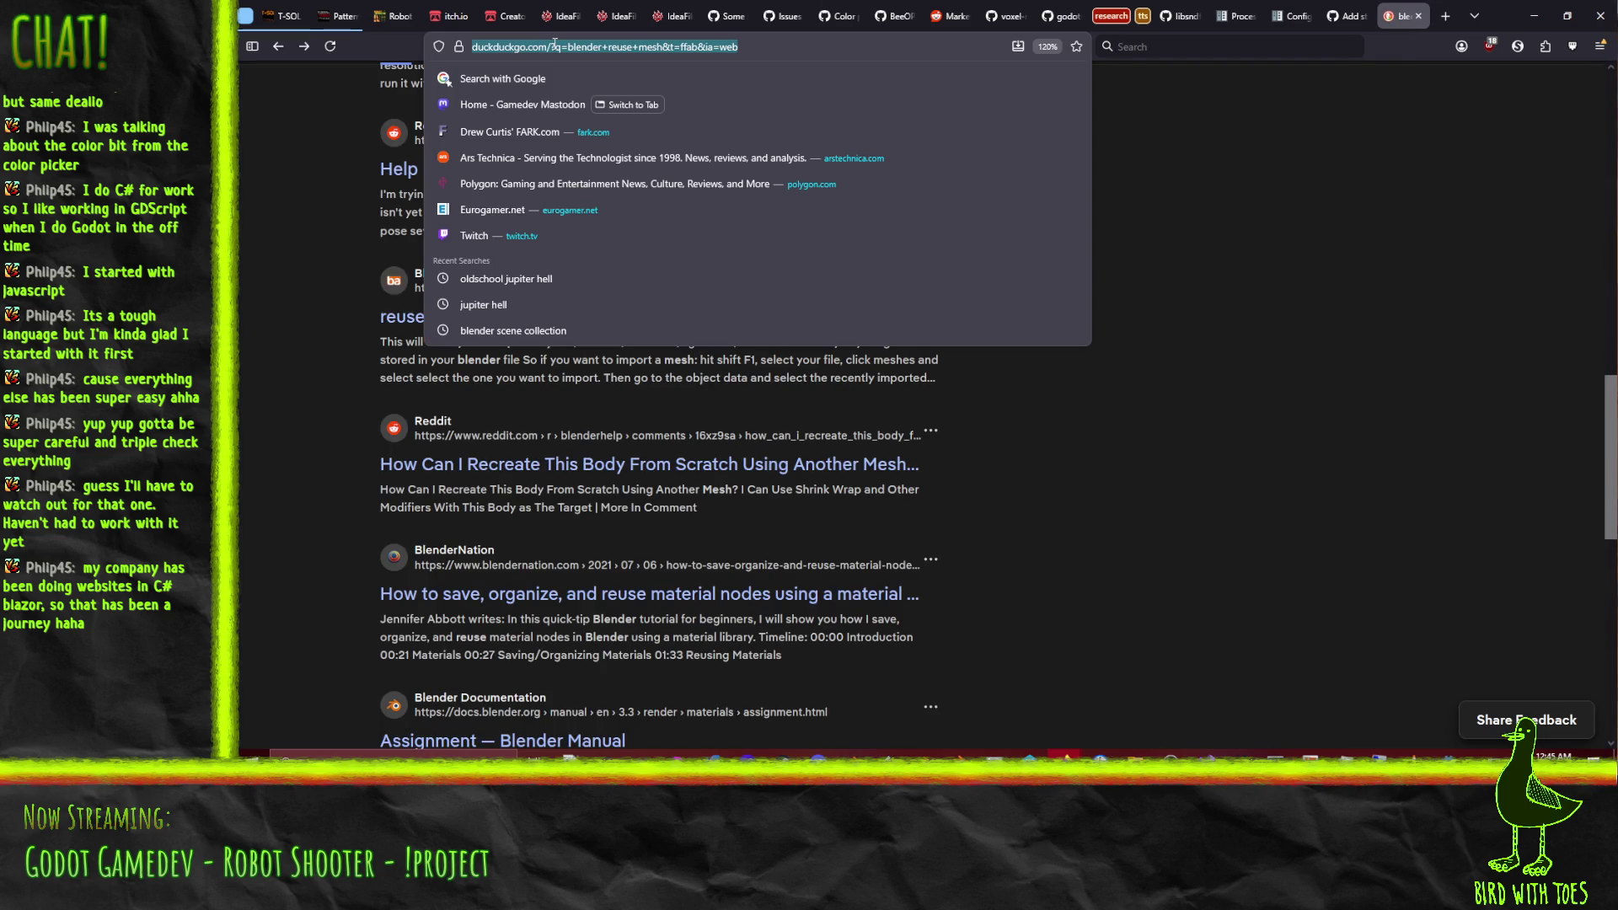
# Search DuckDuckGo for 'qaratms' and open the QaraTMS GitHub repository.
pyautogui.write('qaratms')
pyautogui.press('Return')
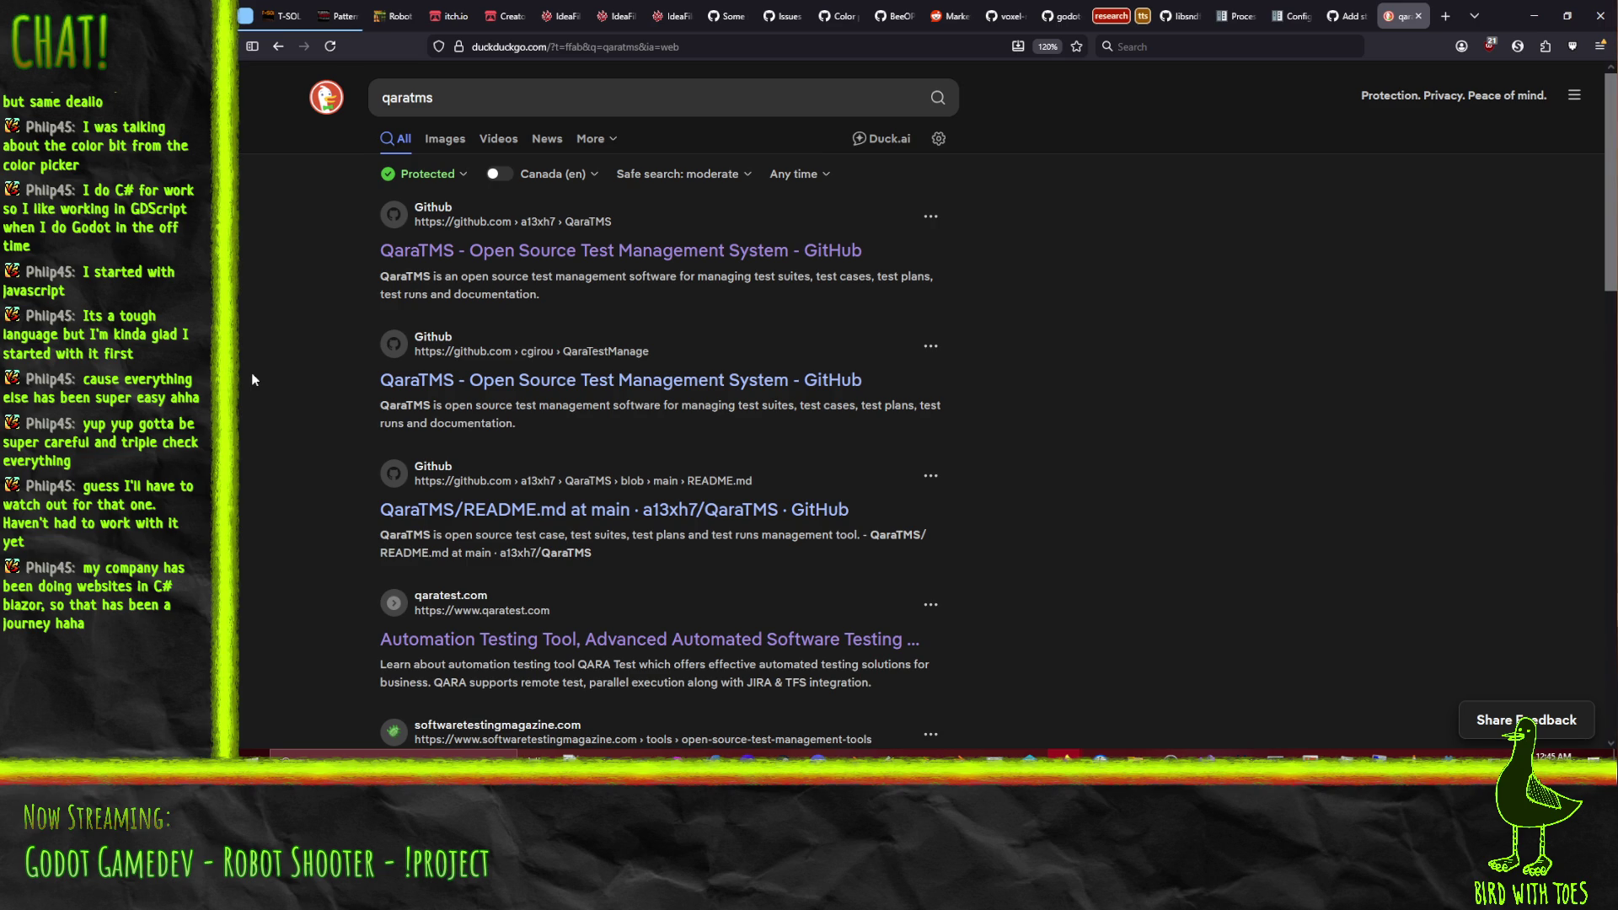
pyautogui.click(633, 252)
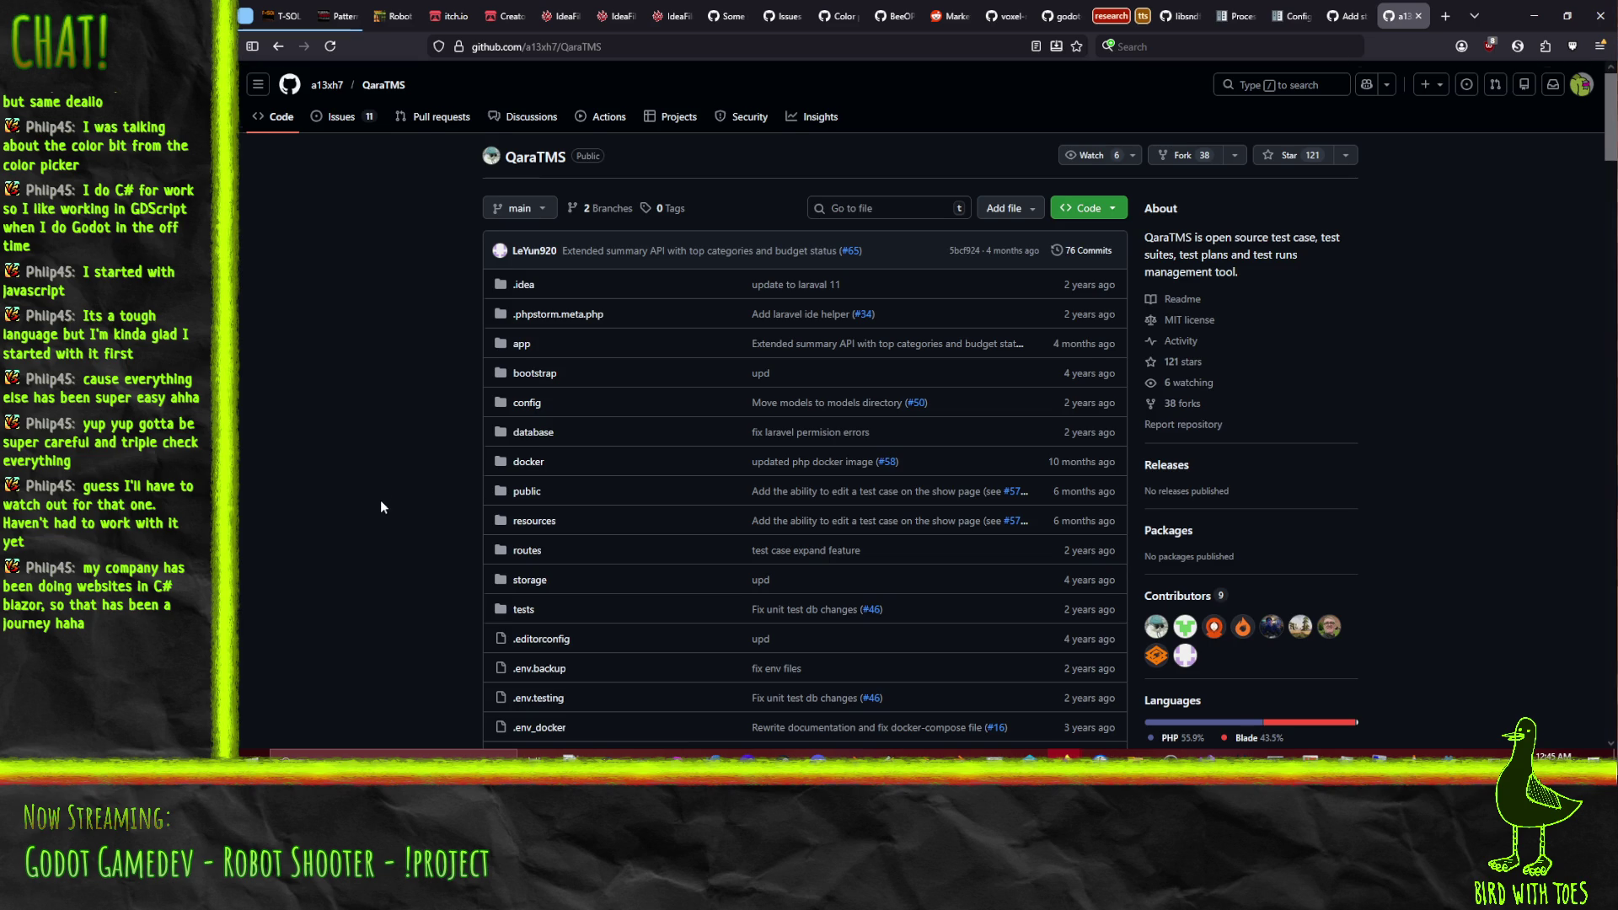
# Read through the QaraTMS file list and README, then go to its Issues page.
pyautogui.scroll(-3, 382, 501)
pyautogui.scroll(-1, 375, 492)
pyautogui.scroll(3, 375, 492)
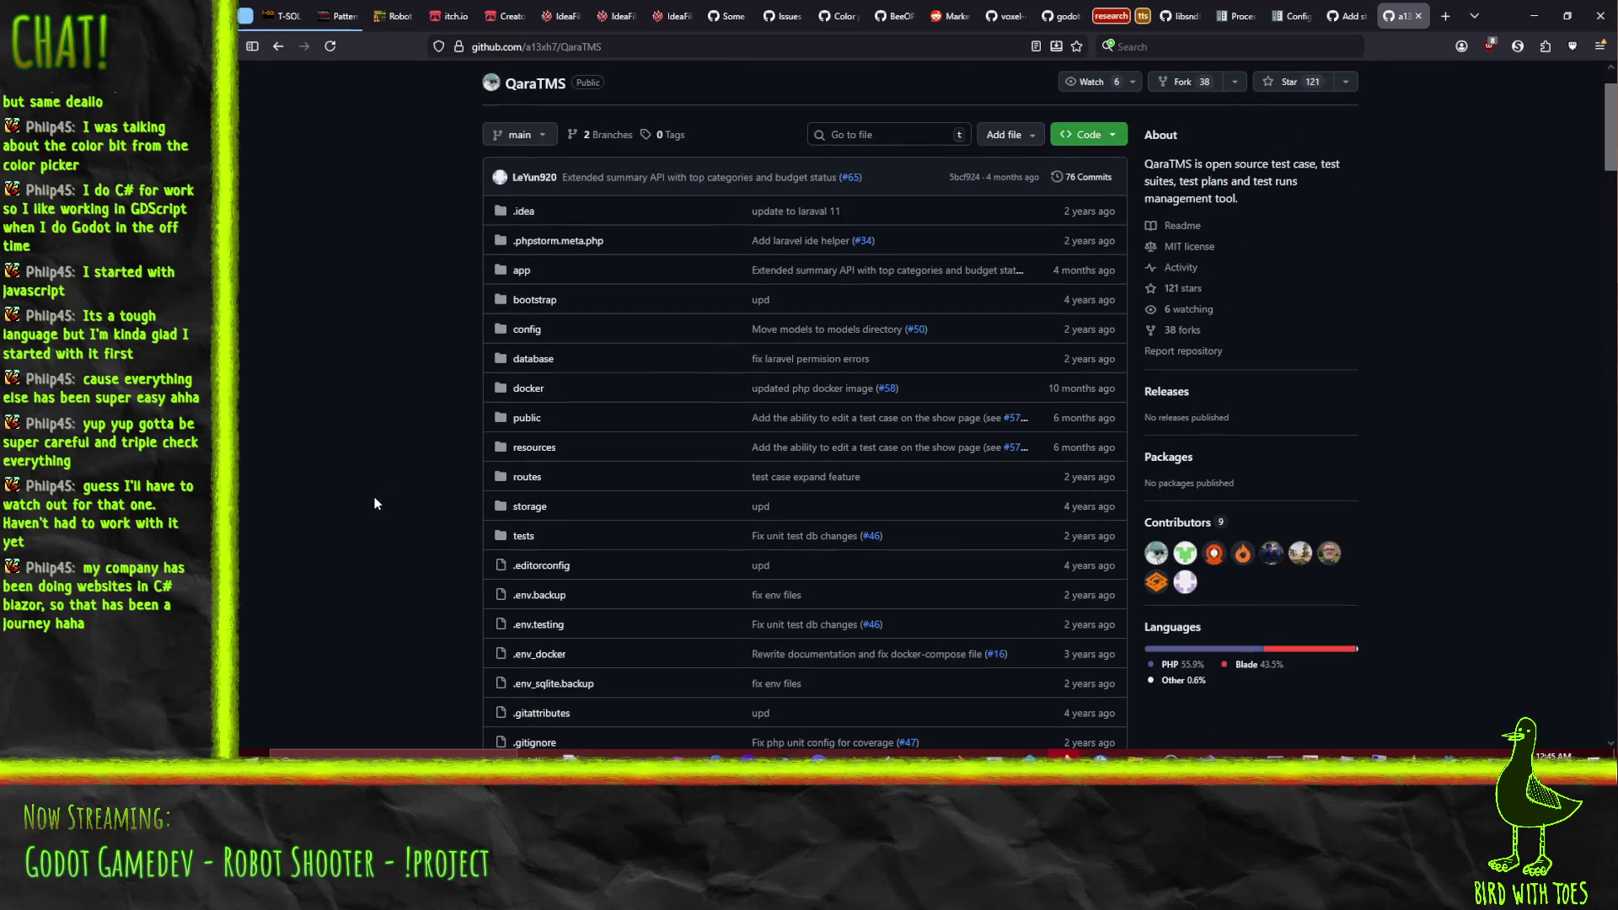
pyautogui.scroll(-15, 388, 396)
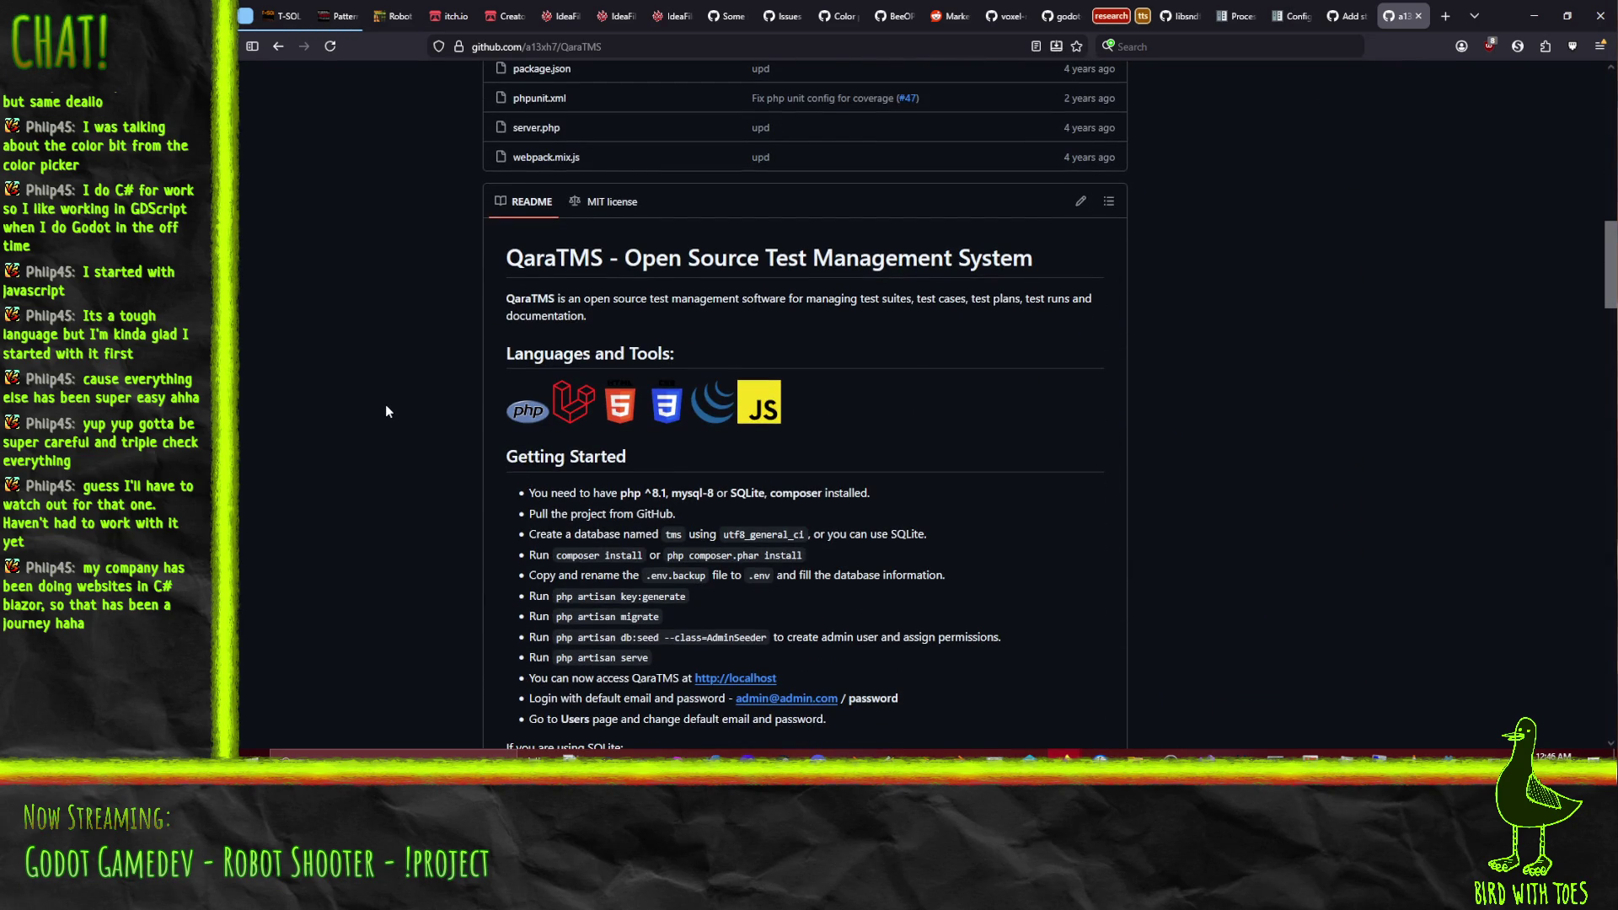
pyautogui.scroll(12, 354, 430)
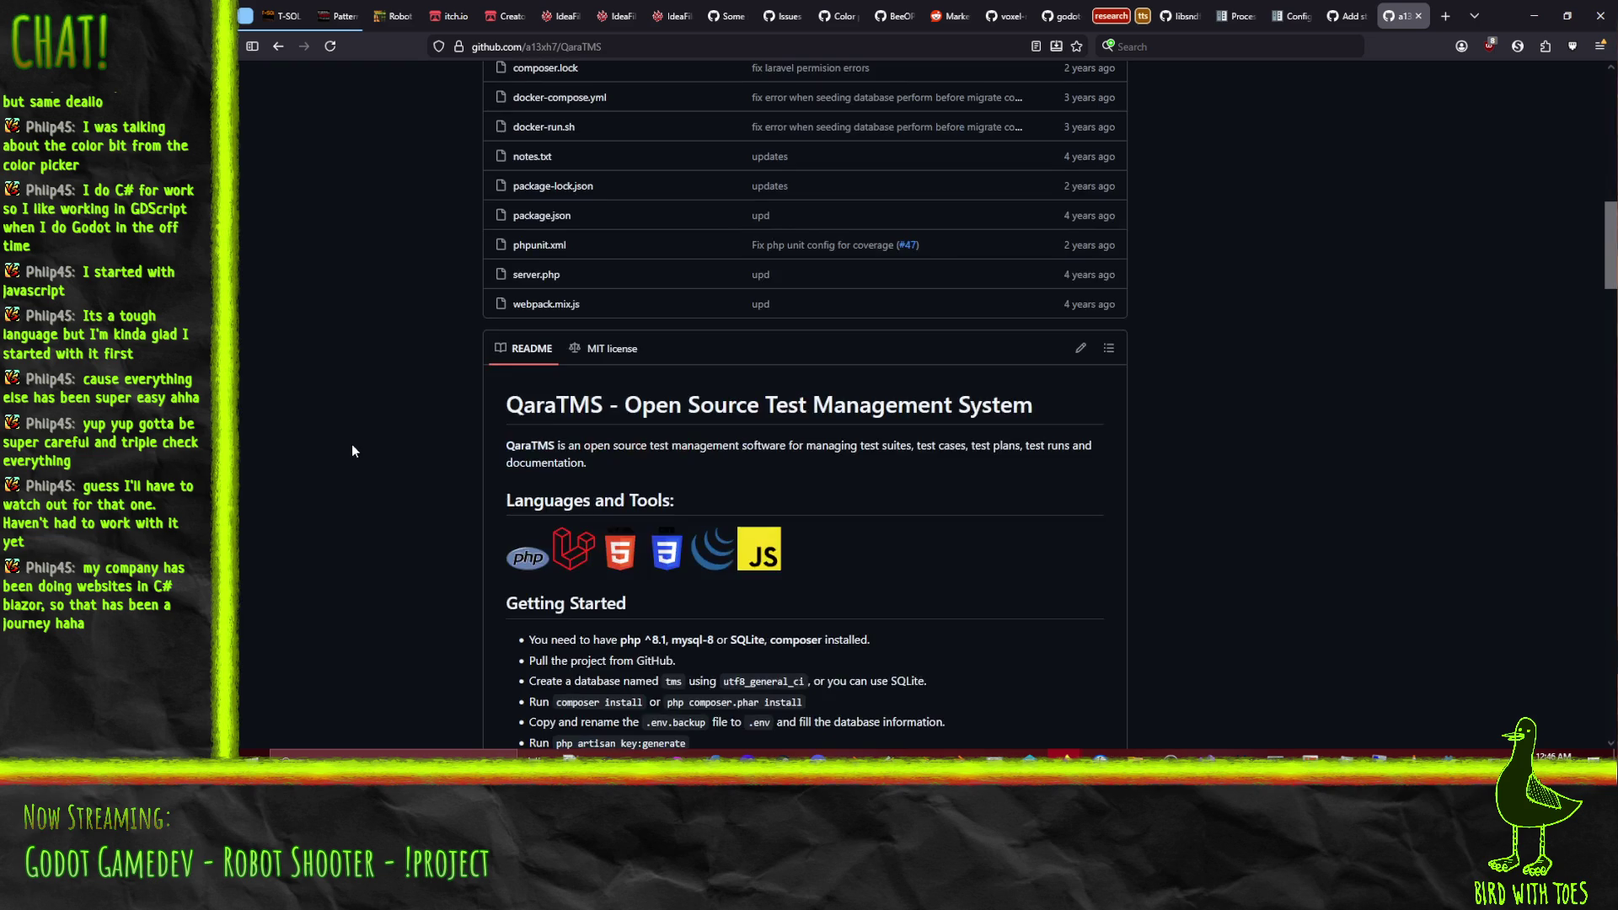
pyautogui.scroll(-9, 306, 389)
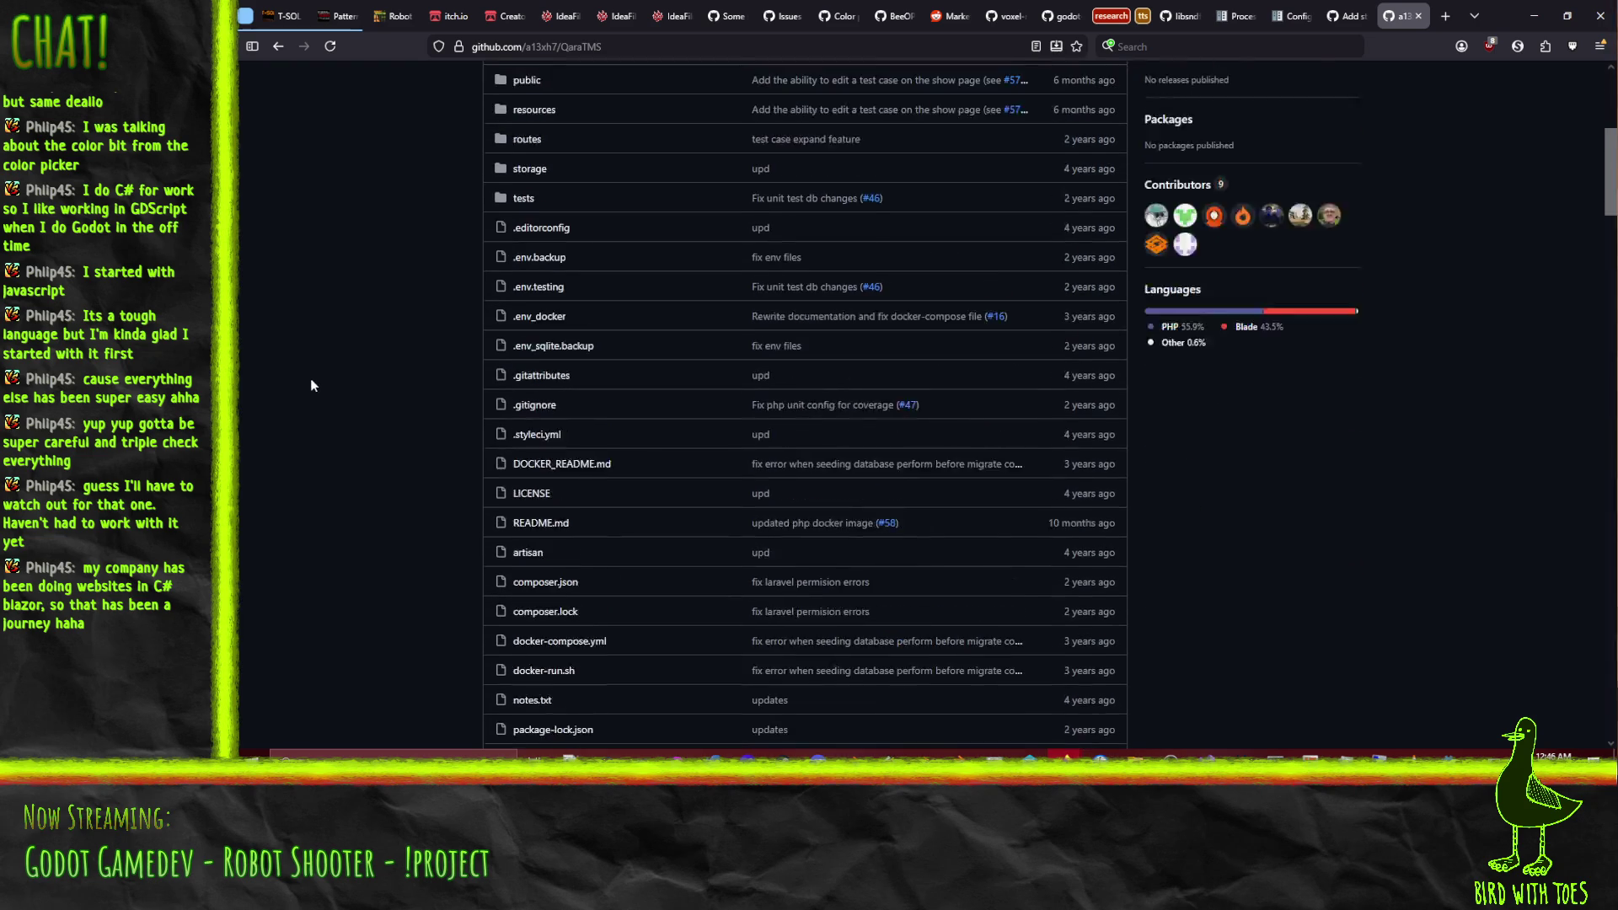
pyautogui.scroll(-9, 290, 366)
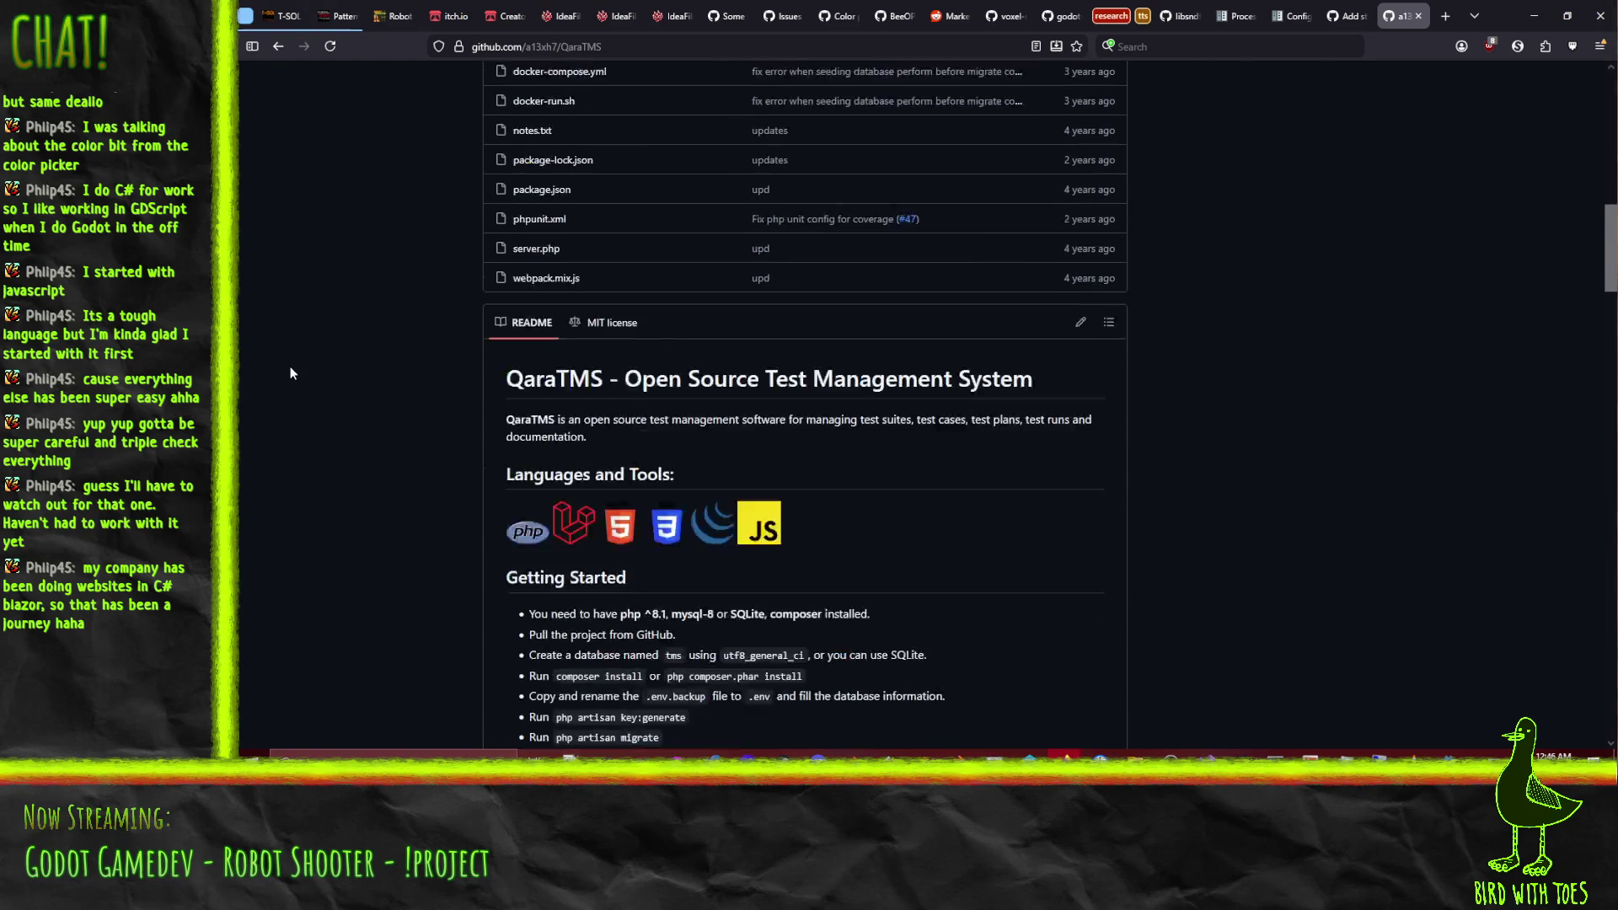
pyautogui.scroll(-10, 303, 392)
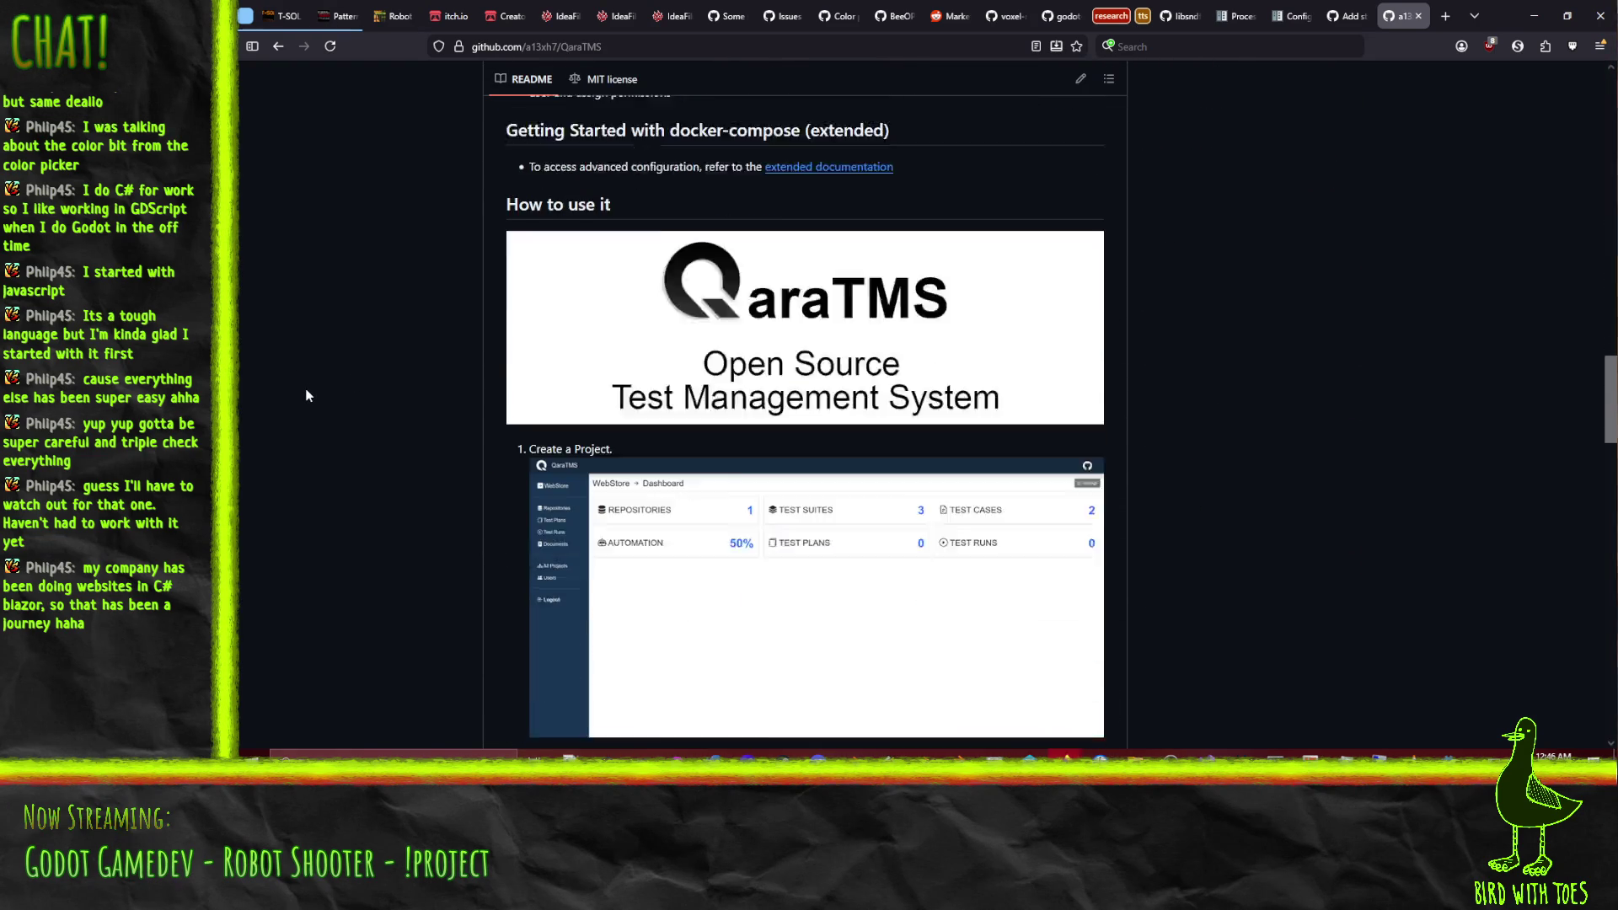
pyautogui.scroll(-5, 306, 392)
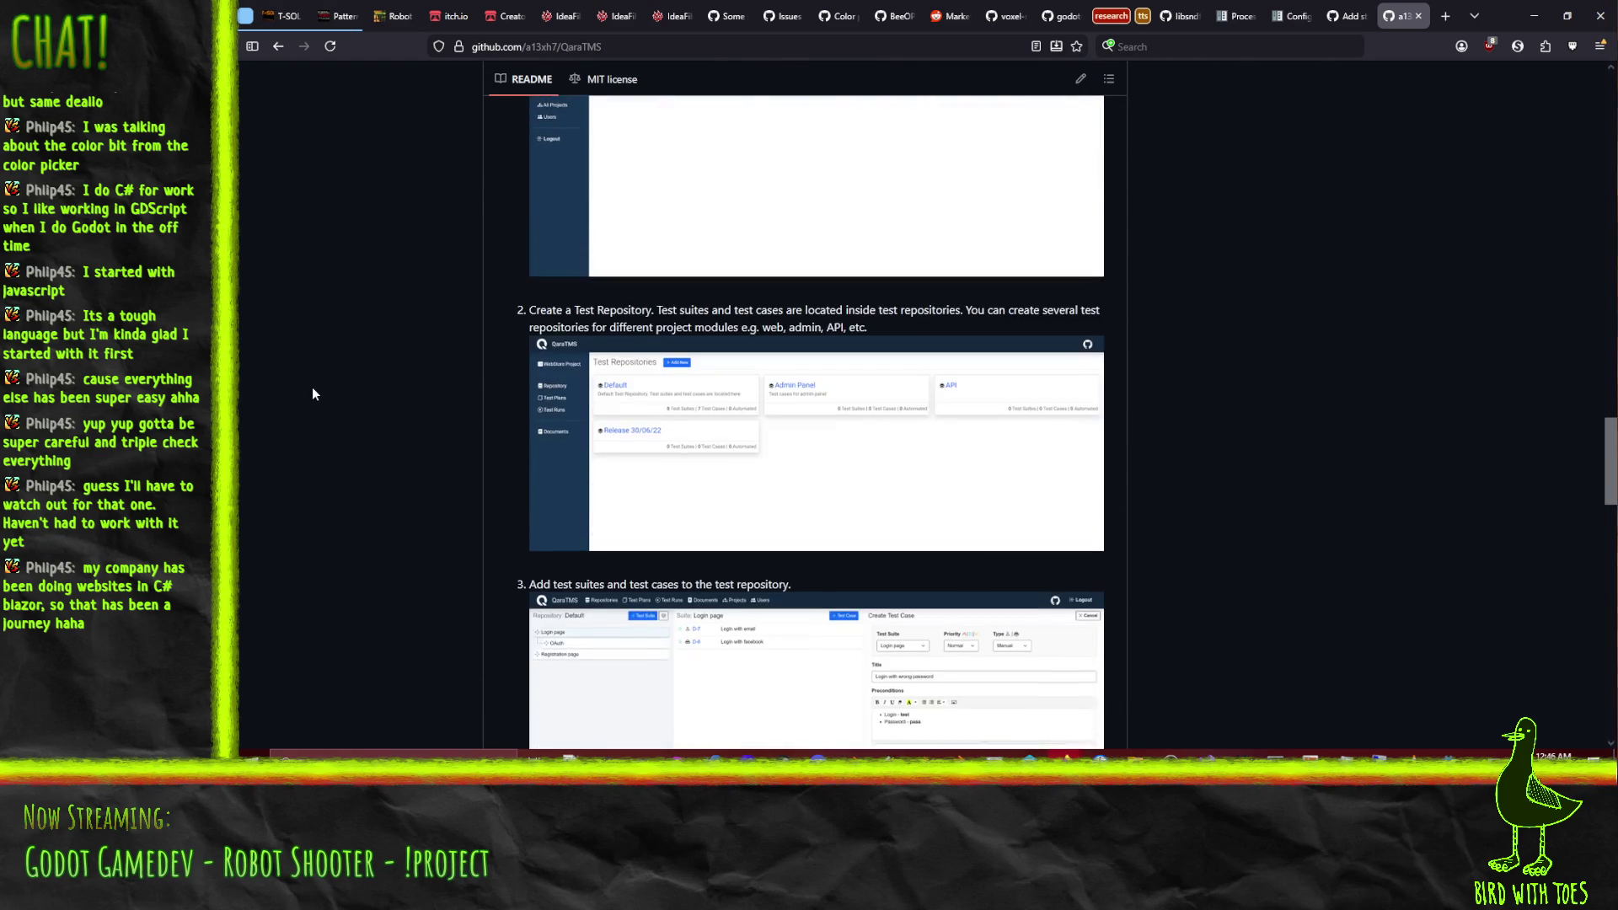
pyautogui.scroll(-2, 290, 324)
pyautogui.scroll(-2, 283, 340)
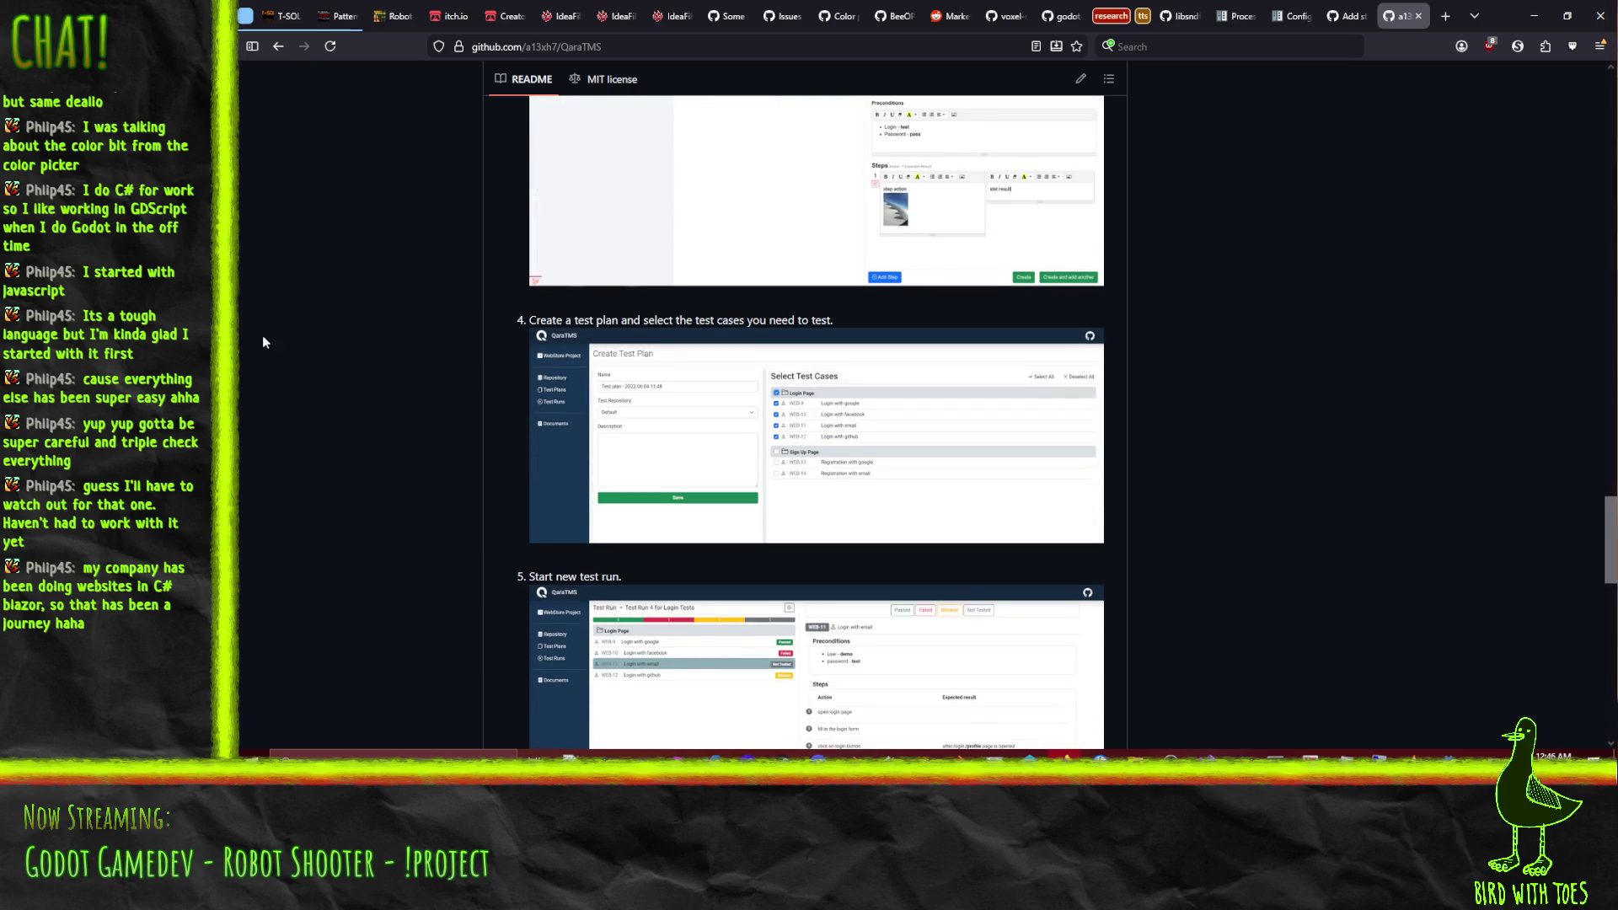
pyautogui.scroll(-5, 270, 332)
pyautogui.scroll(-3, 258, 369)
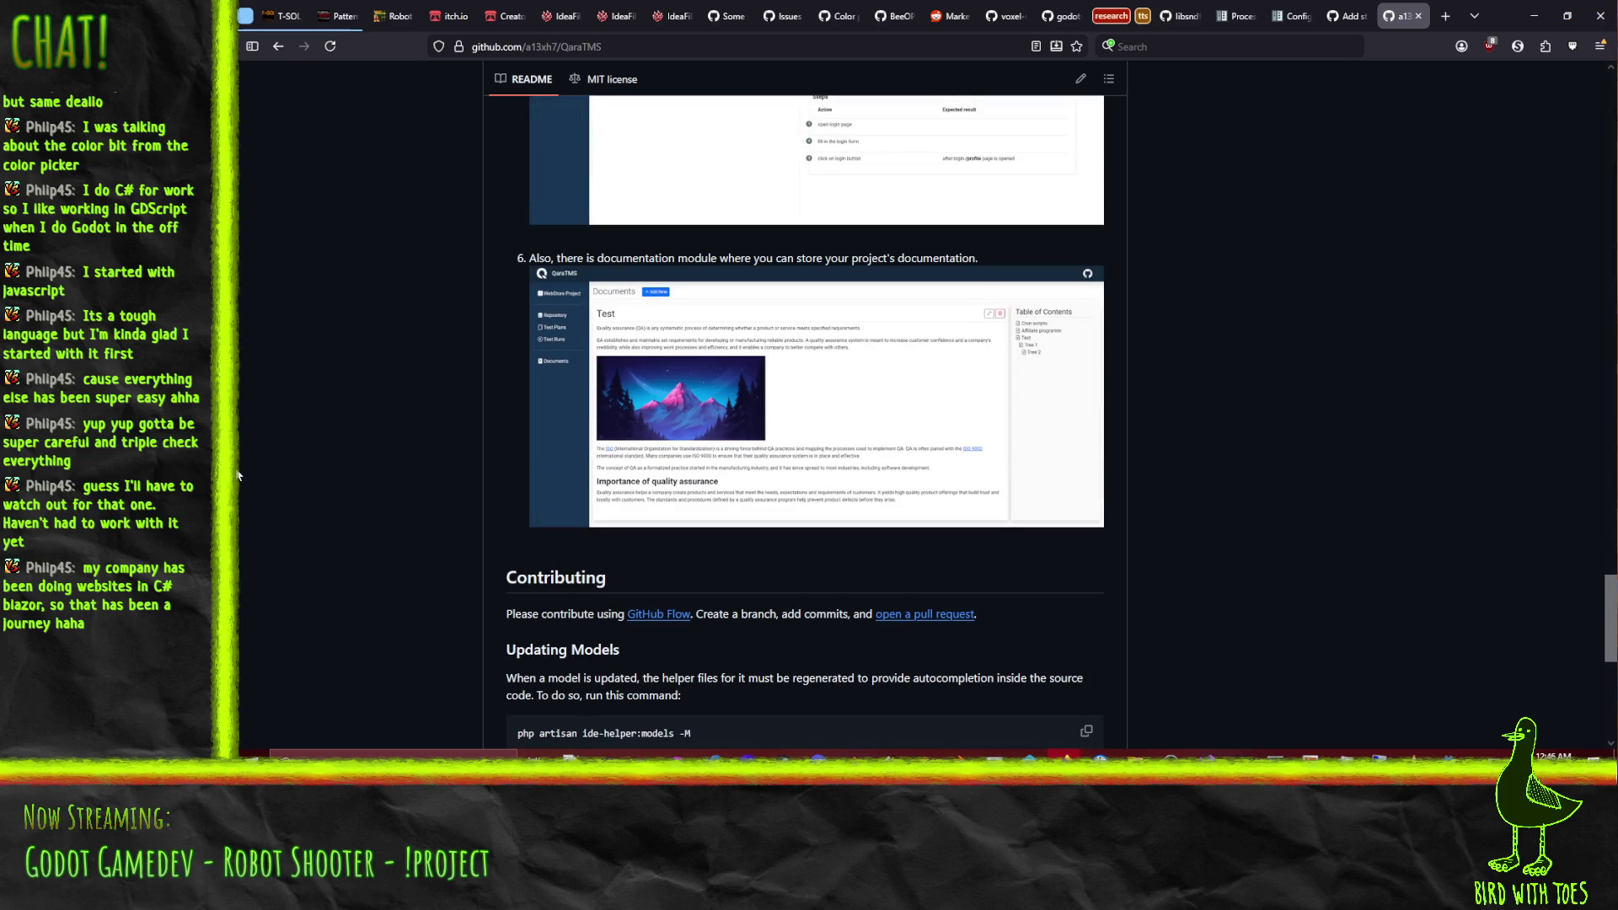
pyautogui.scroll(-1, 370, 337)
pyautogui.scroll(20, 364, 350)
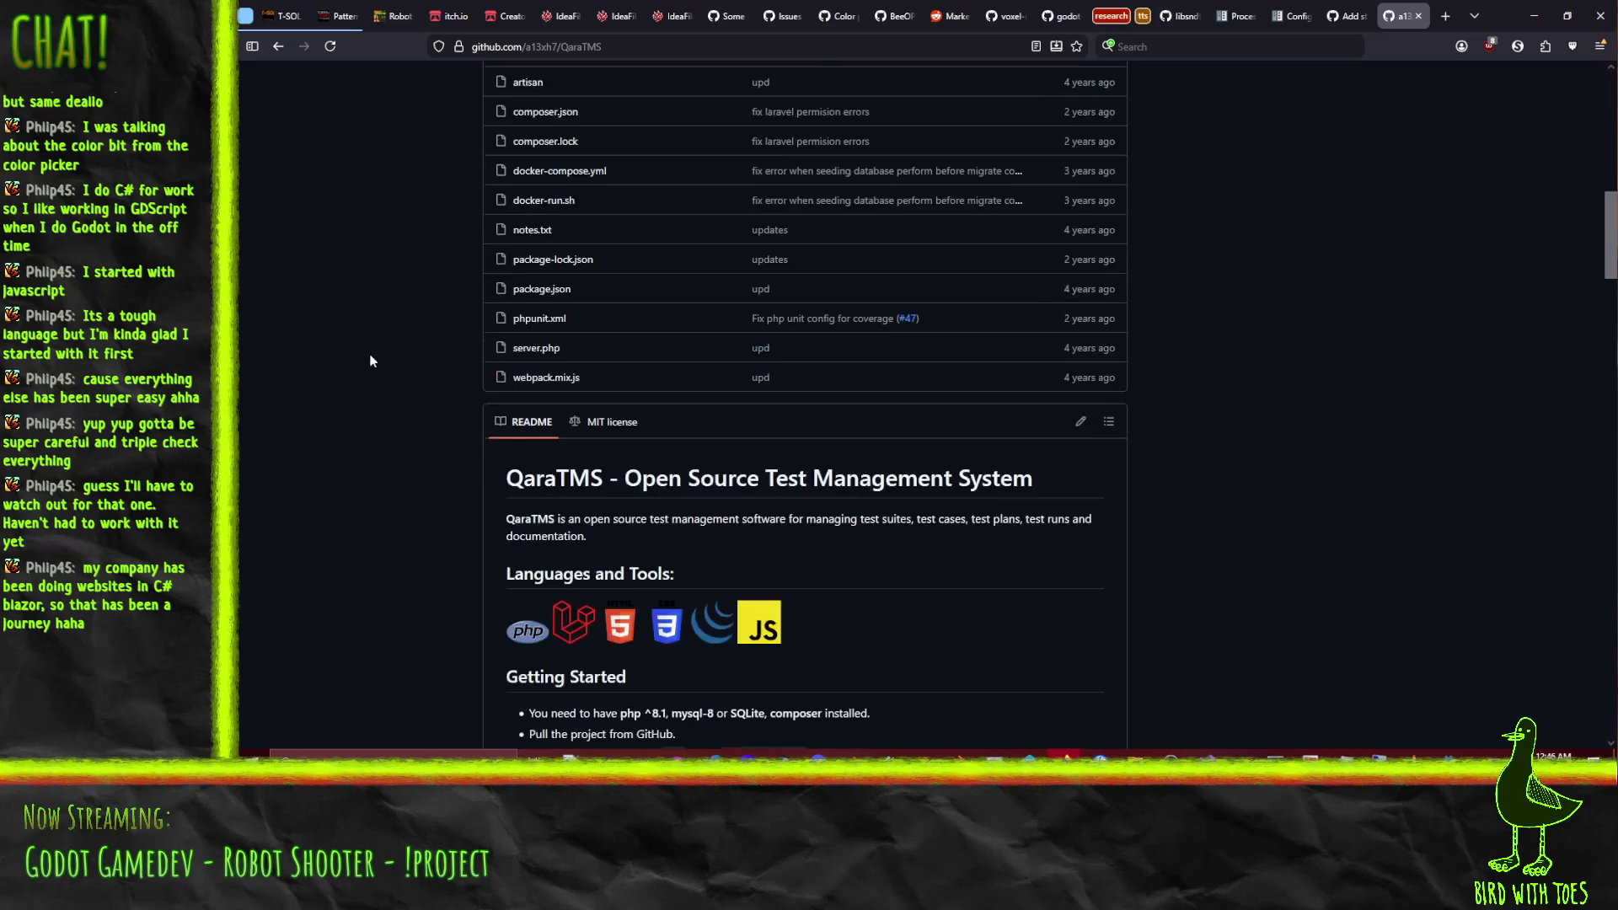
pyautogui.scroll(8, 371, 360)
pyautogui.scroll(2, 488, 337)
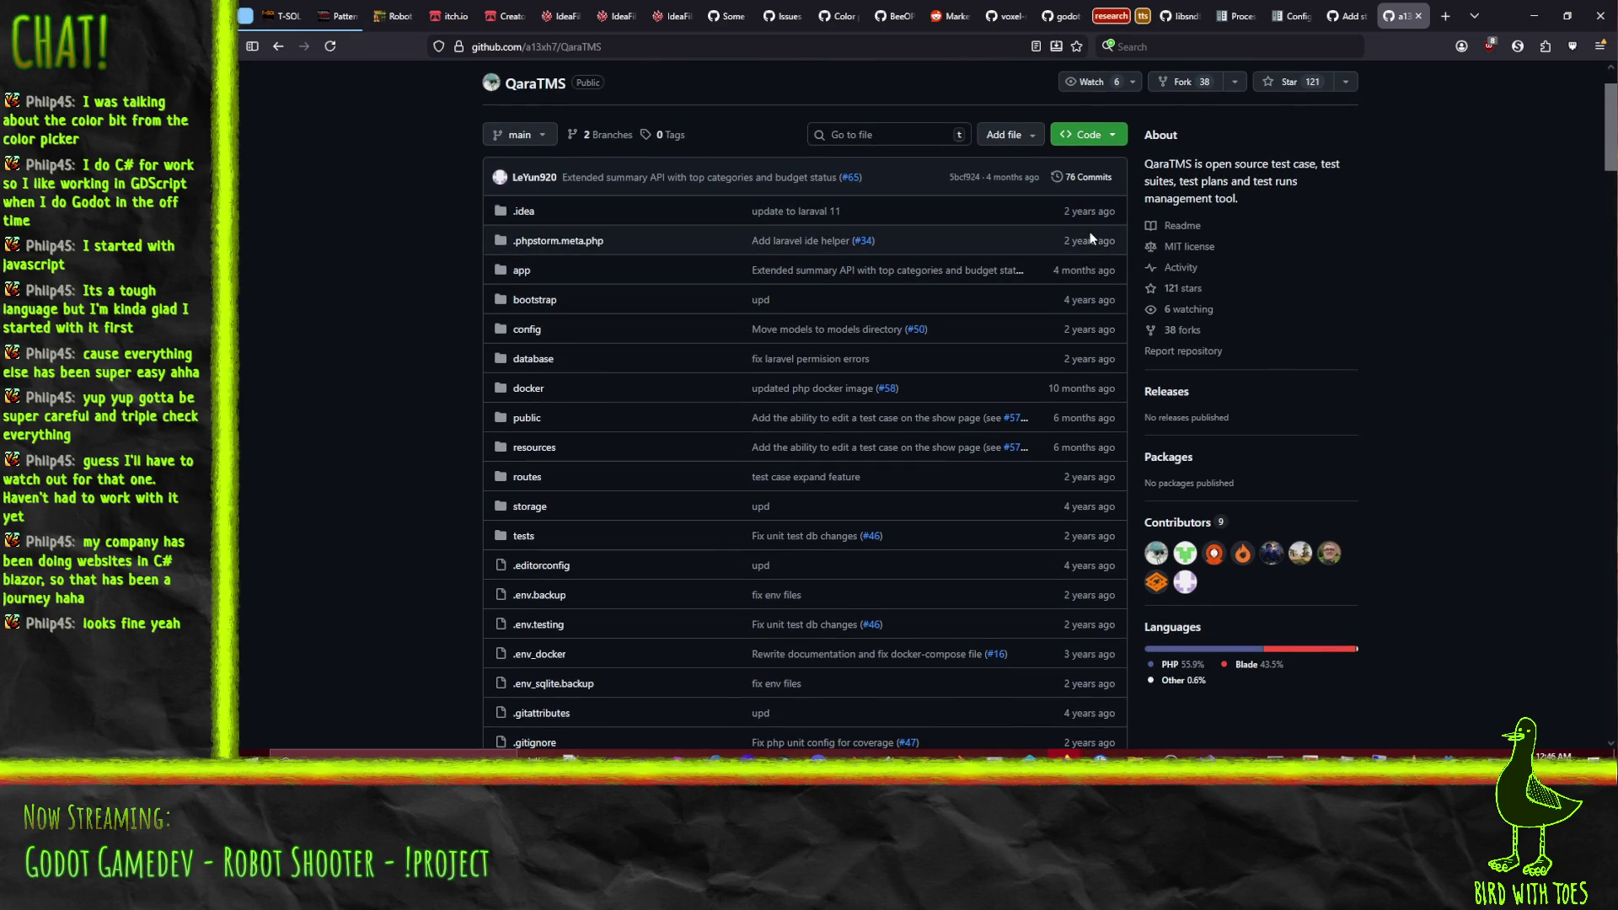
pyautogui.scroll(-4, 1088, 236)
pyautogui.scroll(3, 1082, 245)
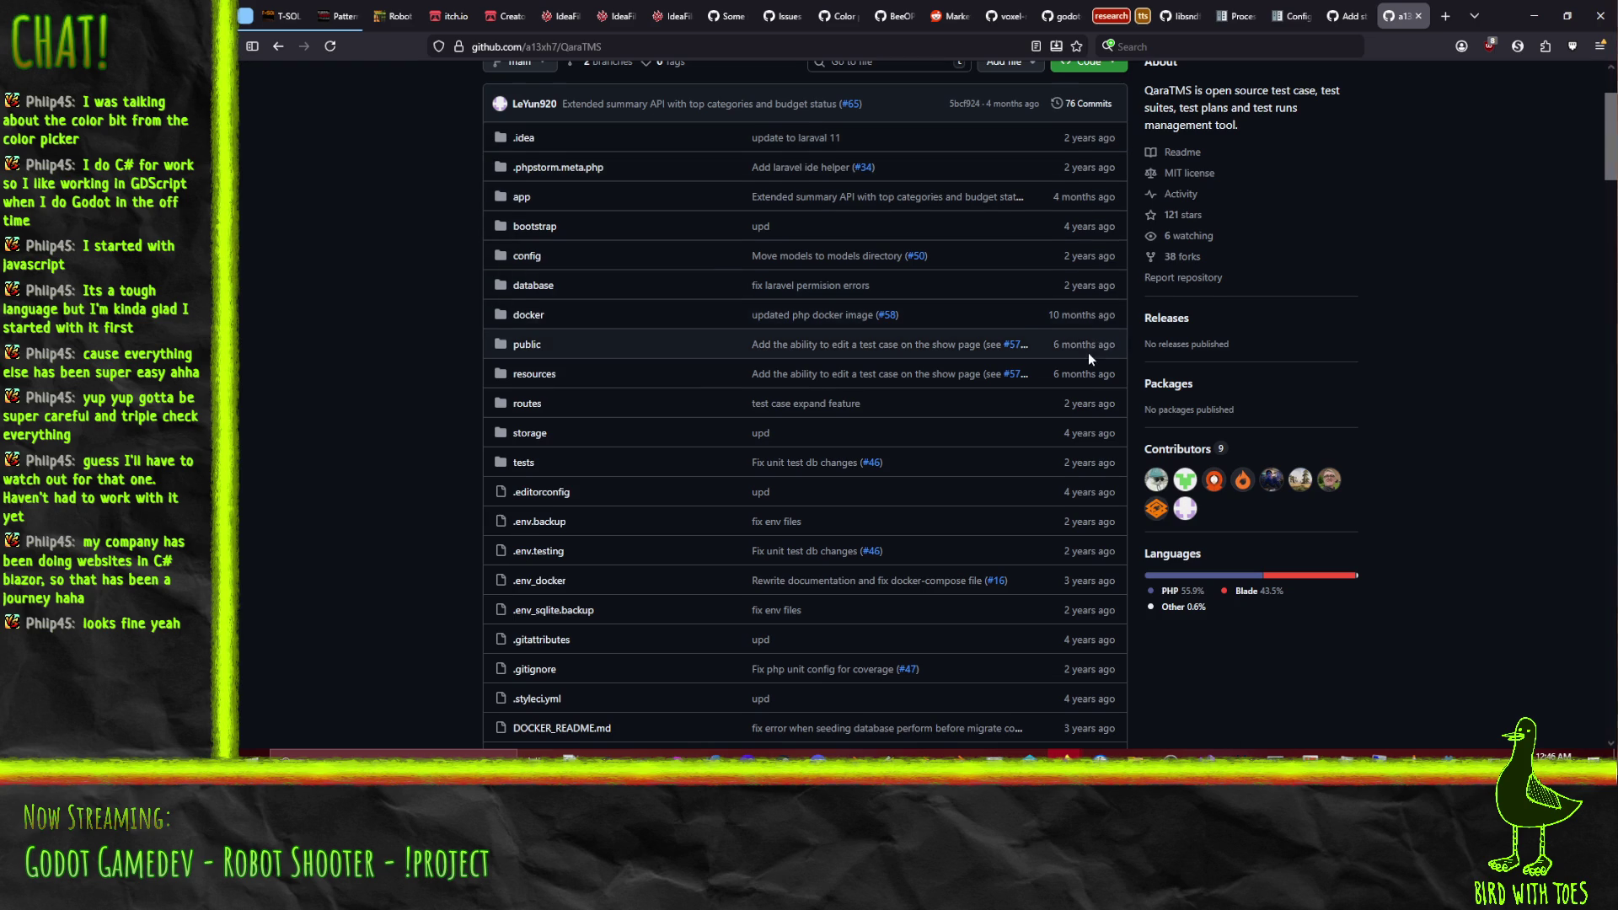
pyautogui.scroll(-7, 1089, 358)
pyautogui.scroll(9, 1101, 341)
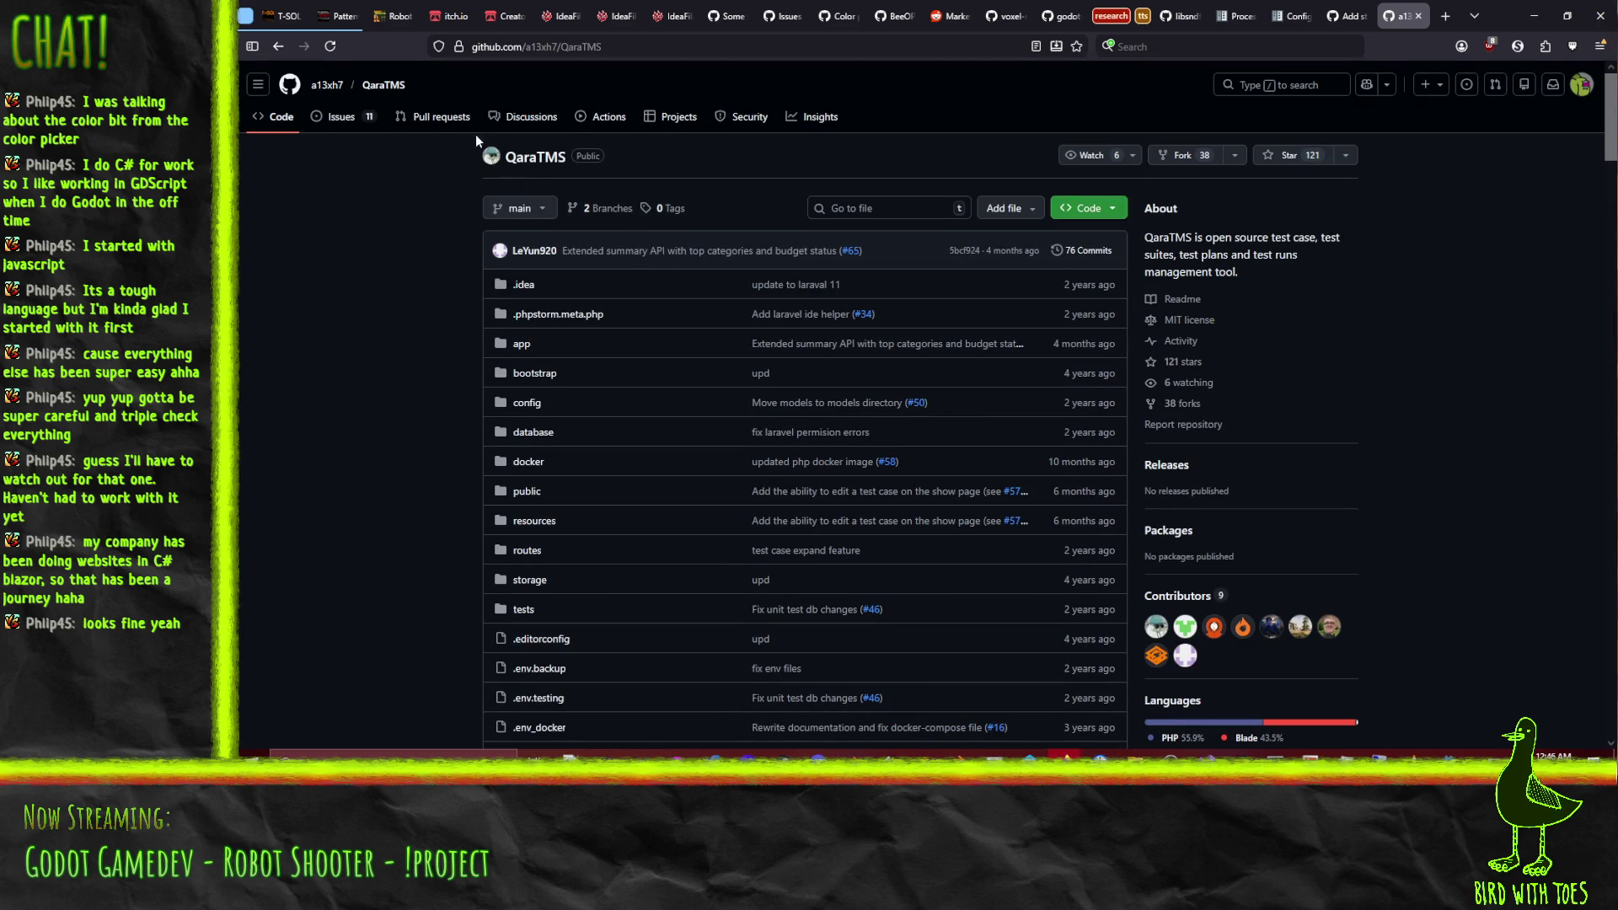
pyautogui.click(342, 116)
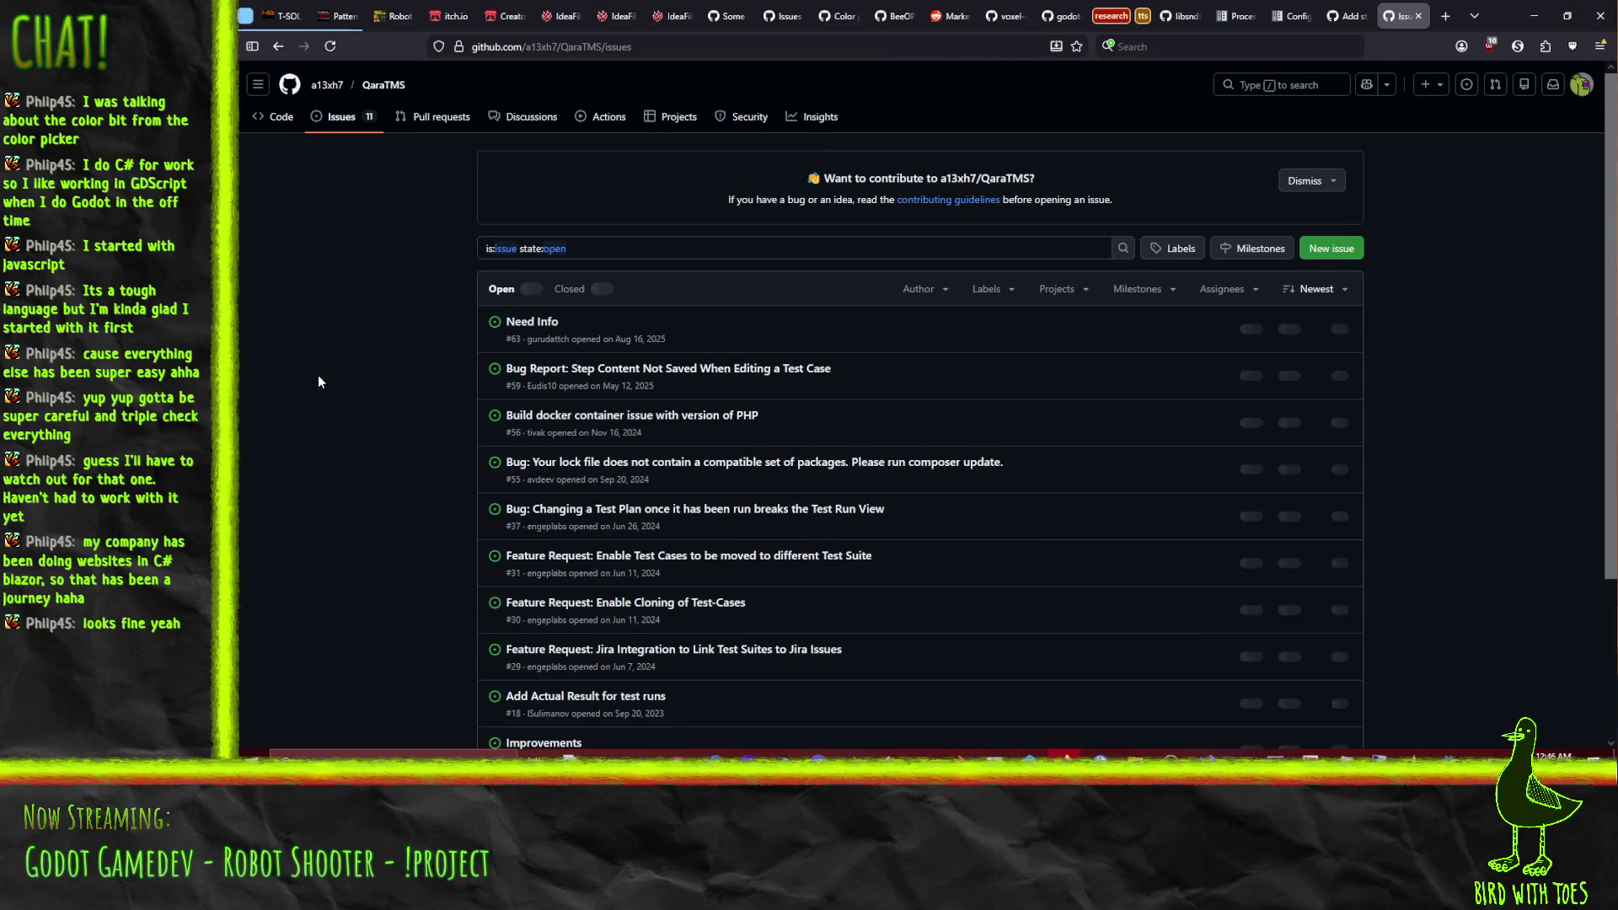
# Sort the QaraTMS open issues by Last updated.
pyautogui.scroll(-3, 322, 384)
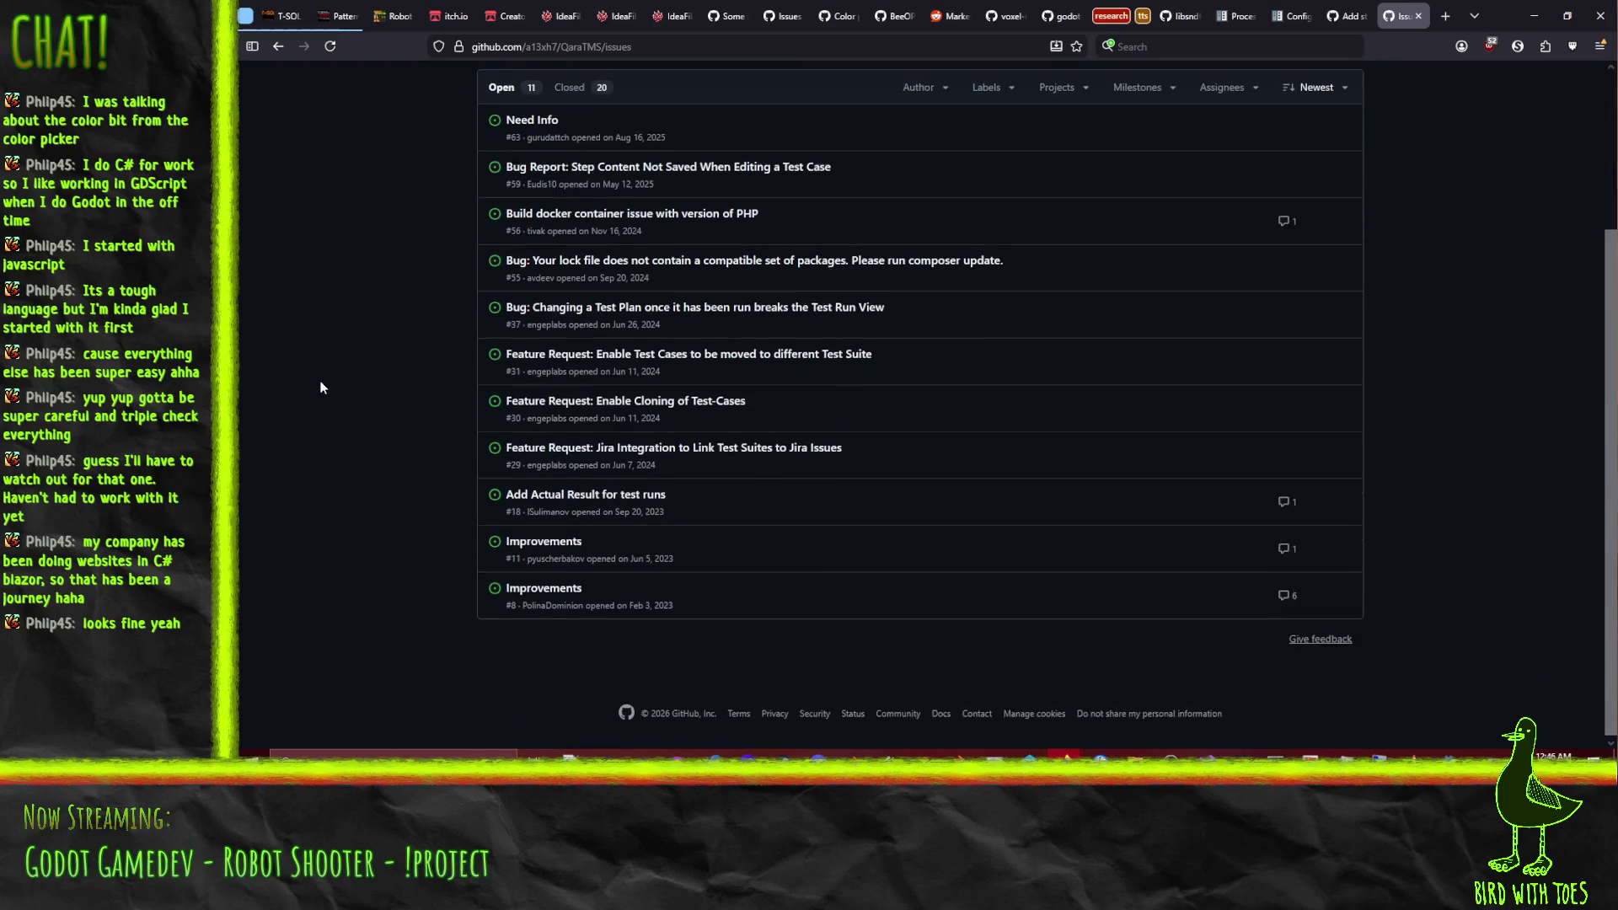
pyautogui.scroll(1, 336, 643)
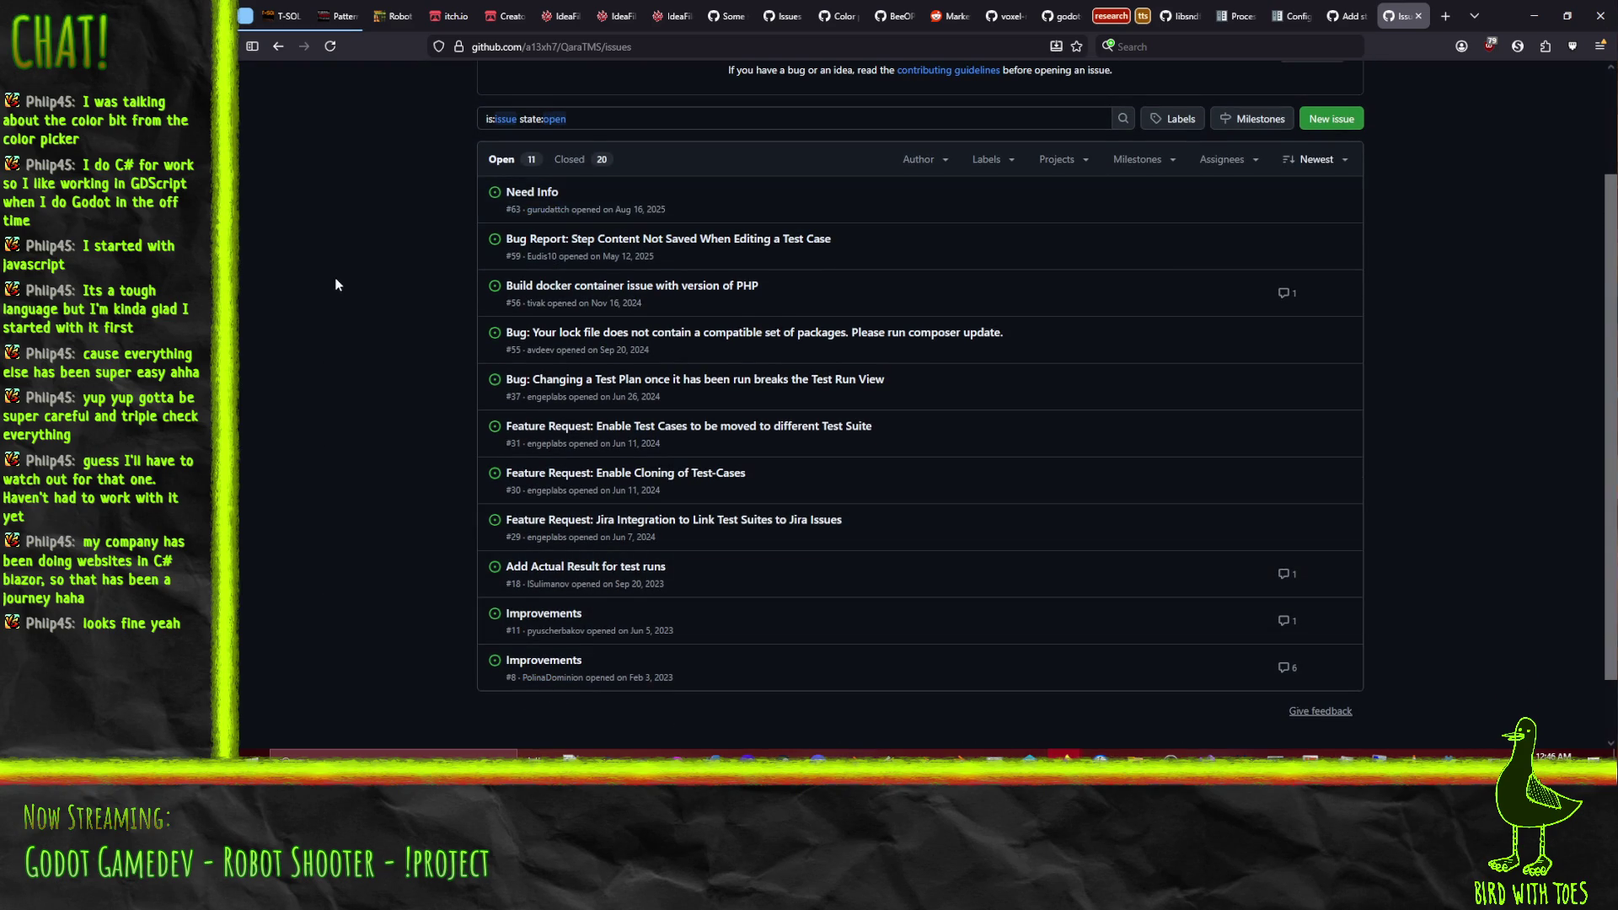
pyautogui.scroll(1, 335, 287)
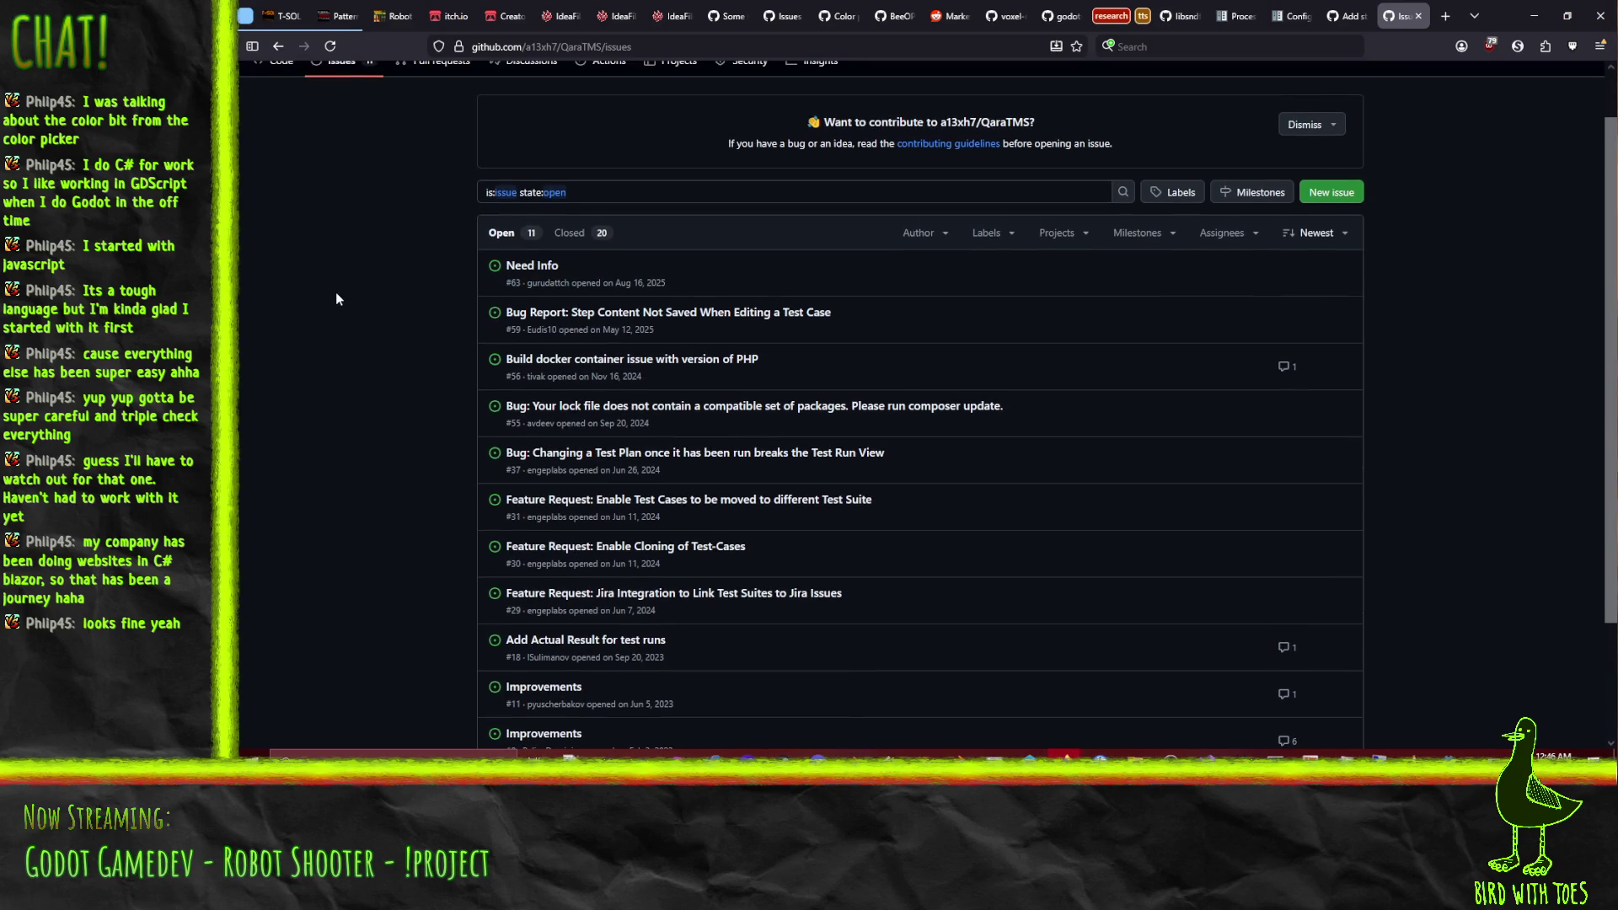
pyautogui.click(1349, 241)
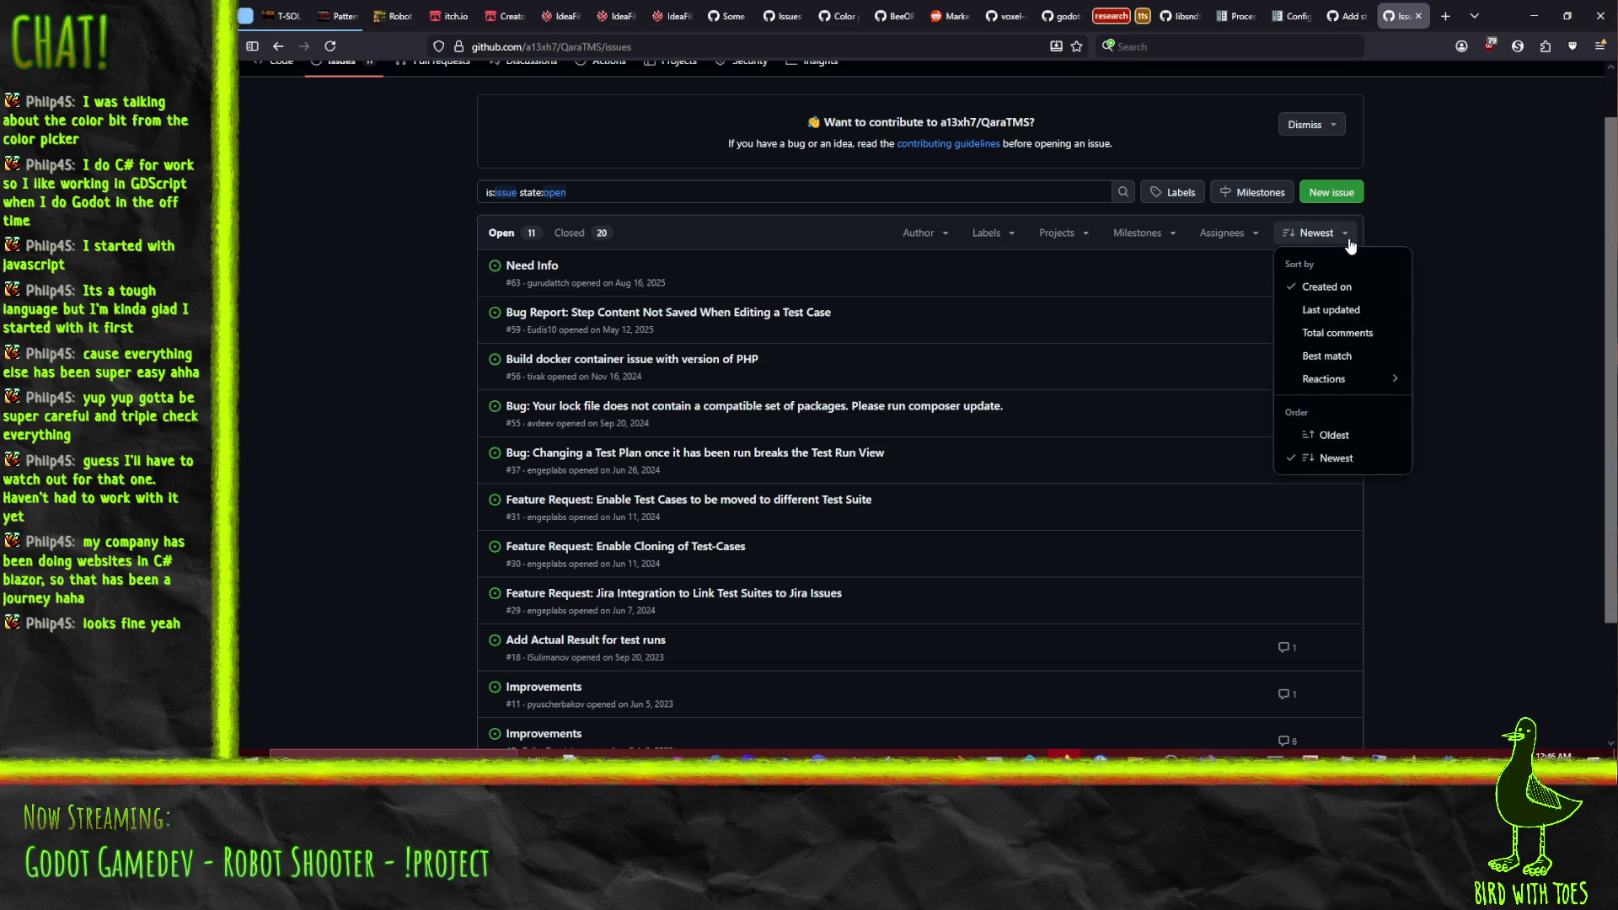
pyautogui.click(1333, 310)
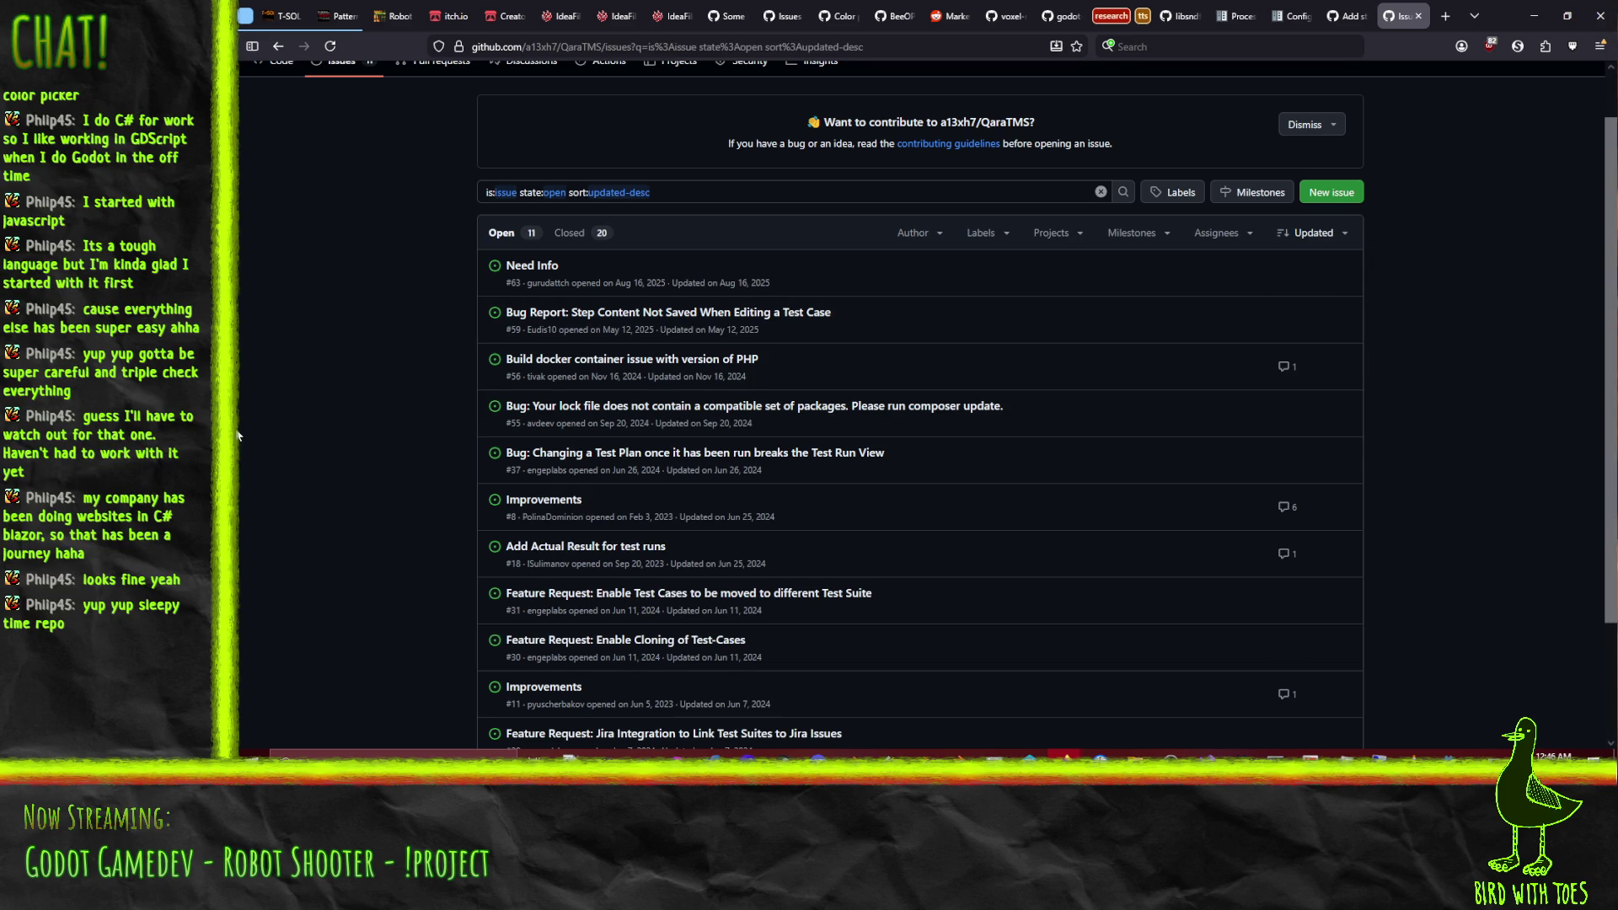
# Glance at issue #63, then open bug report #59 on step content not saving.
pyautogui.click(529, 272)
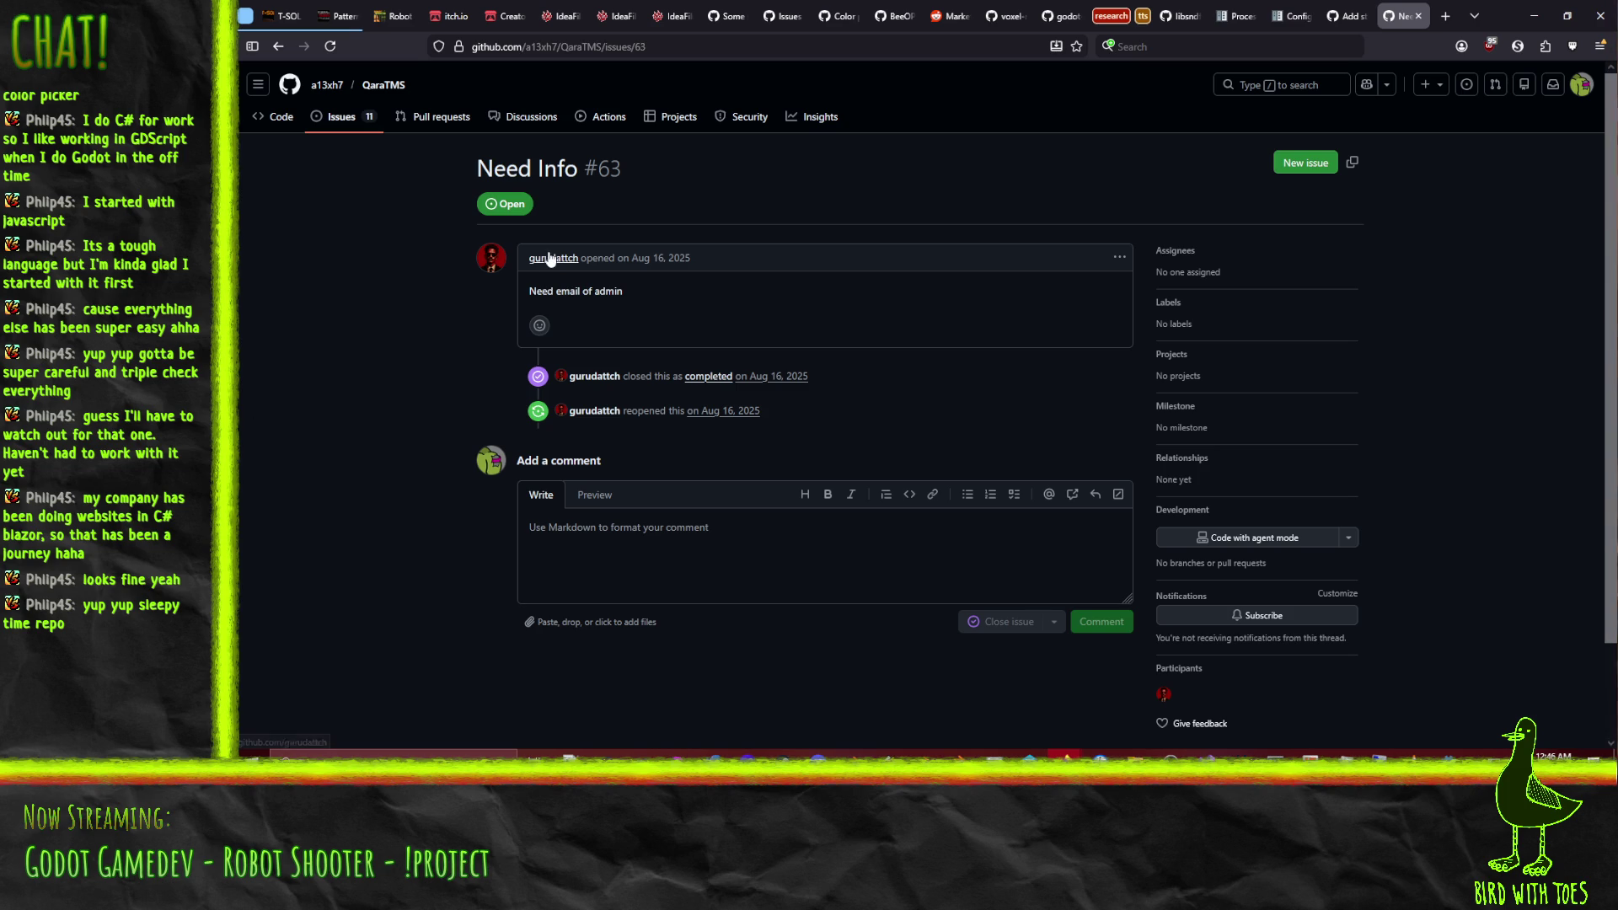
pyautogui.click(278, 46)
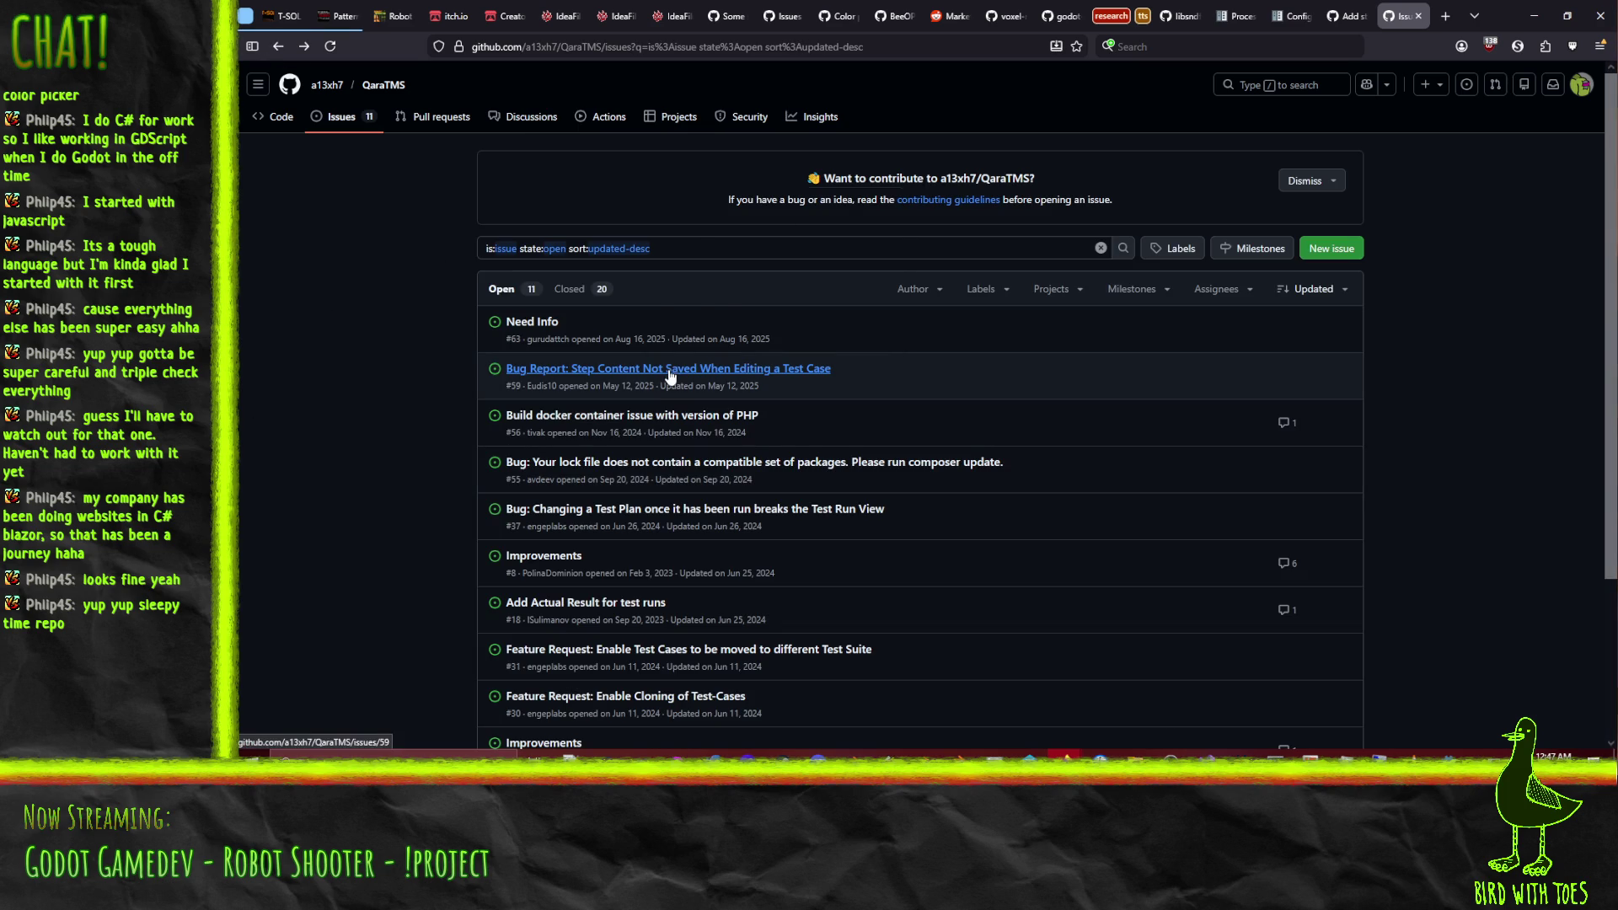
pyautogui.click(678, 377)
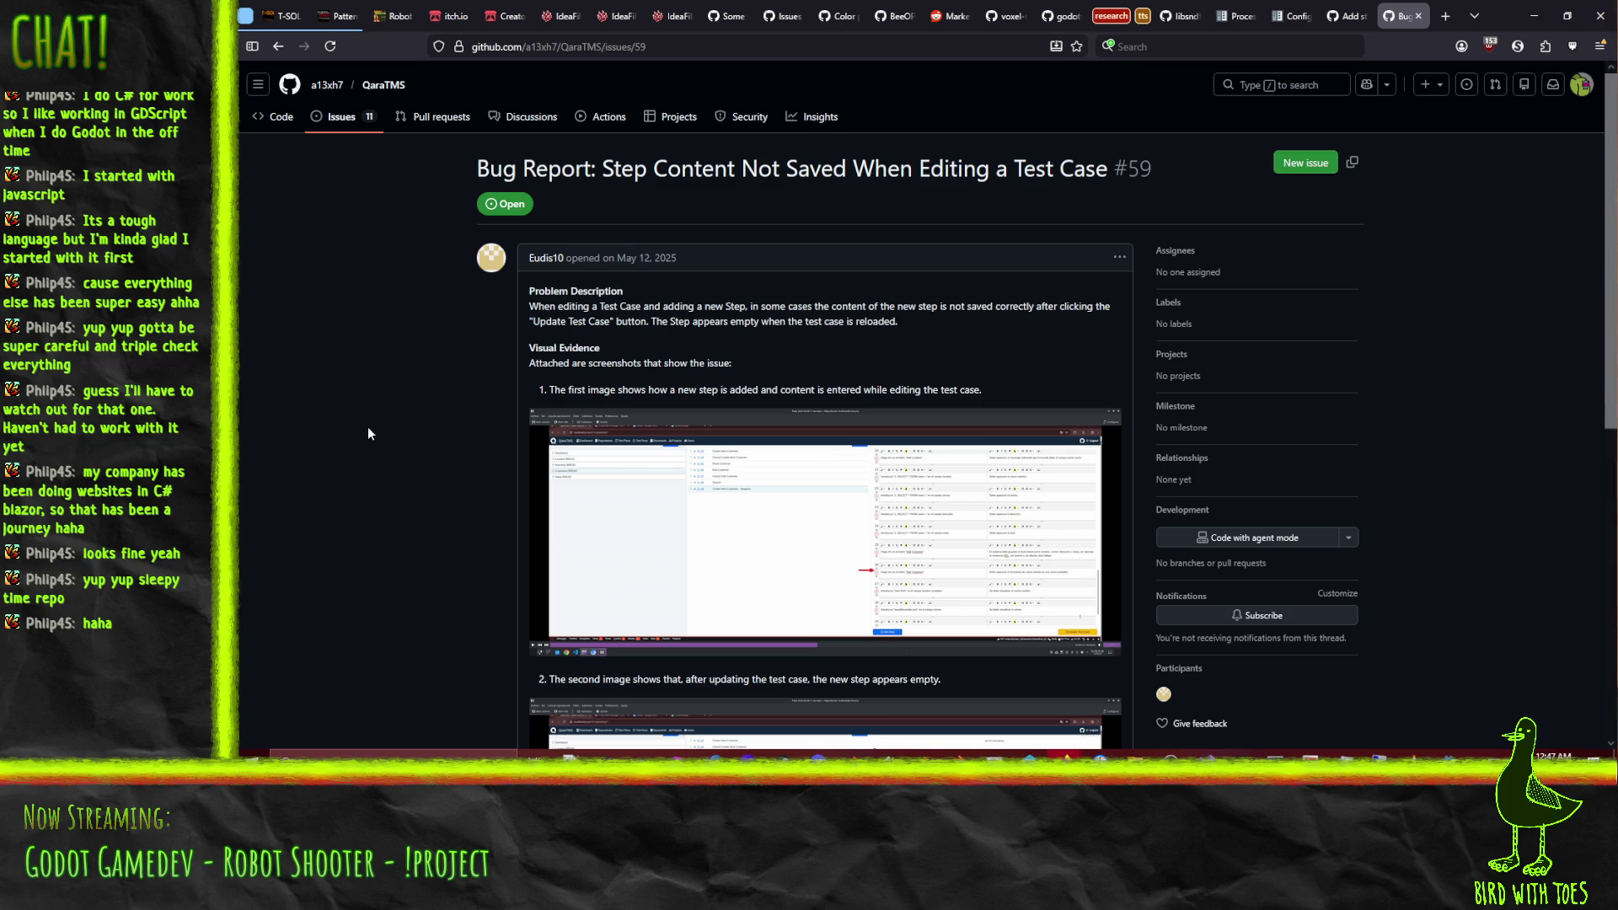
# Close the issue #59 page and minimize Firefox to reveal Visual Studio.
pyautogui.click(1418, 16)
pyautogui.click(1534, 16)
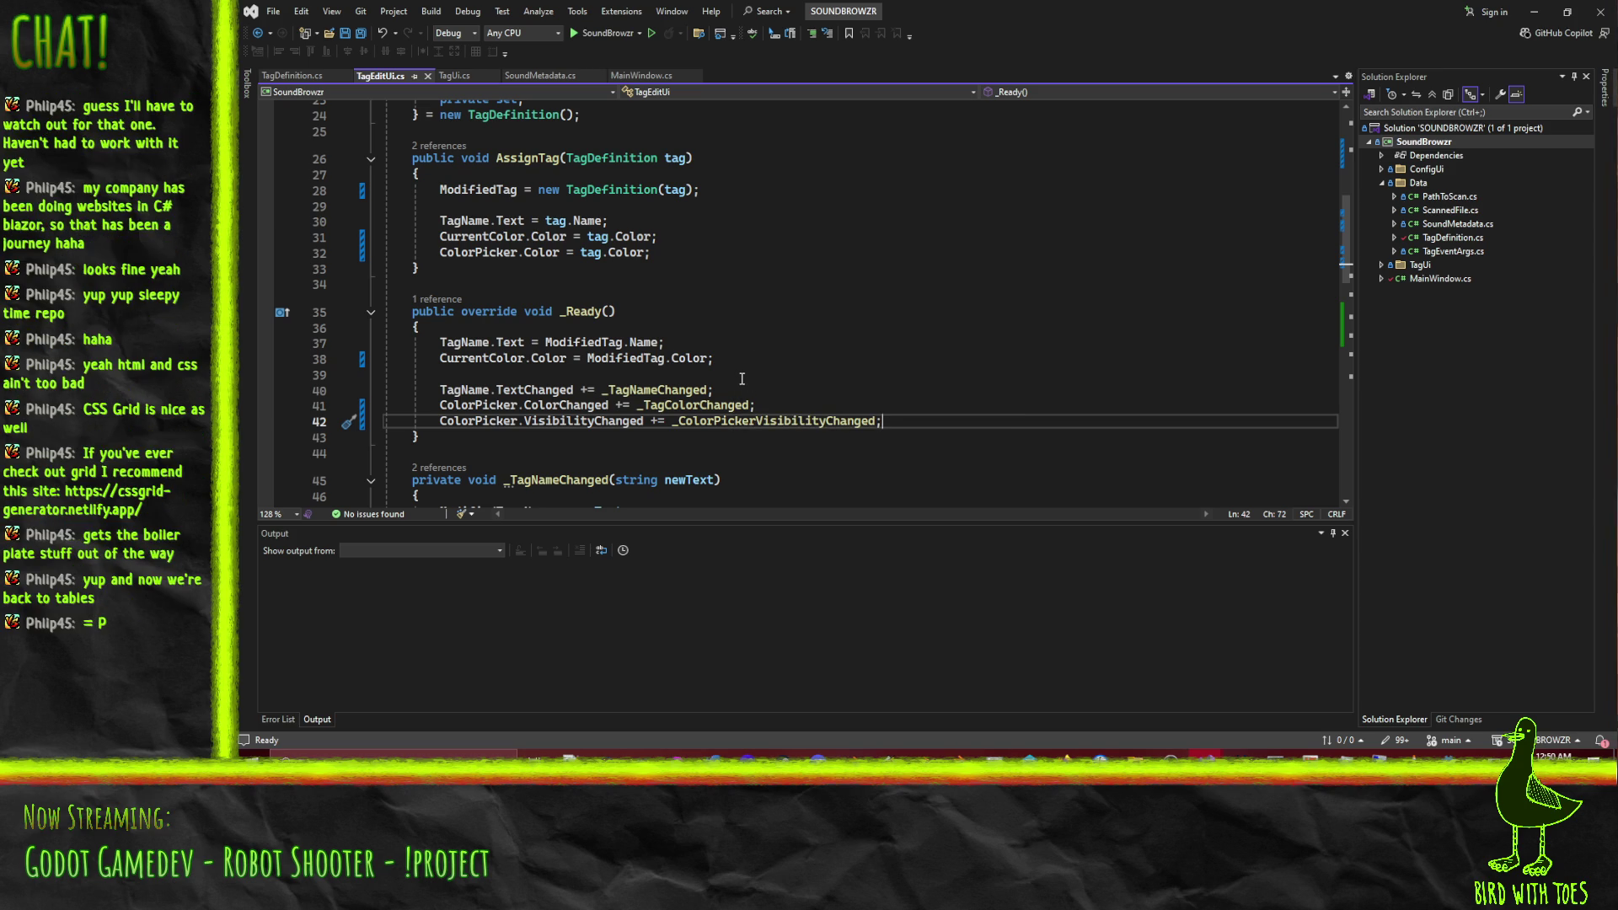
# Insert blank lines below the _Ready method in TagEditUi.cs.
pyautogui.click(469, 460)
pyautogui.scroll(-6, 809, 337)
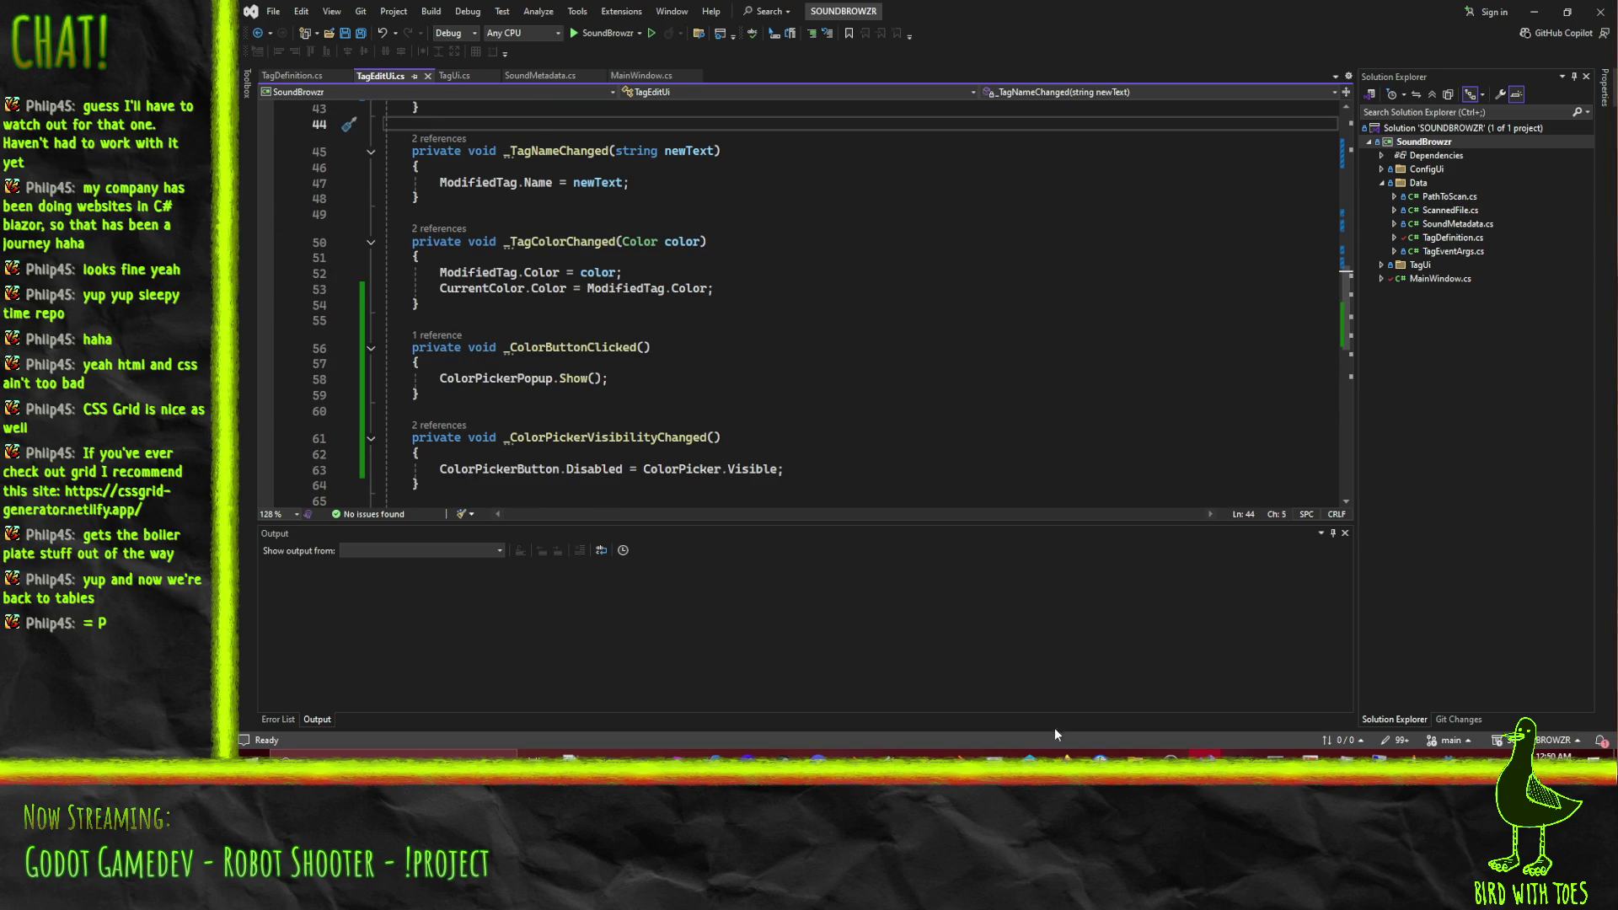
pyautogui.scroll(5, 636, 362)
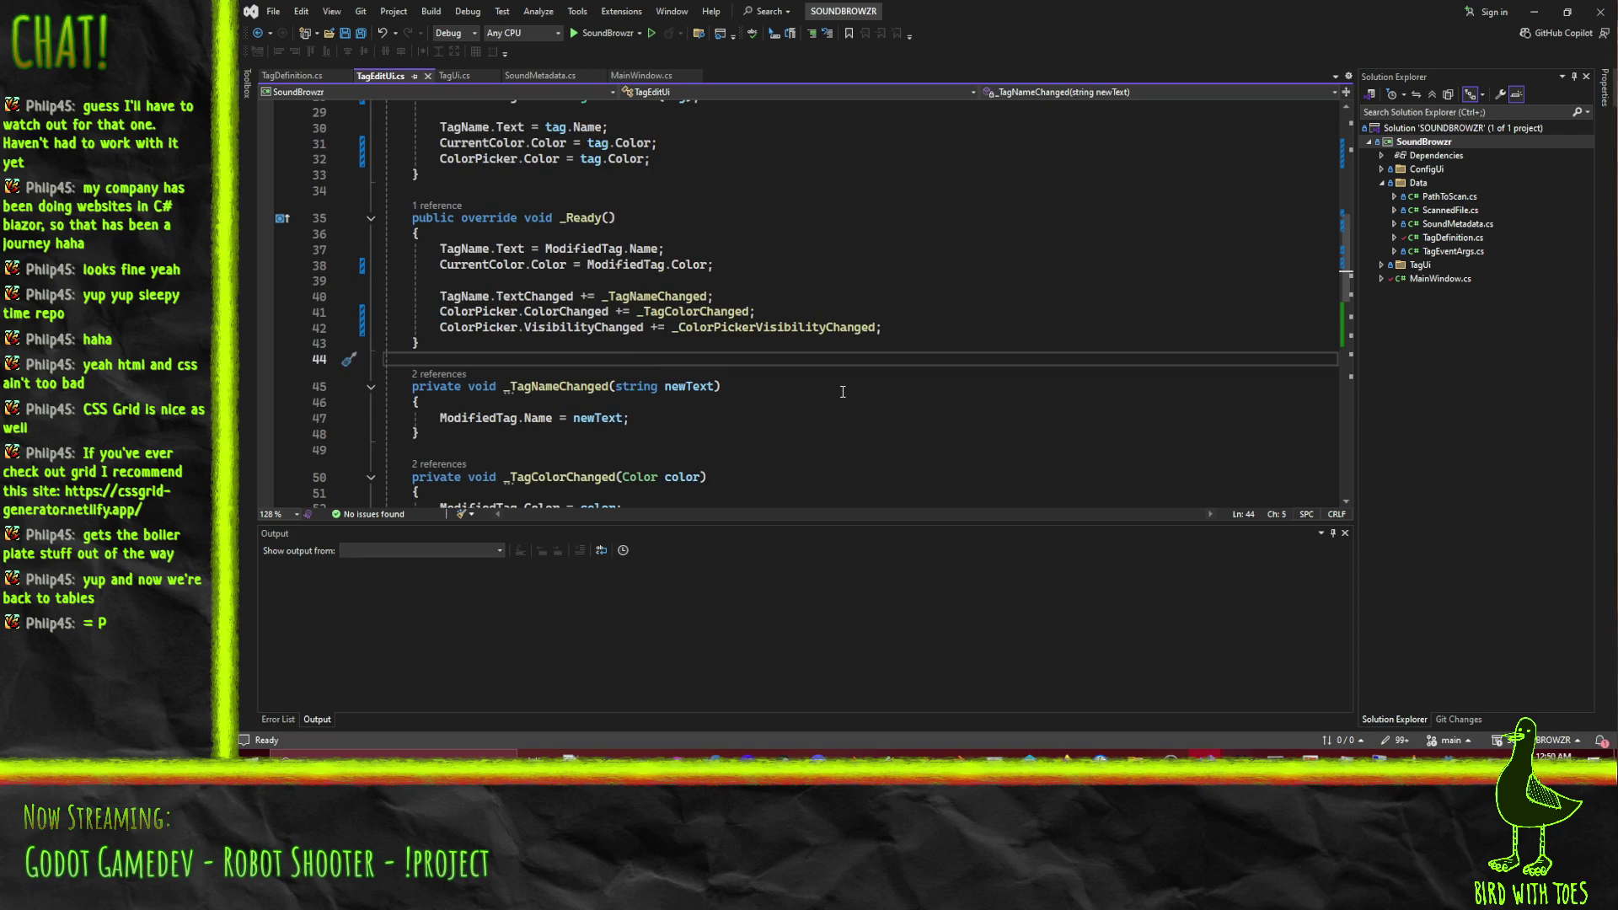
pyautogui.press('Return')
pyautogui.press('Return')
pyautogui.press('Up')
pyautogui.press('Home')
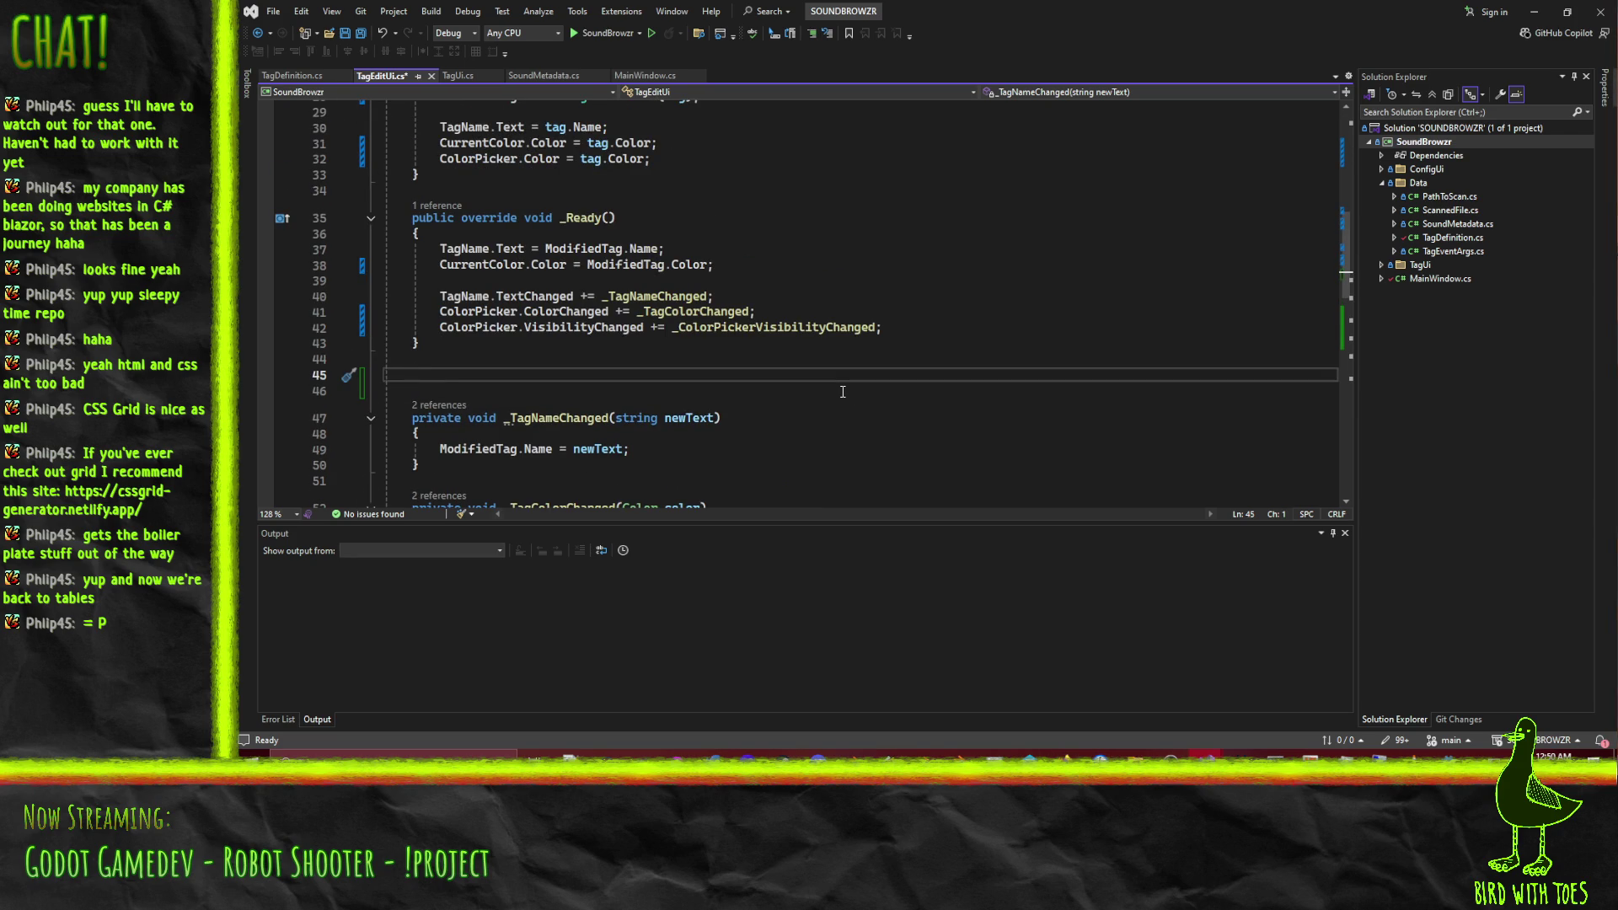
# Type a sample <table> with a 'this is my left menu' cell.
pyautogui.write('<table>')
pyautogui.press('BackSpace')
pyautogui.press('BackSpace')
pyautogui.press('BackSpace')
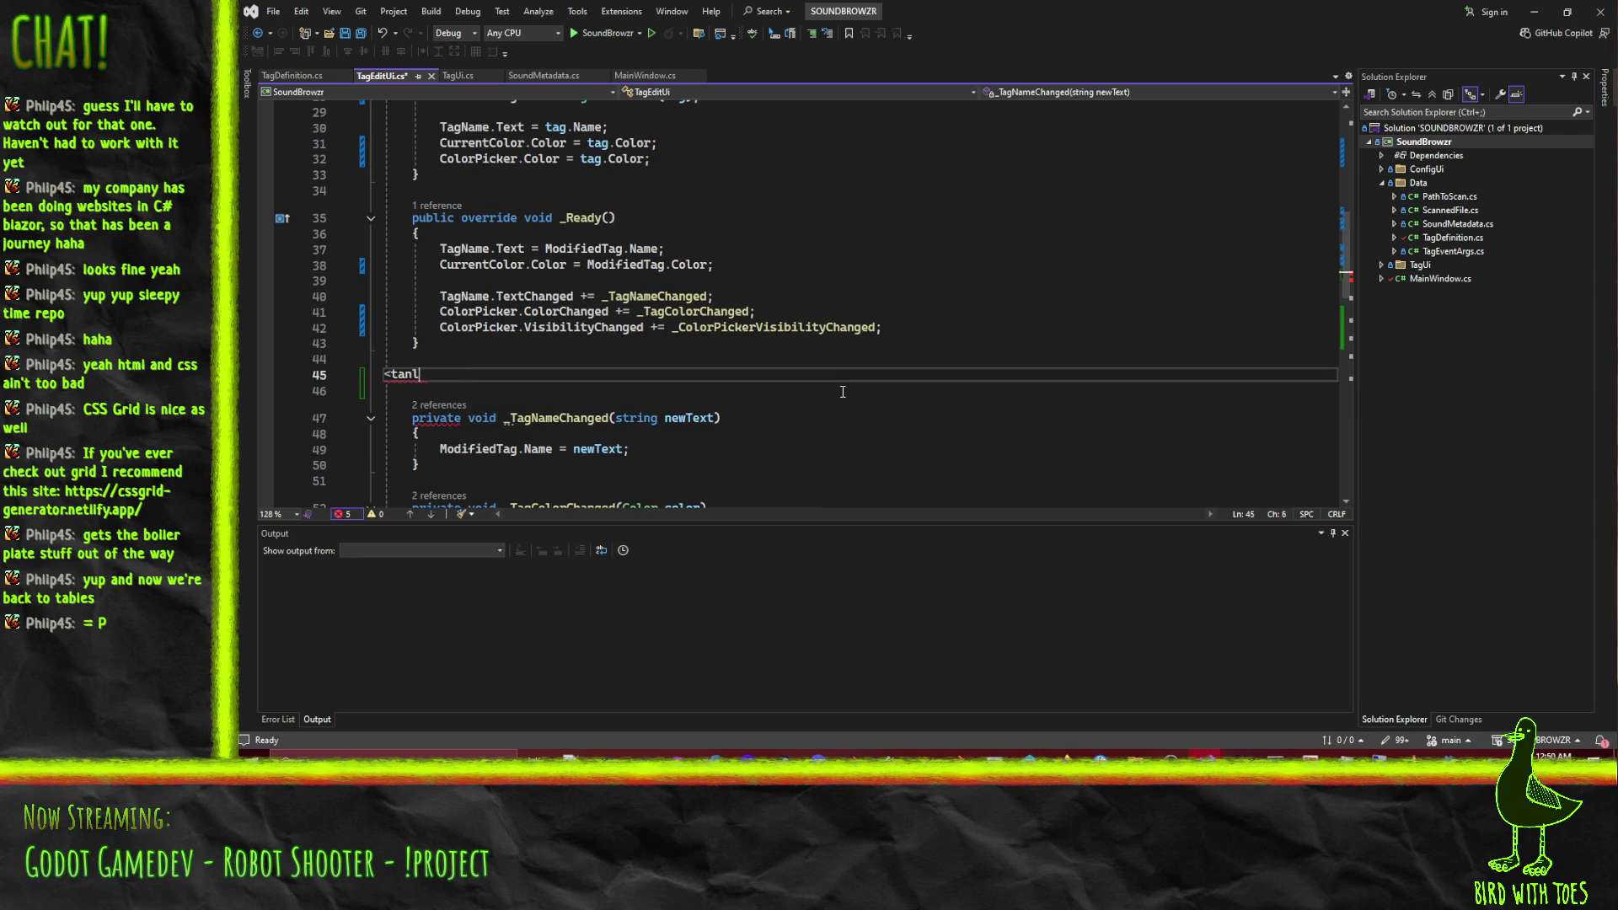
pyautogui.write('ble>')
pyautogui.press('Return')
pyautogui.write('<tr><')
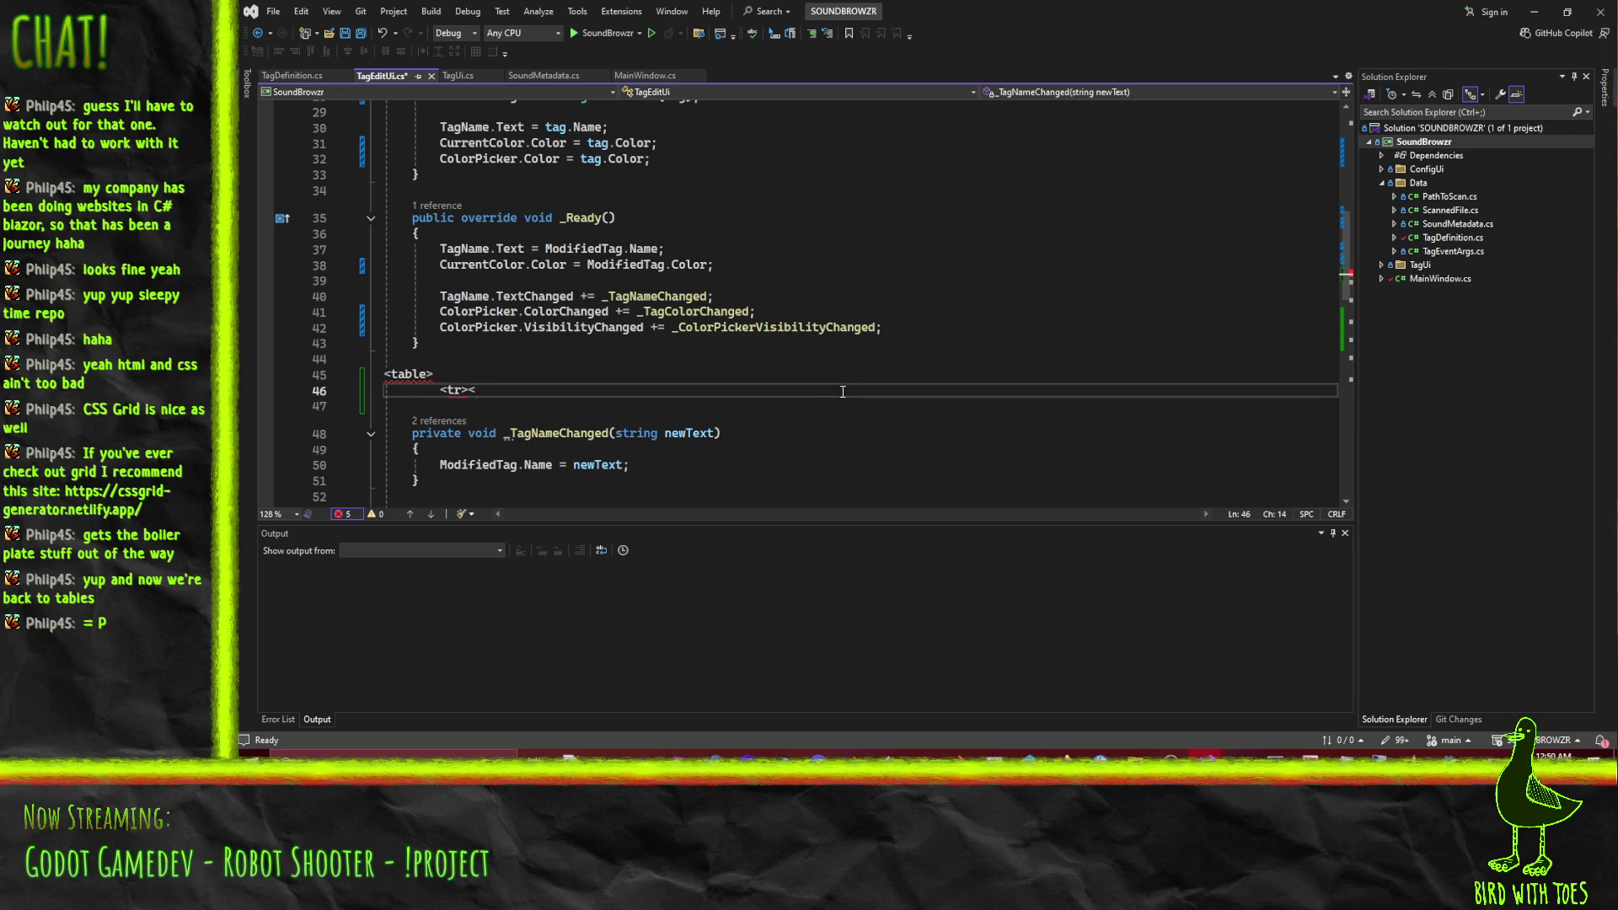
pyautogui.write('td>this')
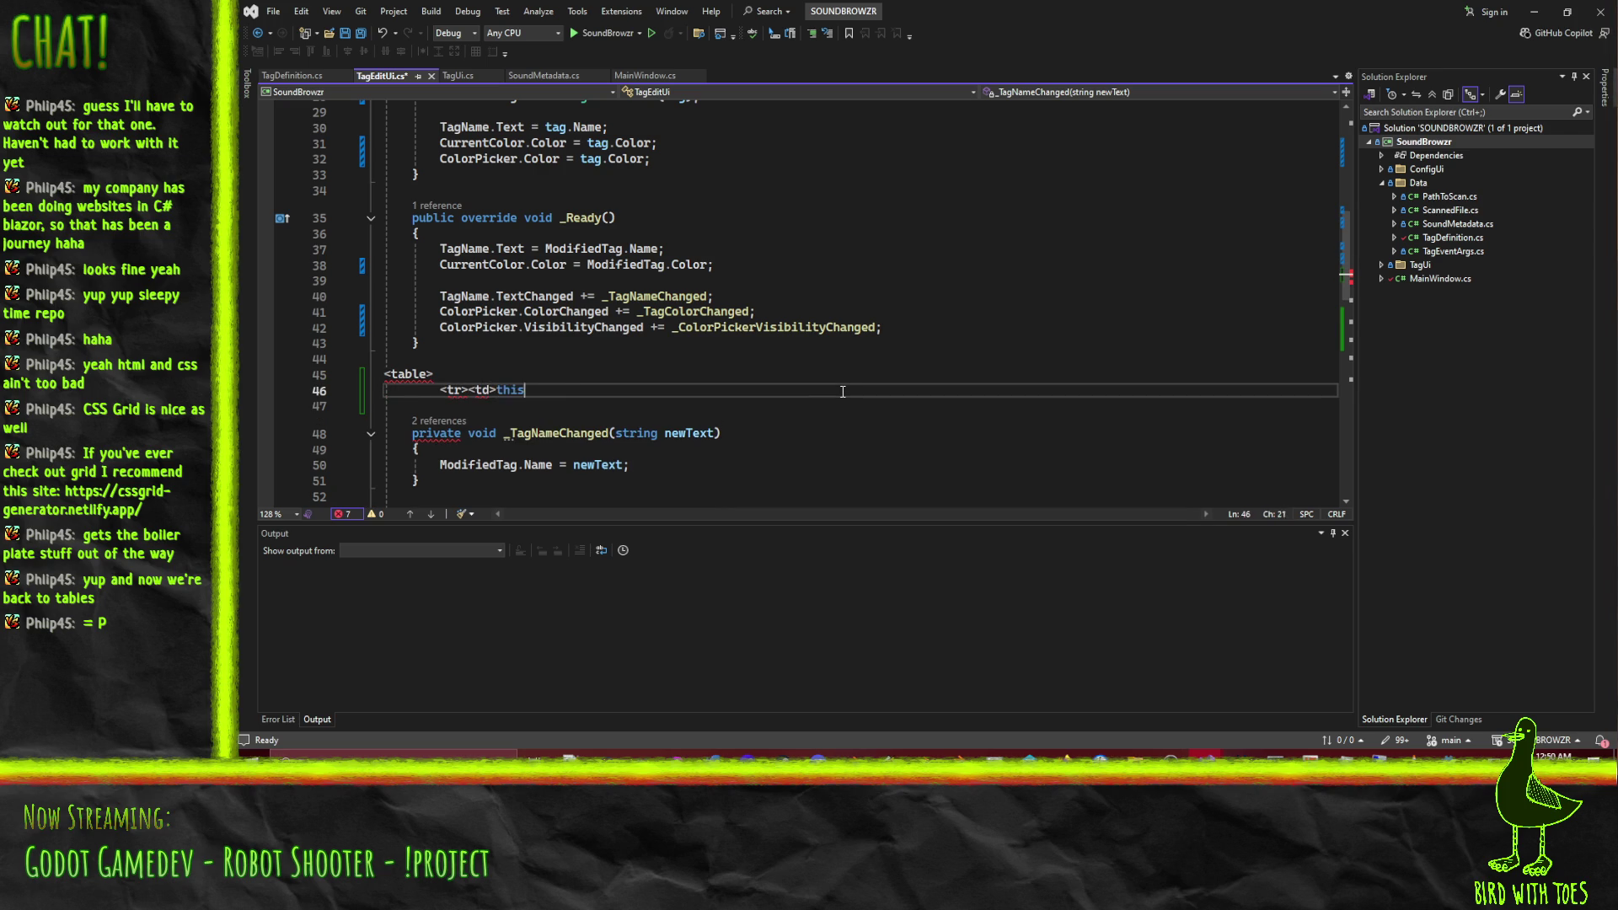
pyautogui.write(' is my left ')
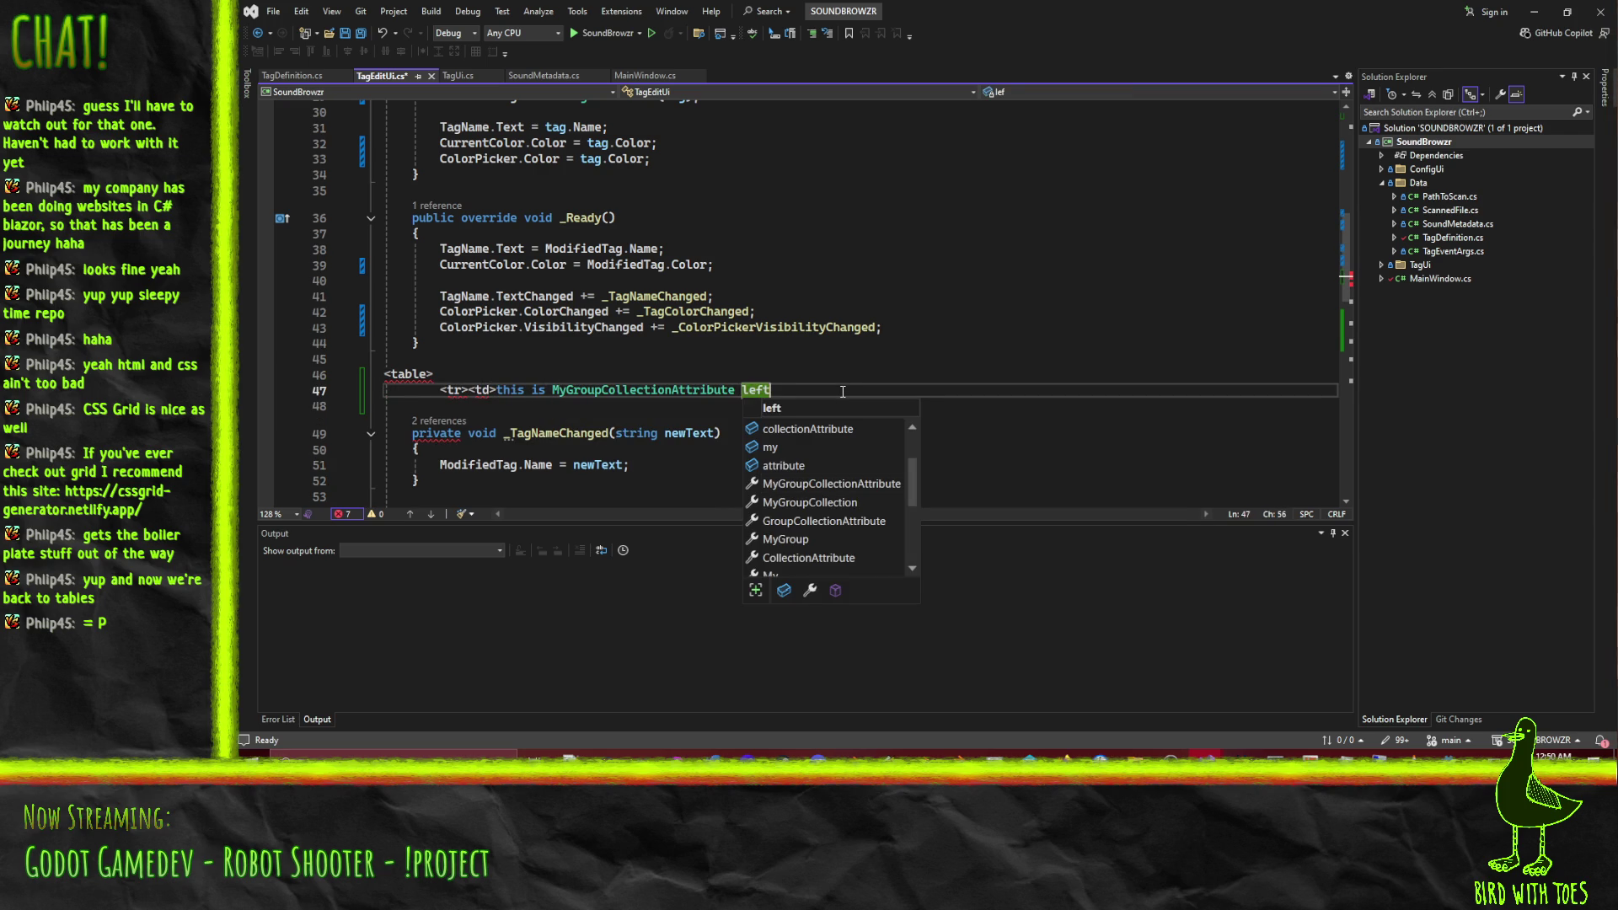
pyautogui.write('menu</tr>')
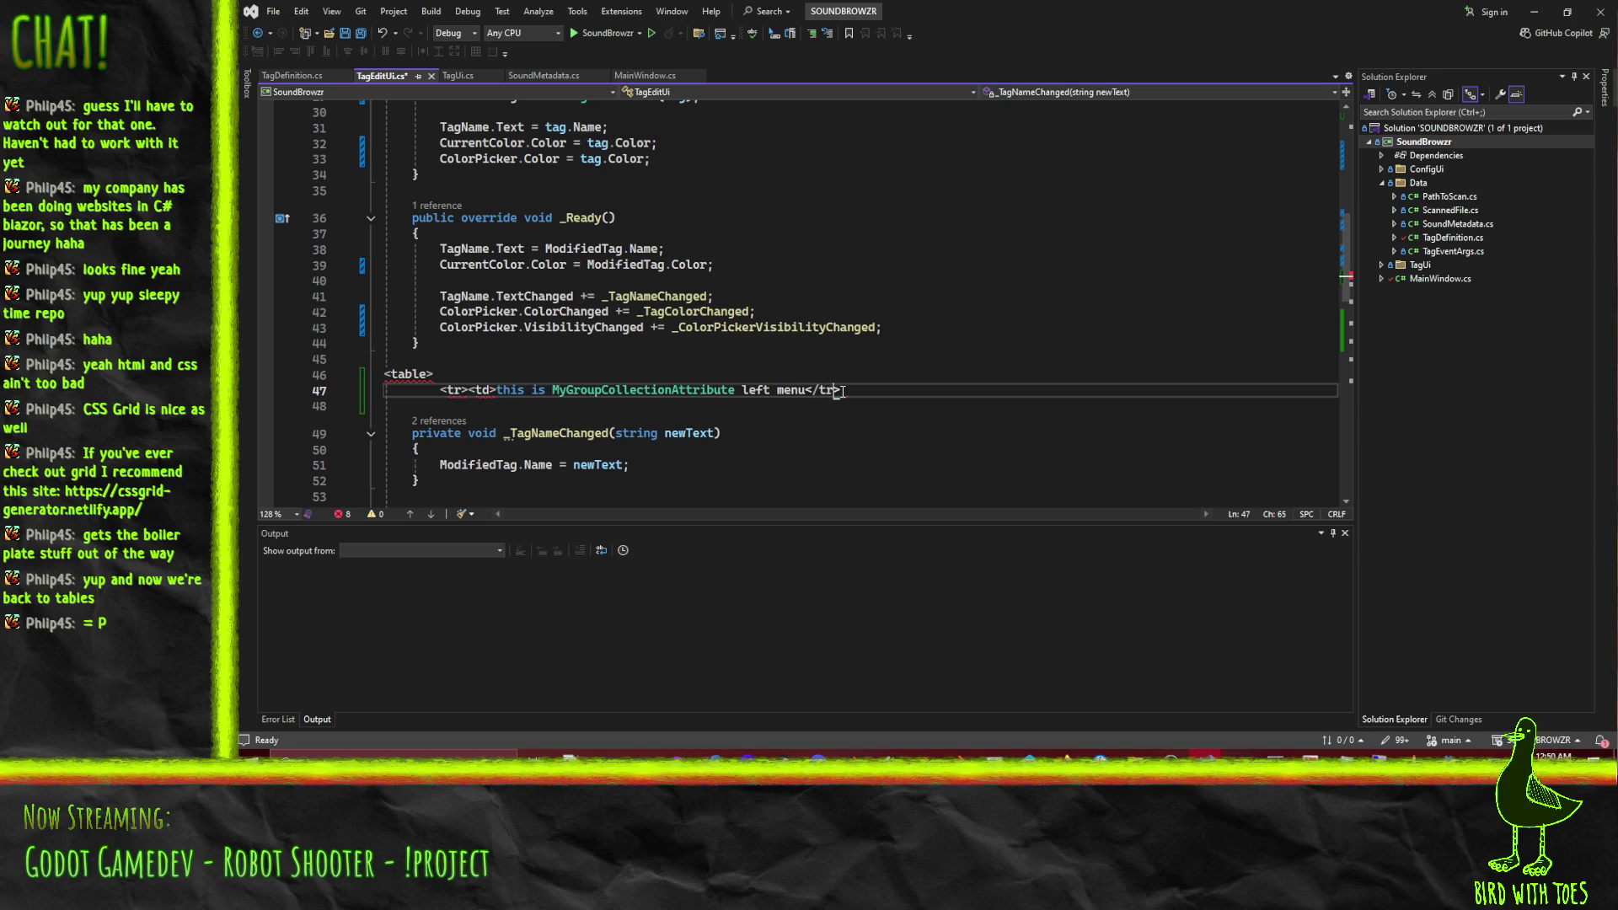
pyautogui.press('BackSpace')
pyautogui.press('BackSpace')
pyautogui.write('d>')
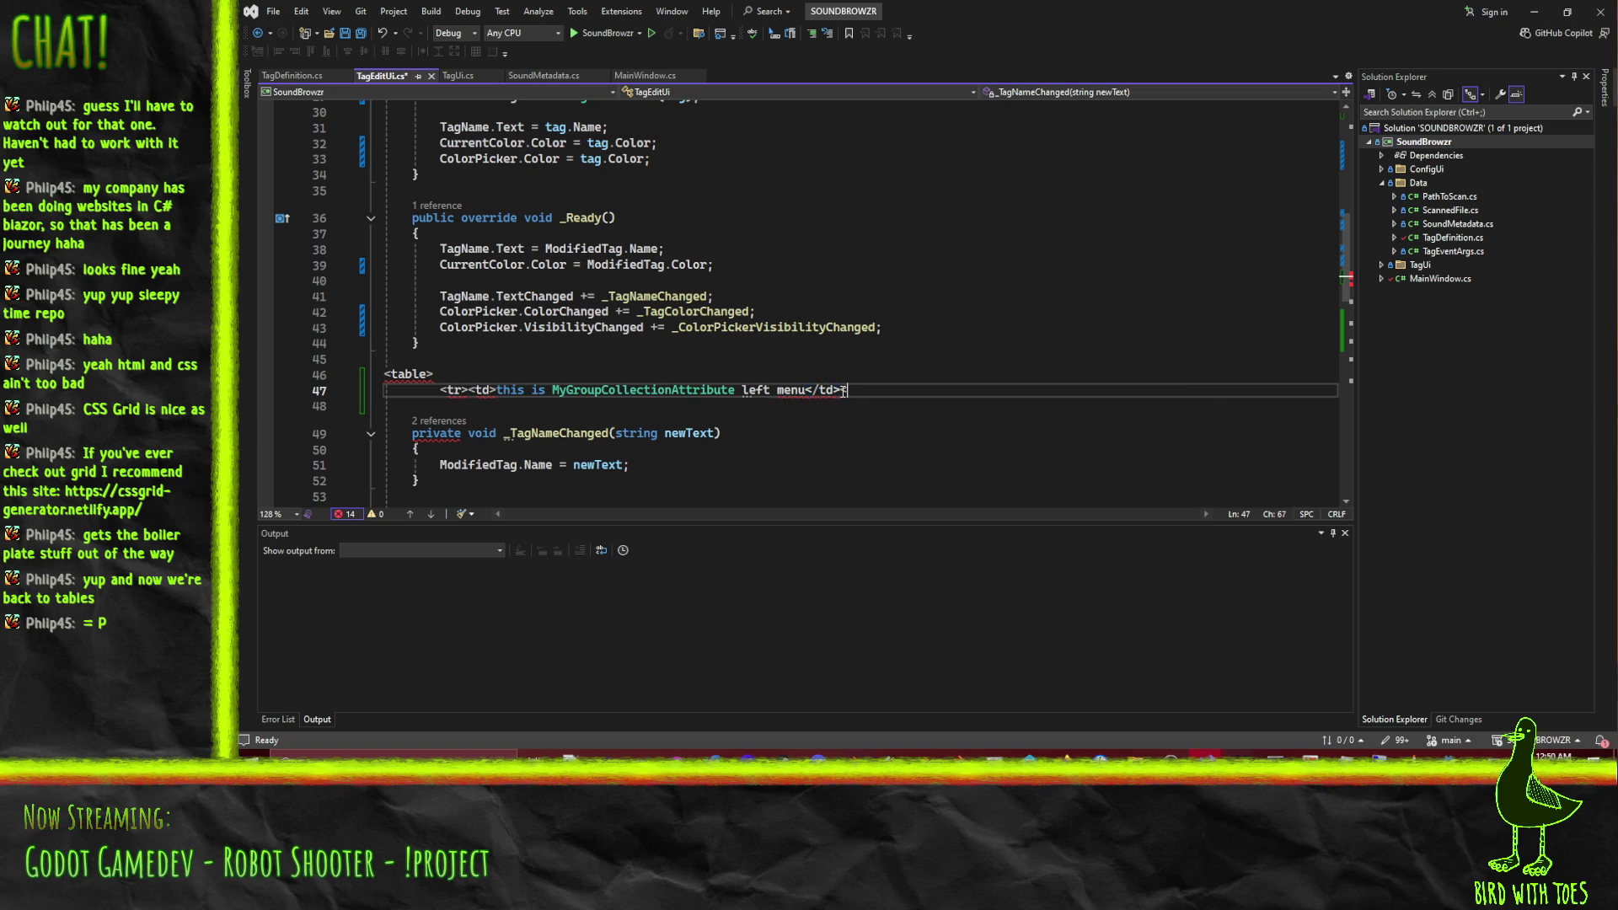
pyautogui.write('<tr>tjhi')
pyautogui.press('BackSpace')
pyautogui.press('BackSpace')
pyautogui.press('BackSpace')
# Delete the sample table lines and bring the Godot editor forward.
pyautogui.press('Up')
pyautogui.press('Up')
pyautogui.hotkey('shift', 'Down')
pyautogui.hotkey('shift', 'Down')
pyautogui.hotkey('shift', 'Down')
pyautogui.press('Delete')
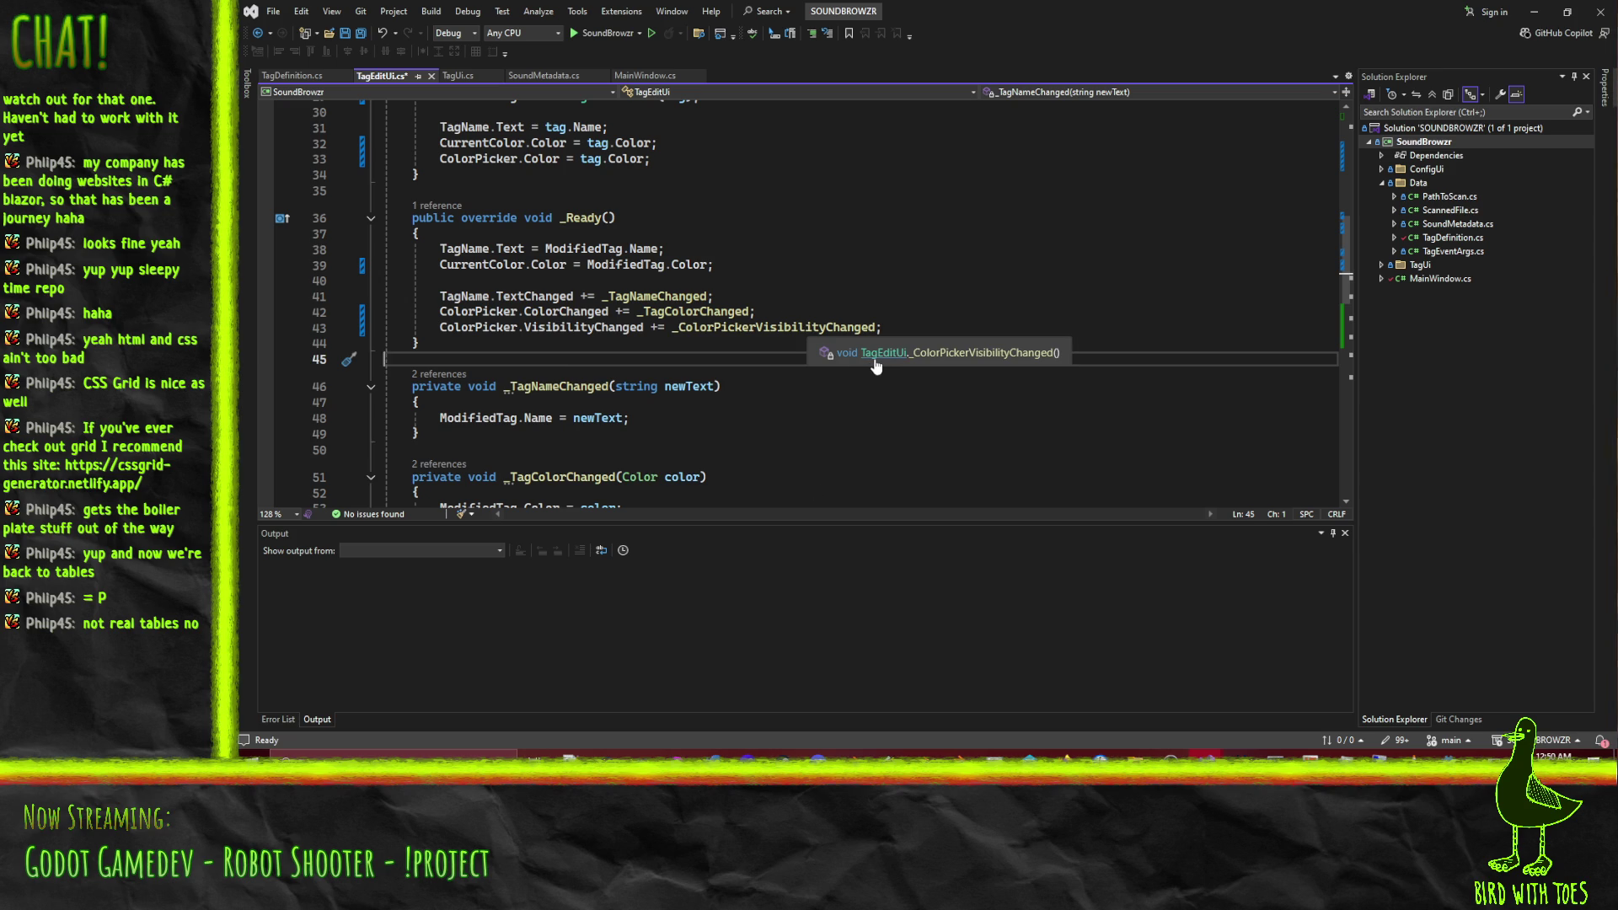
pyautogui.click(1448, 754)
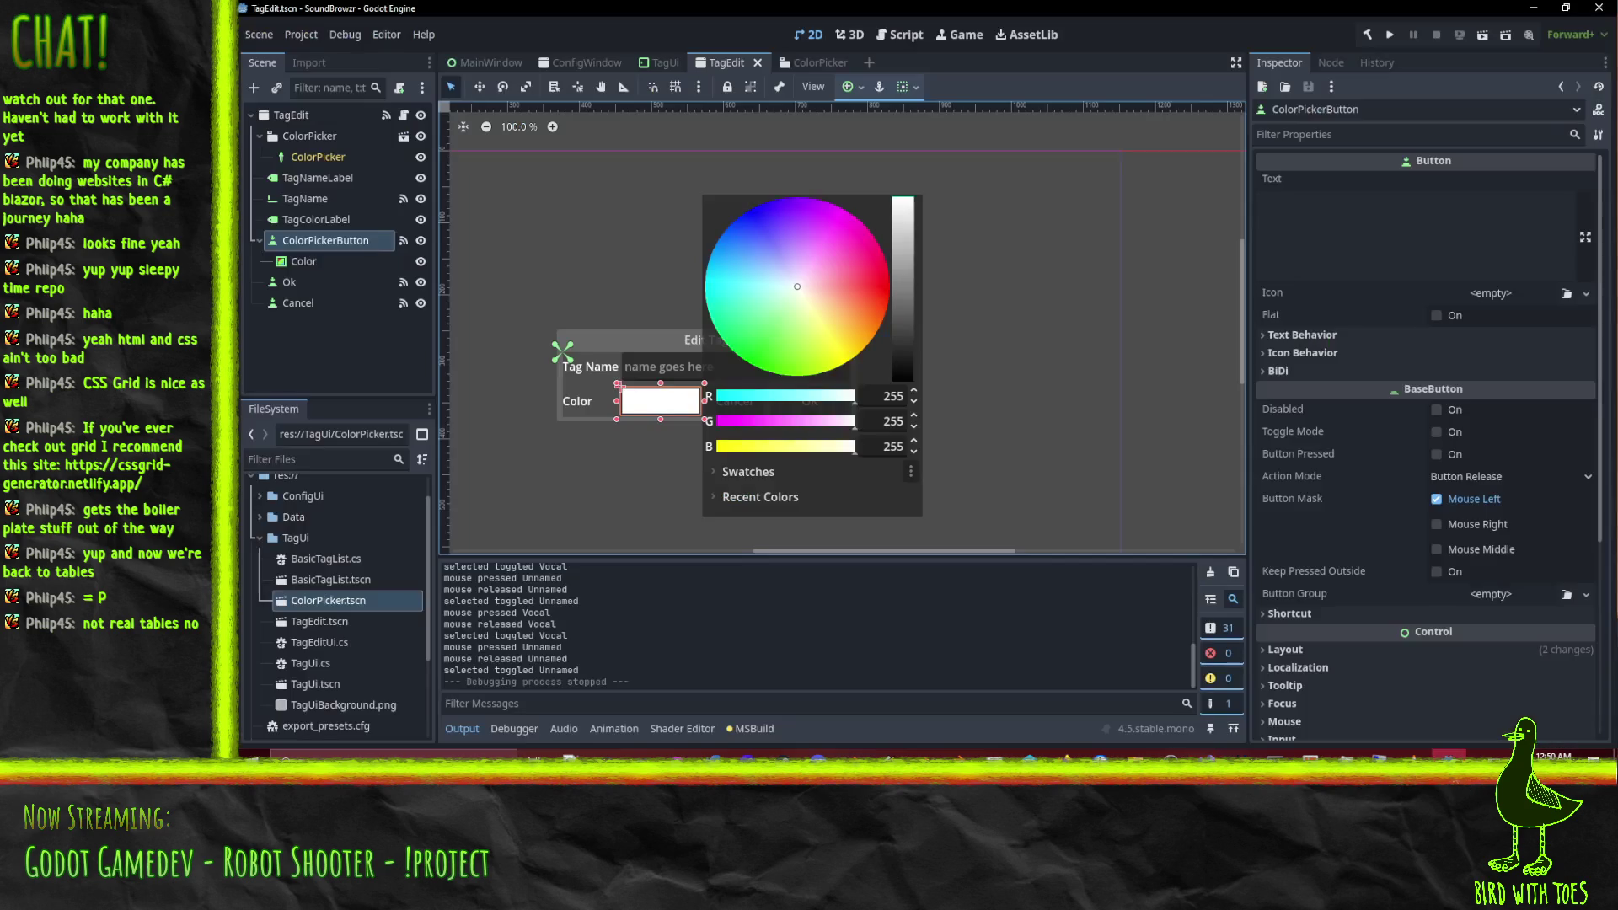
# Build the .NET project and assign ColorPickerButton to TagEdit's Color Picker Button property.
pyautogui.moveTo(617, 428); pyautogui.dragTo(723, 394)
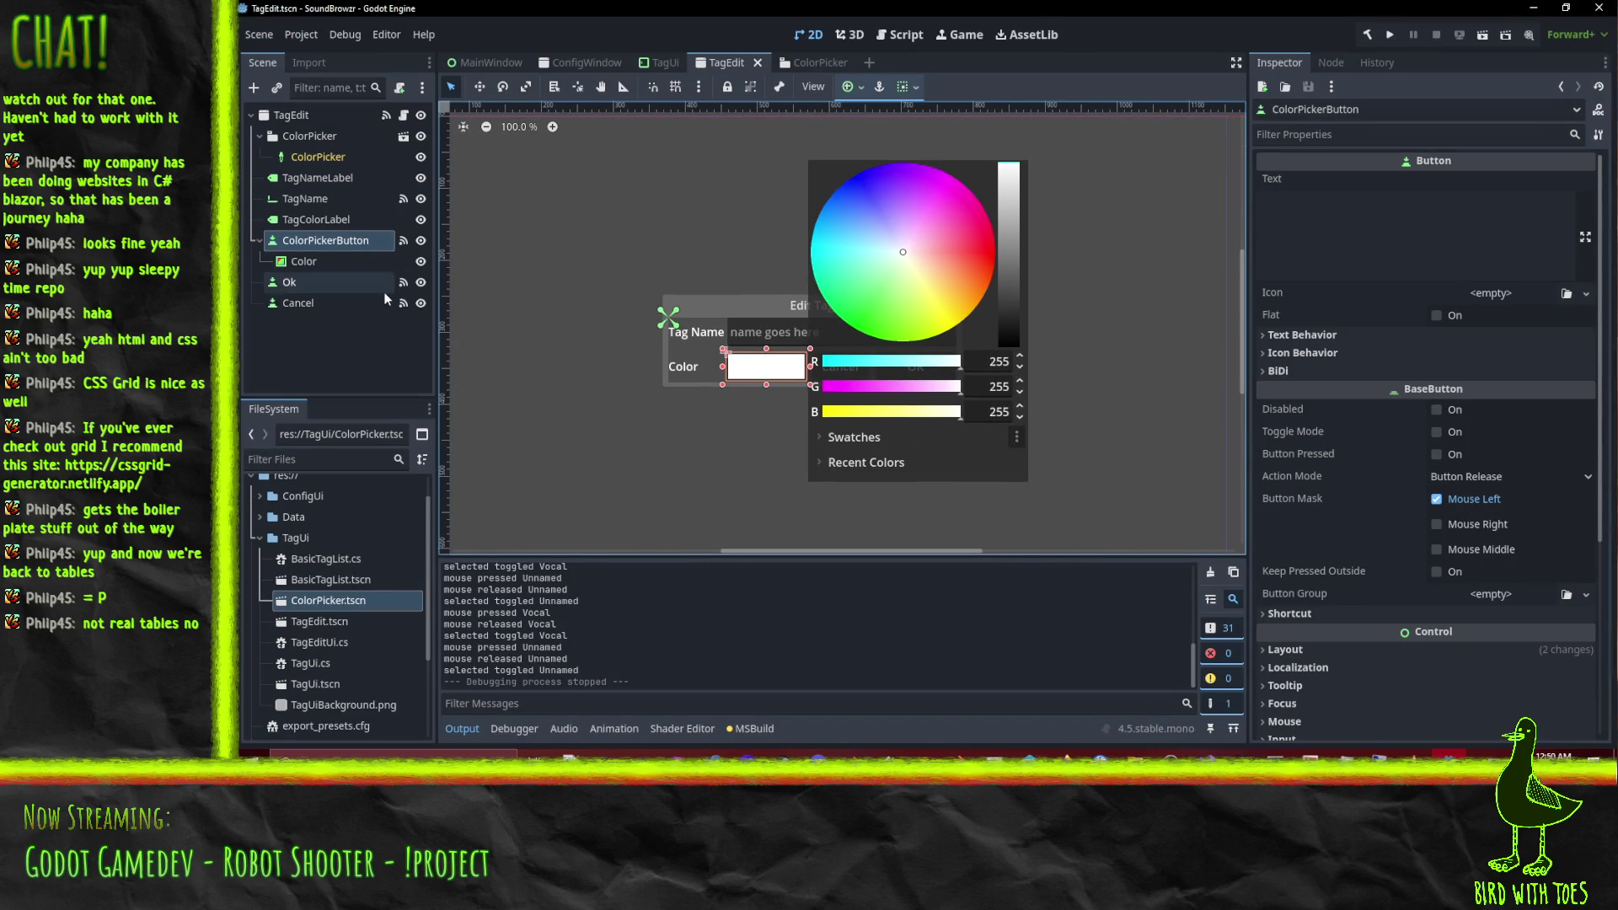
pyautogui.click(1368, 36)
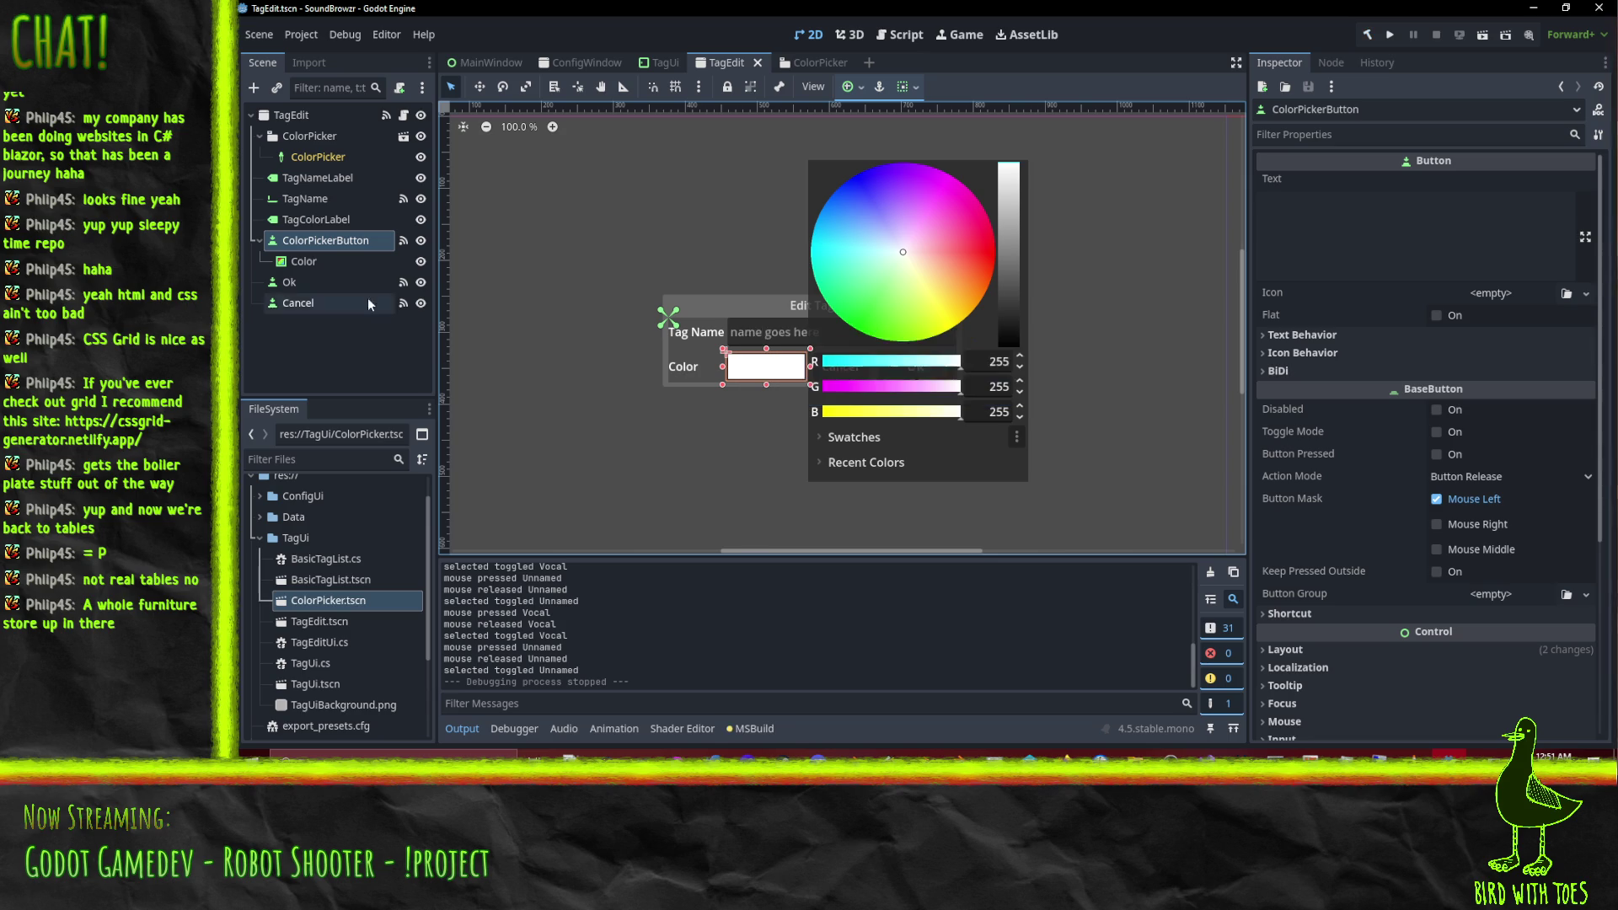
pyautogui.click(301, 115)
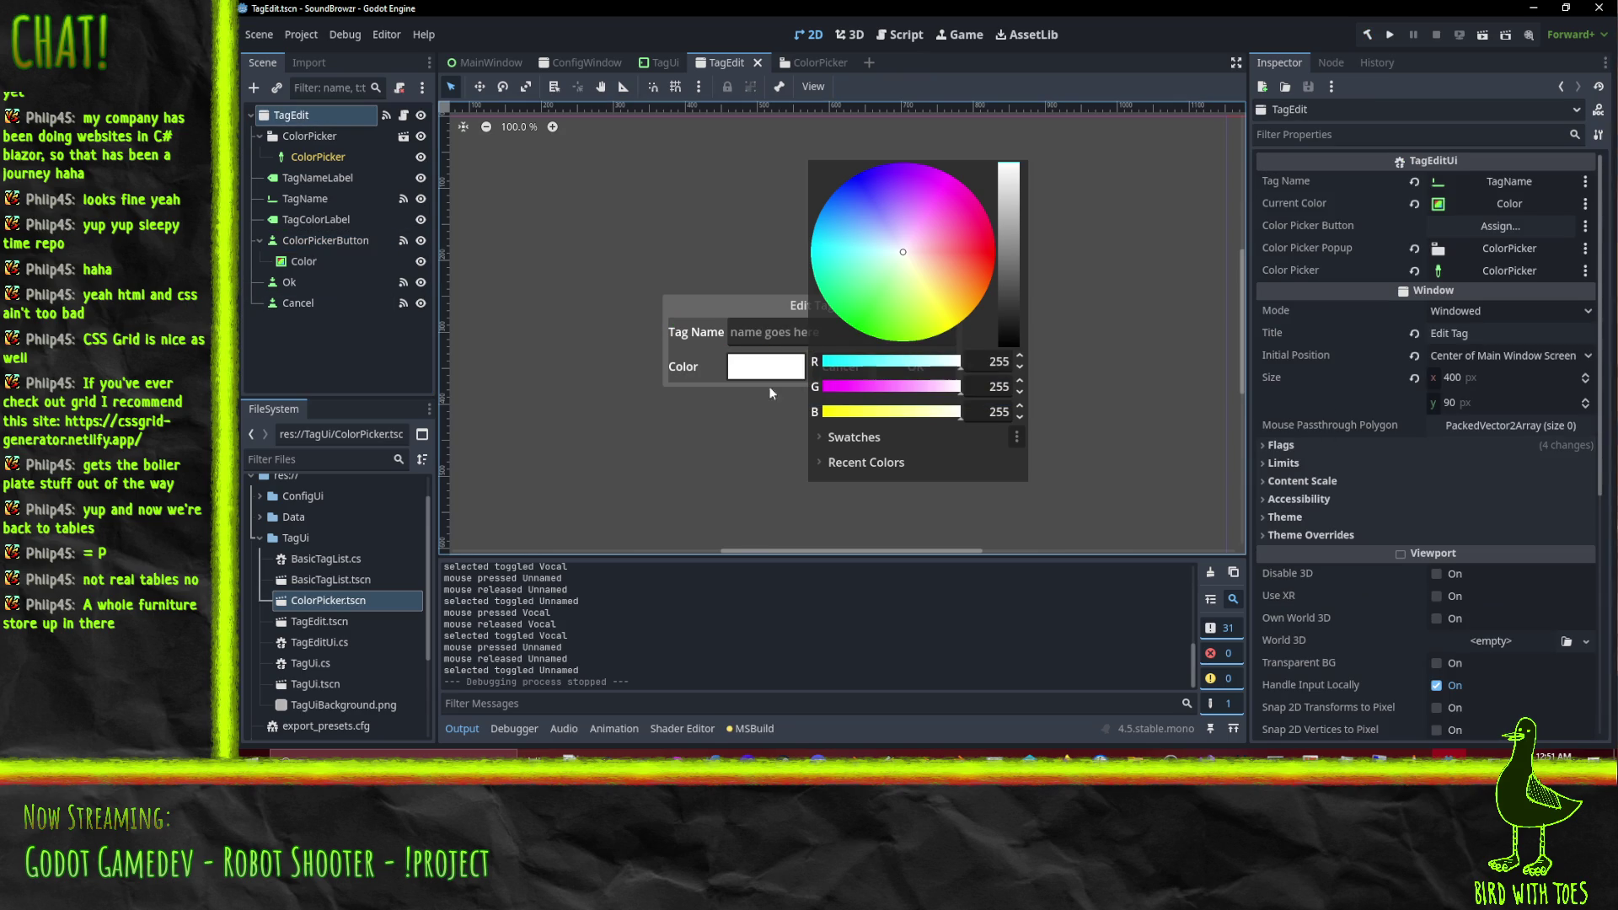
pyautogui.moveTo(303, 261)
pyautogui.mouseDown()
pyautogui.moveTo(1394, 257)
pyautogui.moveTo(1493, 226)
pyautogui.mouseUp()
# Save and run SoundBrowzr, open Edit Tag for Servo, and cancel it.
pyautogui.press('F5')
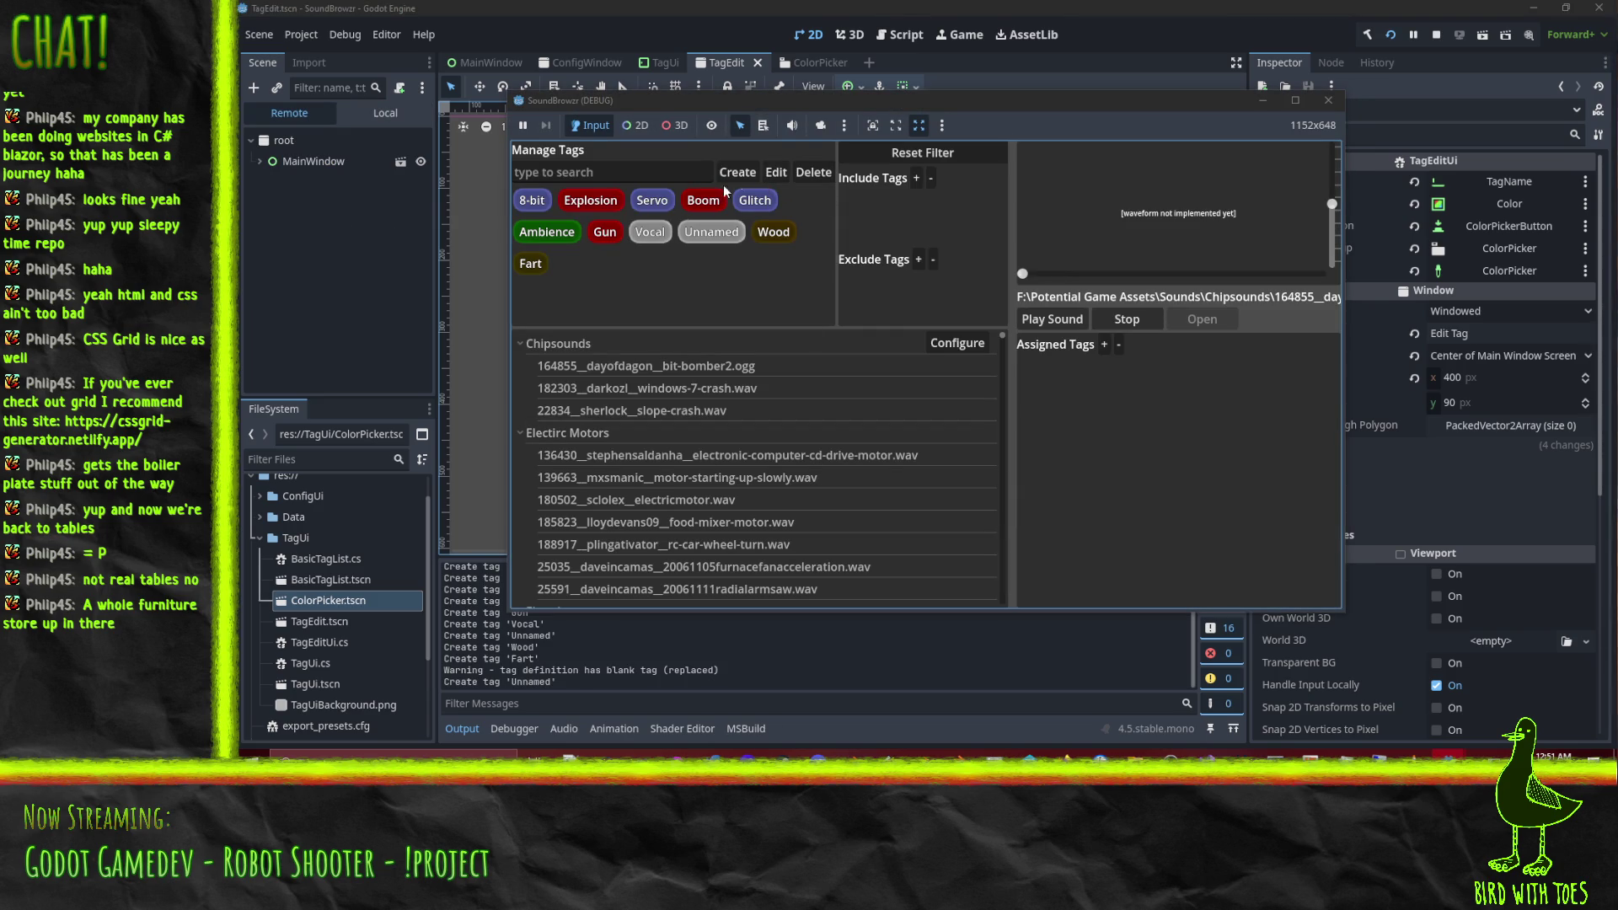
pyautogui.click(663, 202)
pyautogui.click(775, 171)
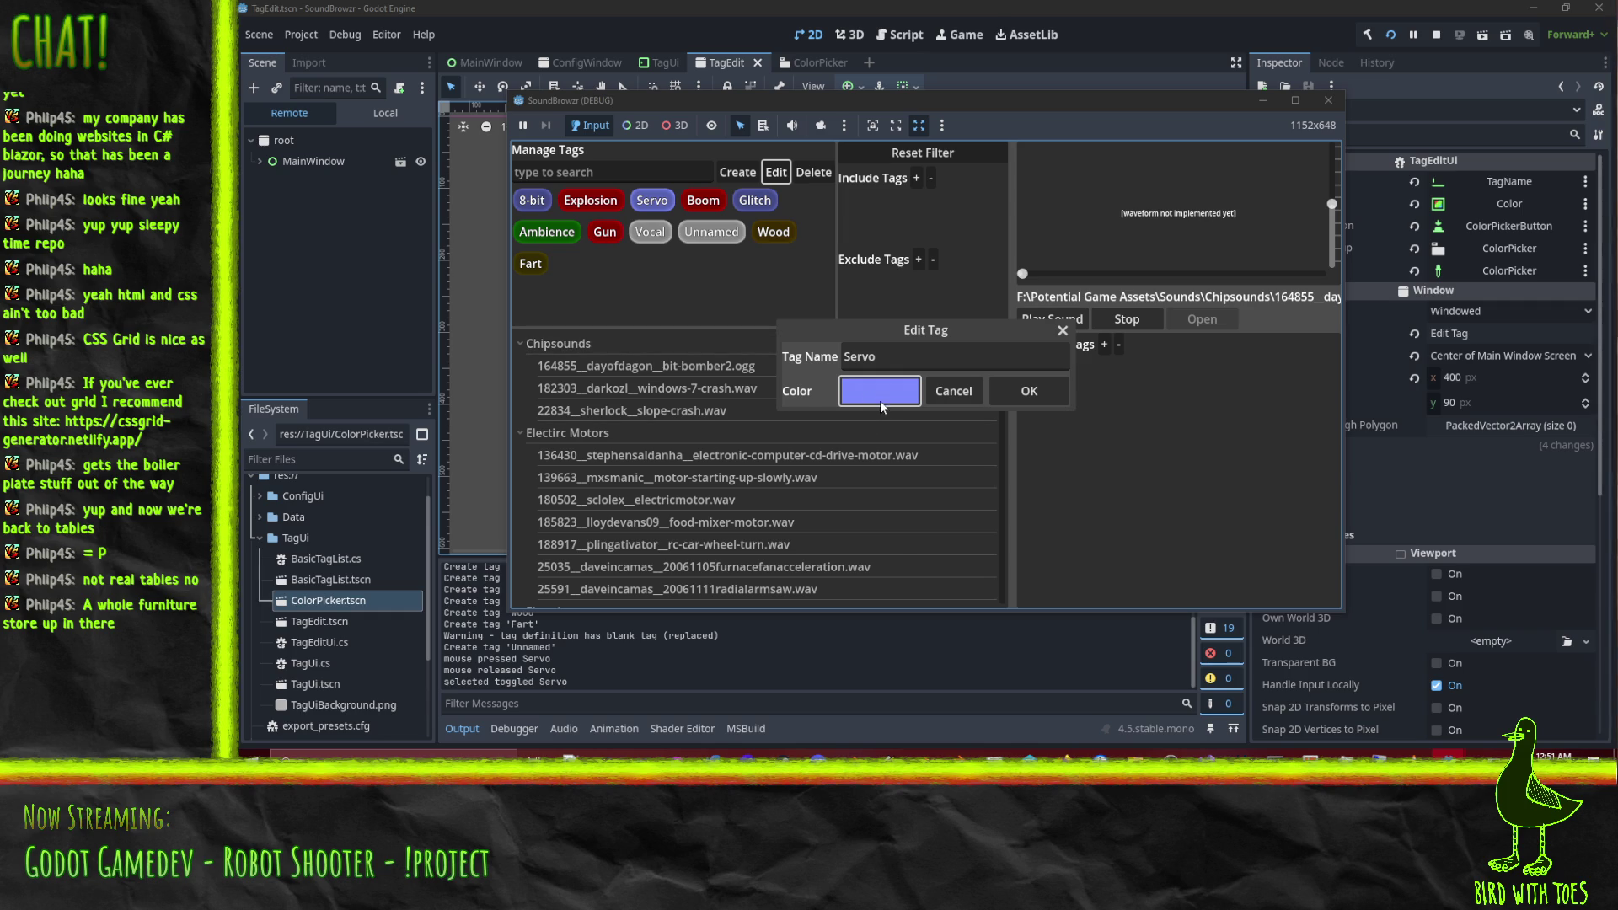
pyautogui.click(962, 392)
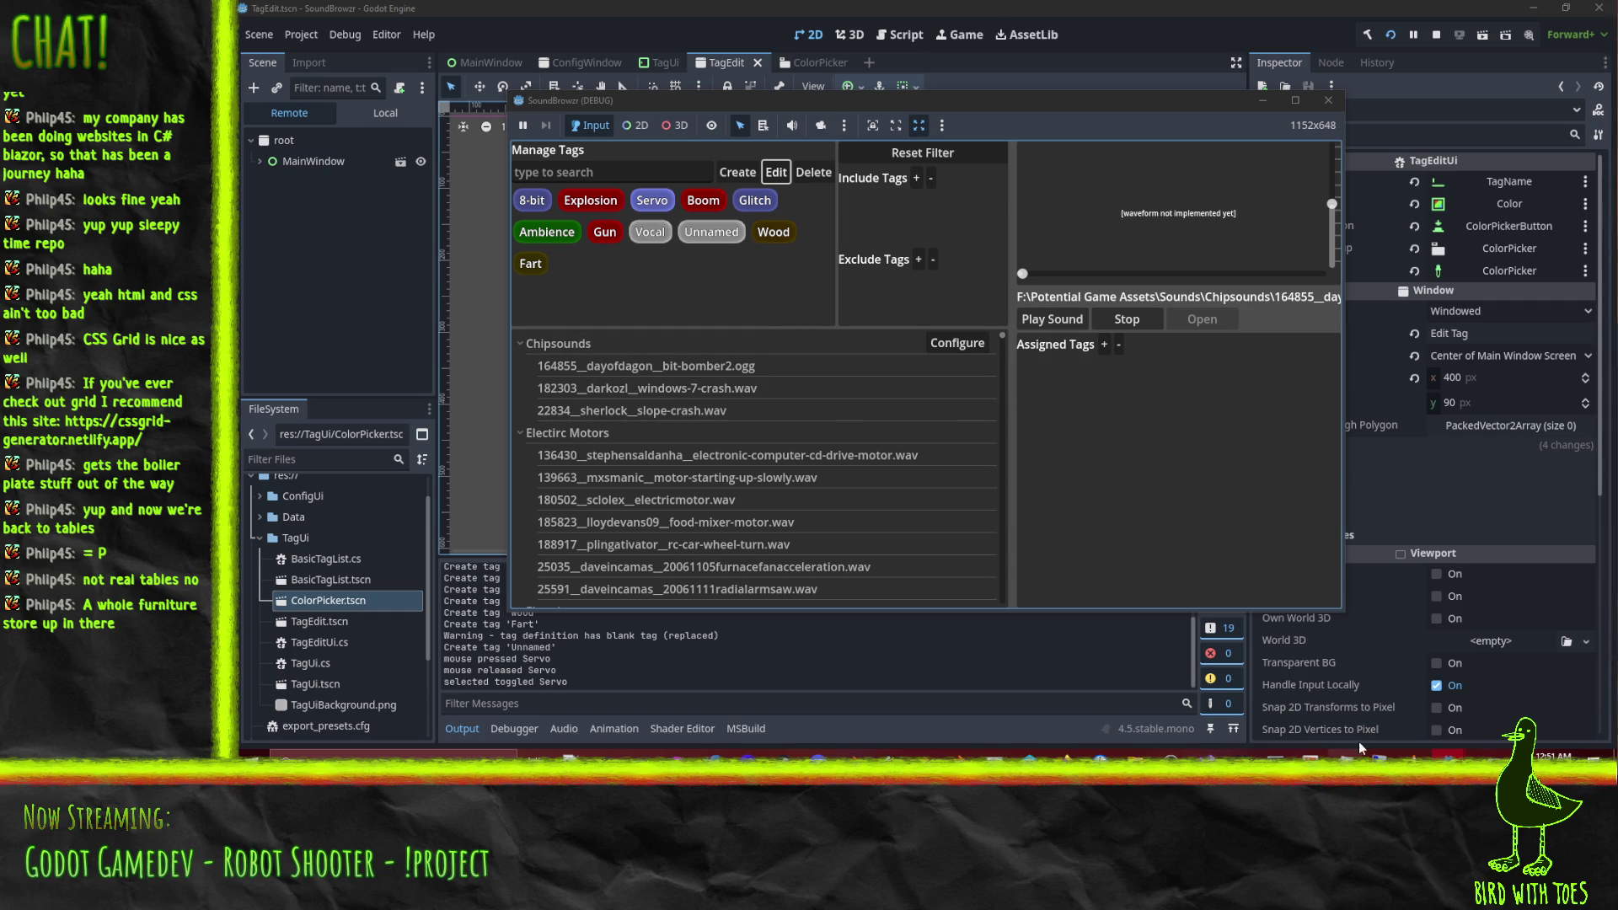
# Set breakpoints on the ColorPickerPopup.Show line 59 and the visibility check line 64.
pyautogui.moveTo(1205, 756)
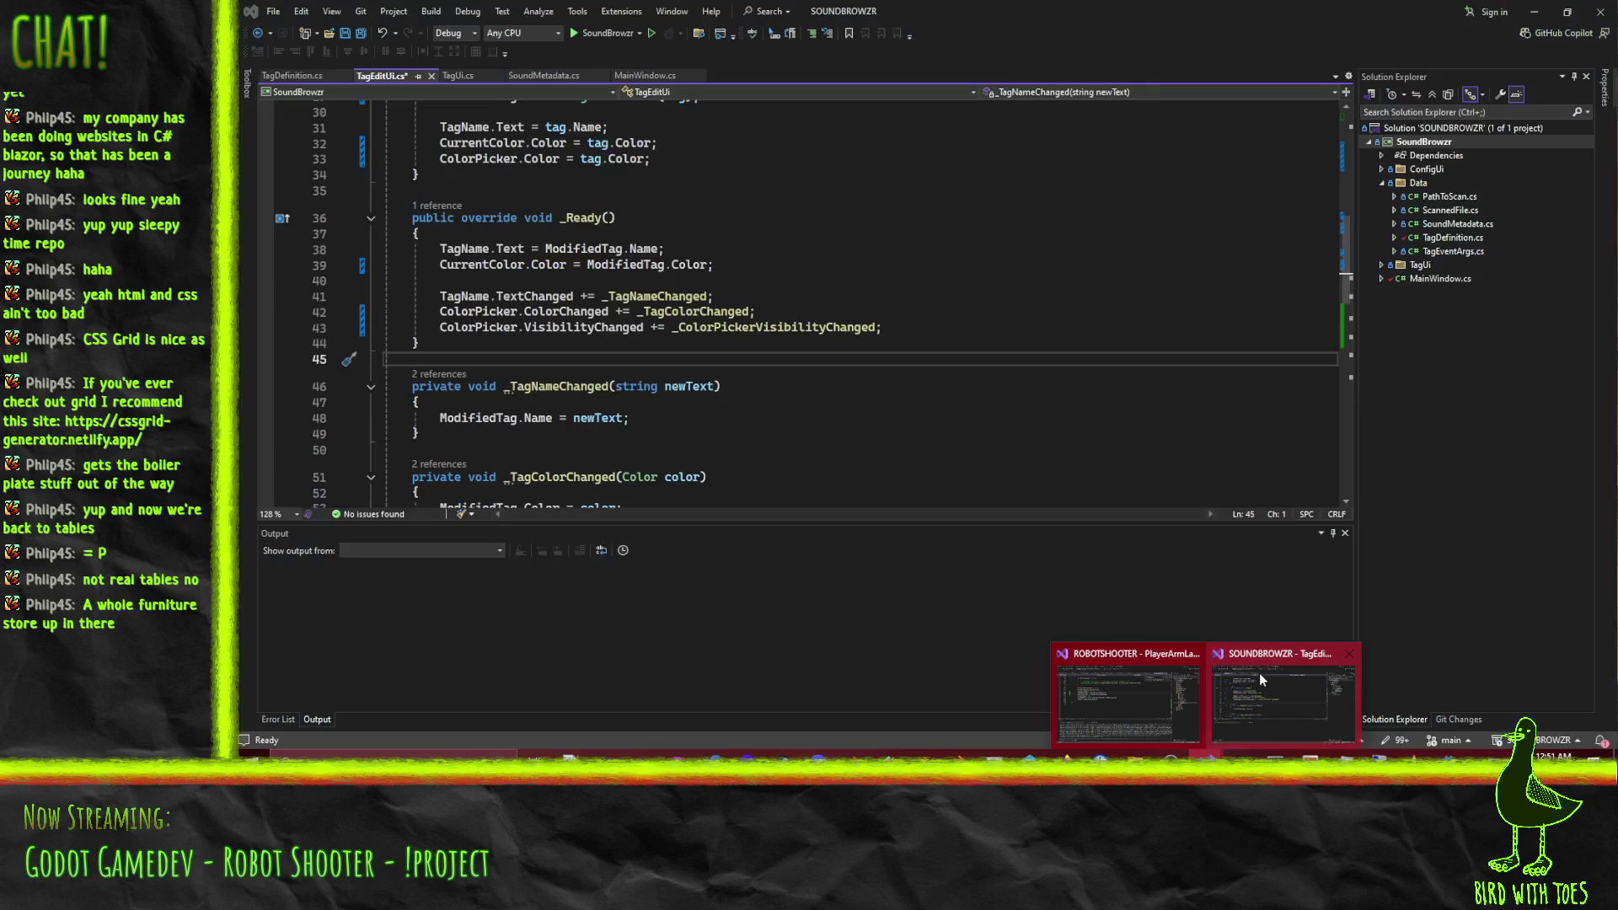
pyautogui.click(1259, 672)
pyautogui.scroll(-7, 751, 329)
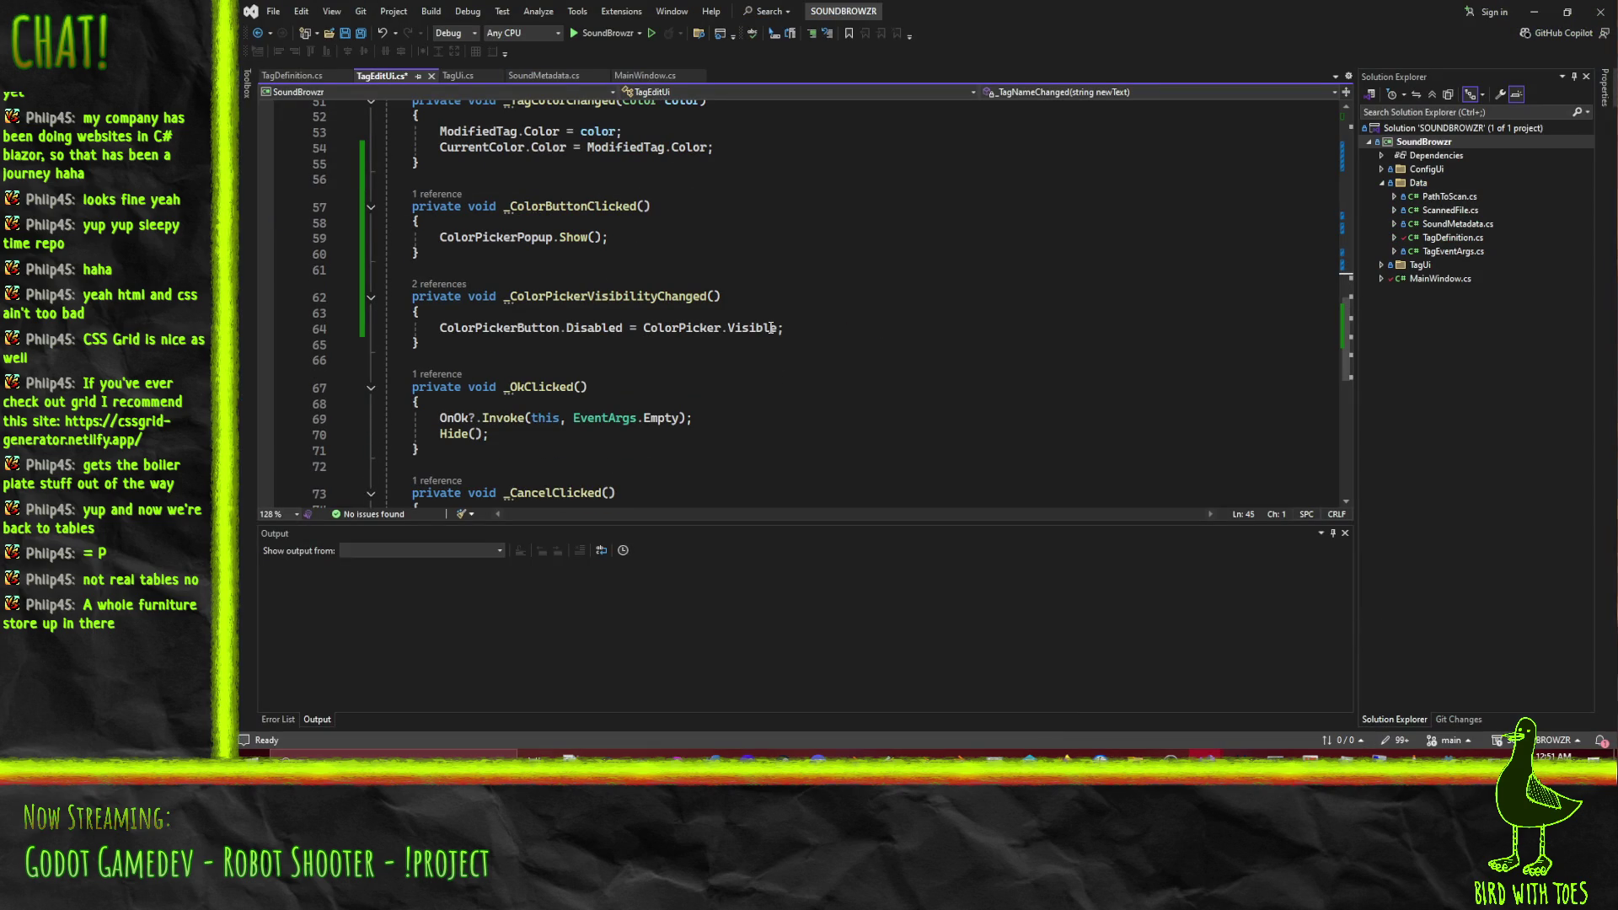
pyautogui.click(729, 271)
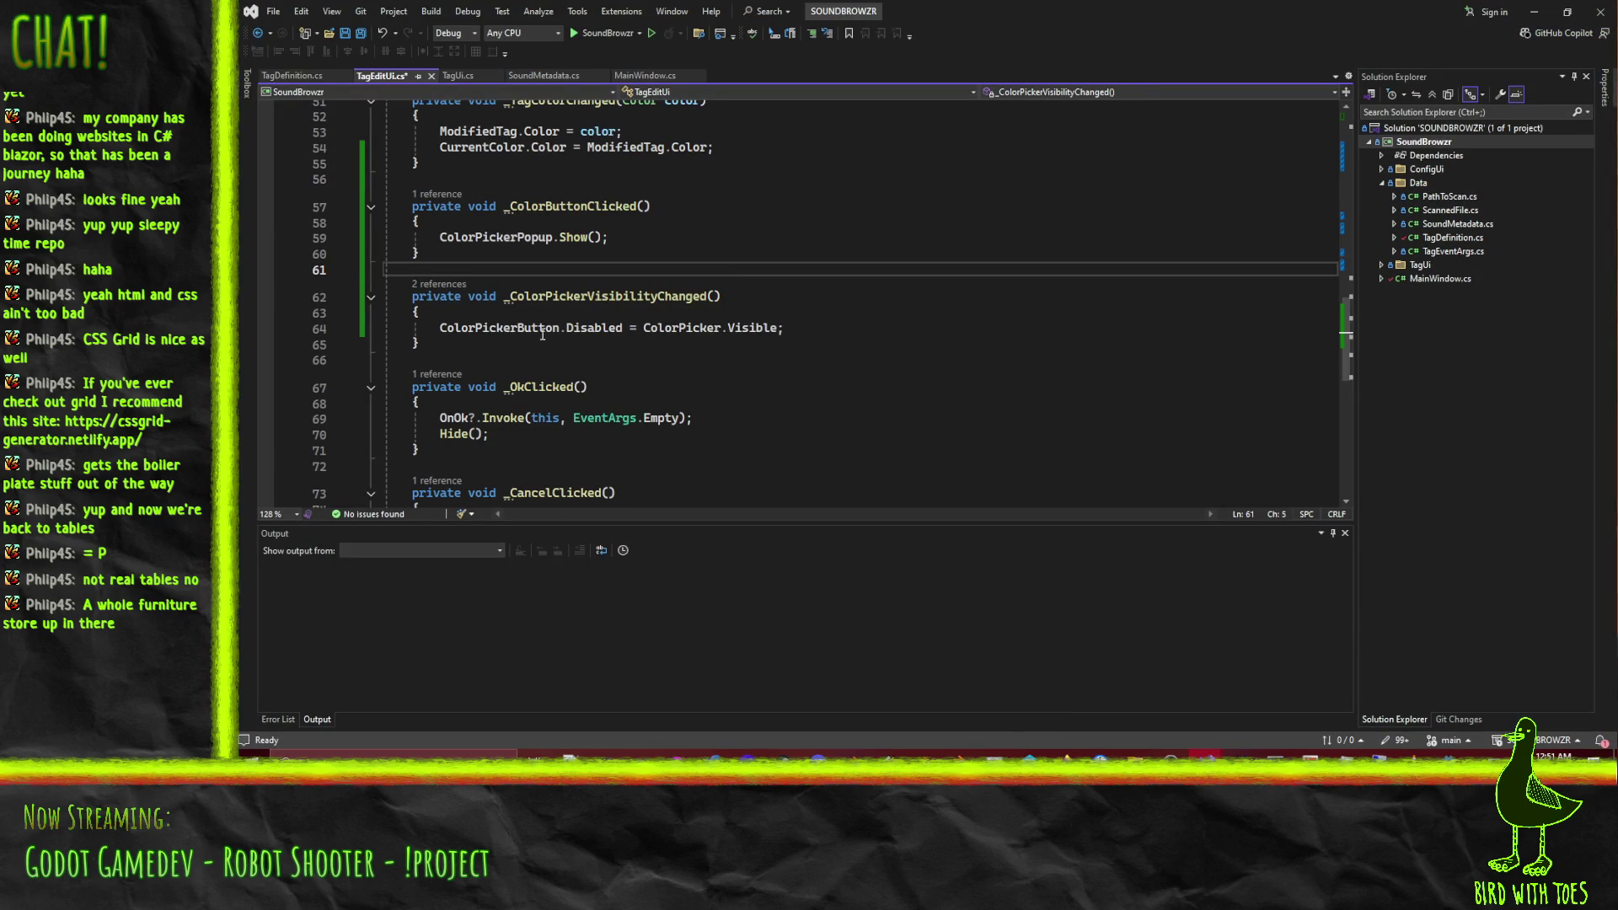
pyautogui.scroll(2, 539, 337)
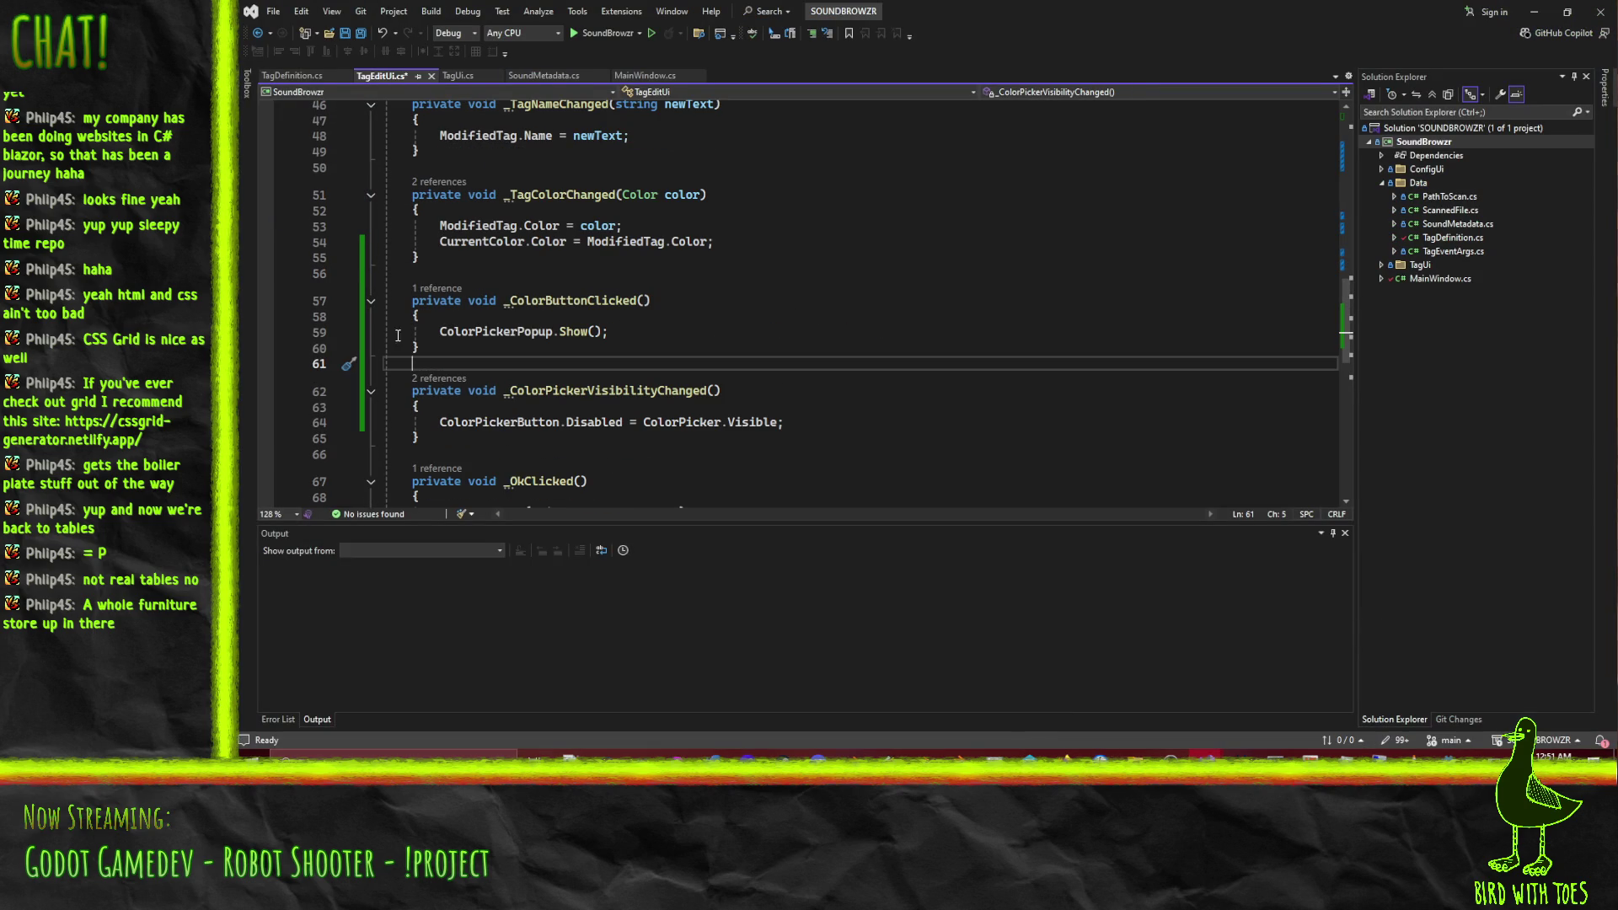
pyautogui.click(319, 332)
pyautogui.click(265, 332)
pyautogui.click(266, 422)
pyautogui.click(859, 366)
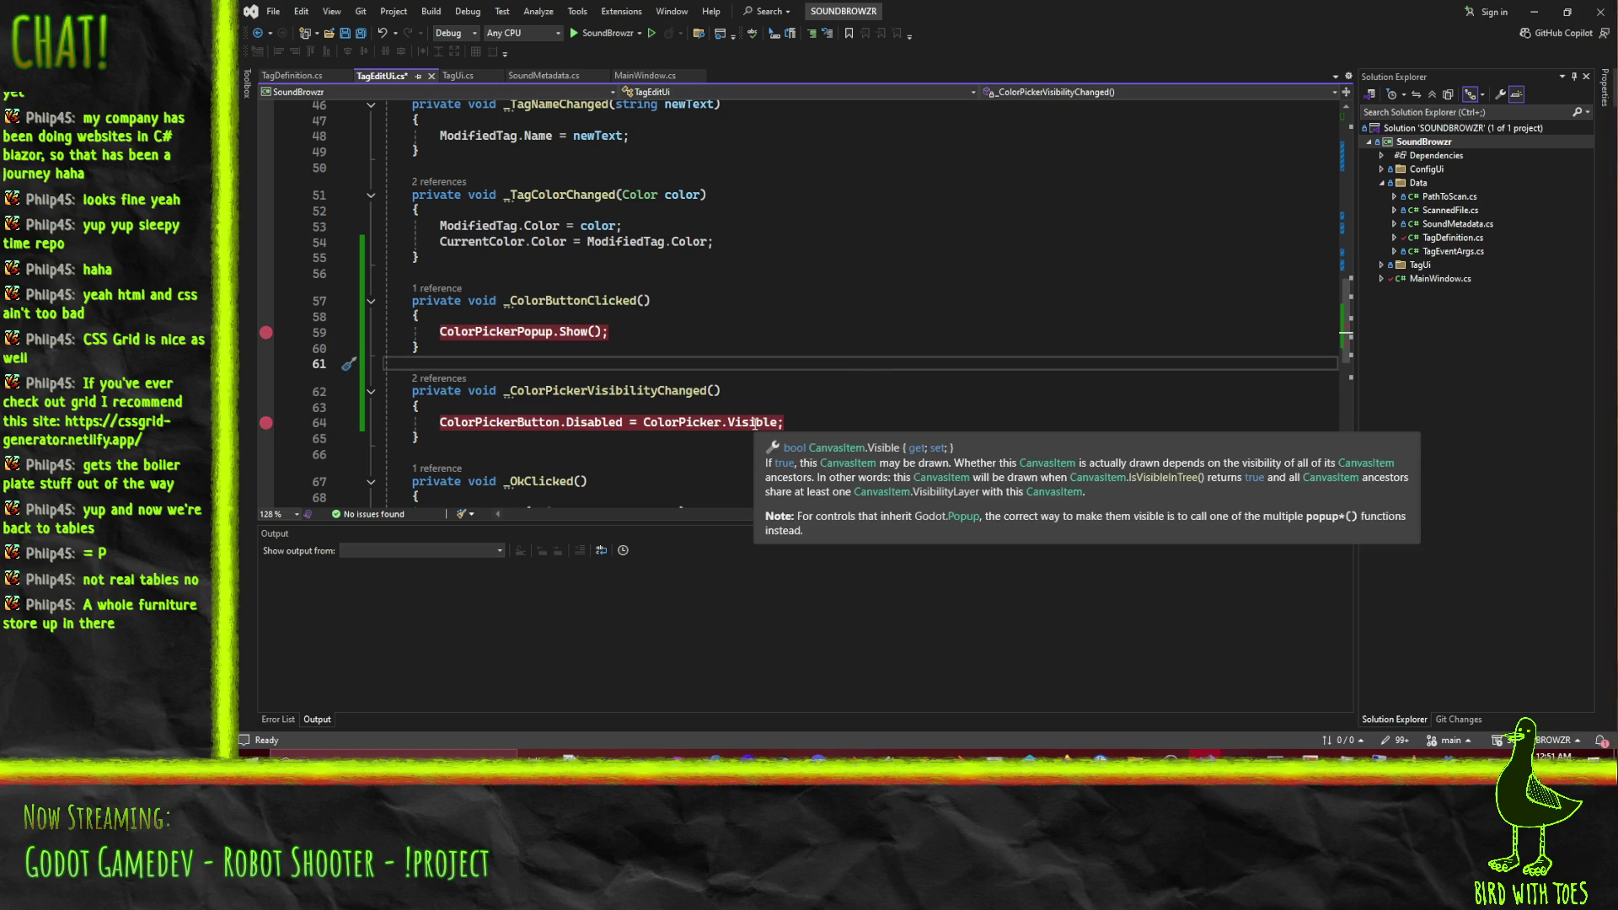
# Replace ColorPicker with ColorPickerPopup in line 64's visibility check and save TagEditUi.cs.
pyautogui.click(514, 334)
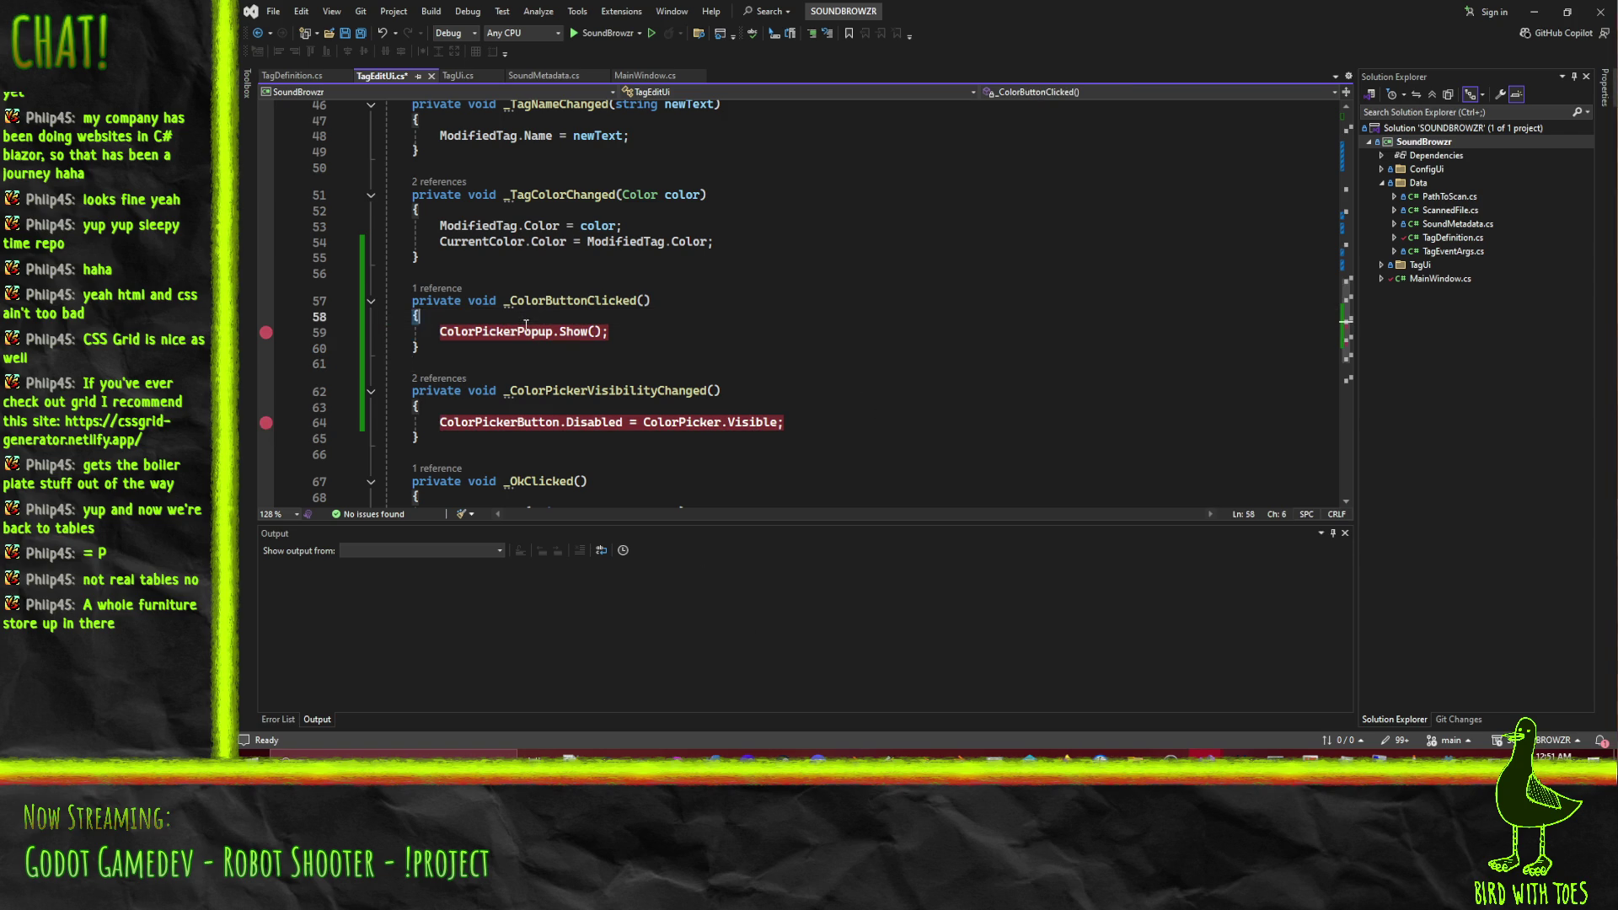
pyautogui.doubleClick(514, 334)
pyautogui.hotkey('ctrl', 'c')
pyautogui.doubleClick(674, 422)
pyautogui.hotkey('ctrl', 'v')
pyautogui.click(853, 388)
pyautogui.hotkey('ctrl', 's')
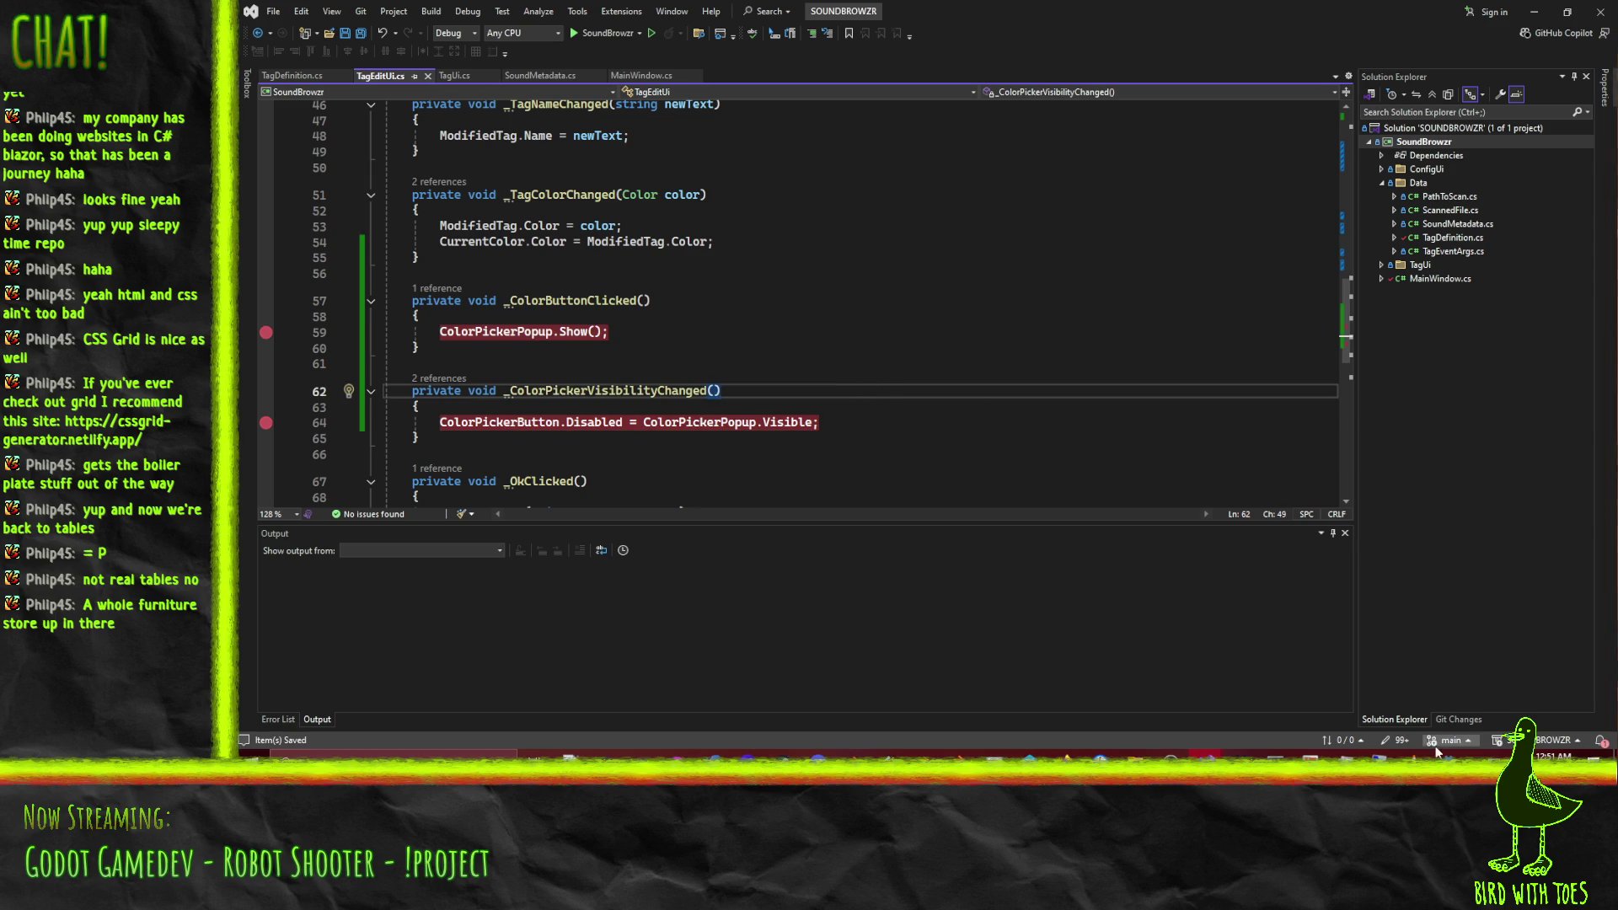
pyautogui.moveTo(1451, 754)
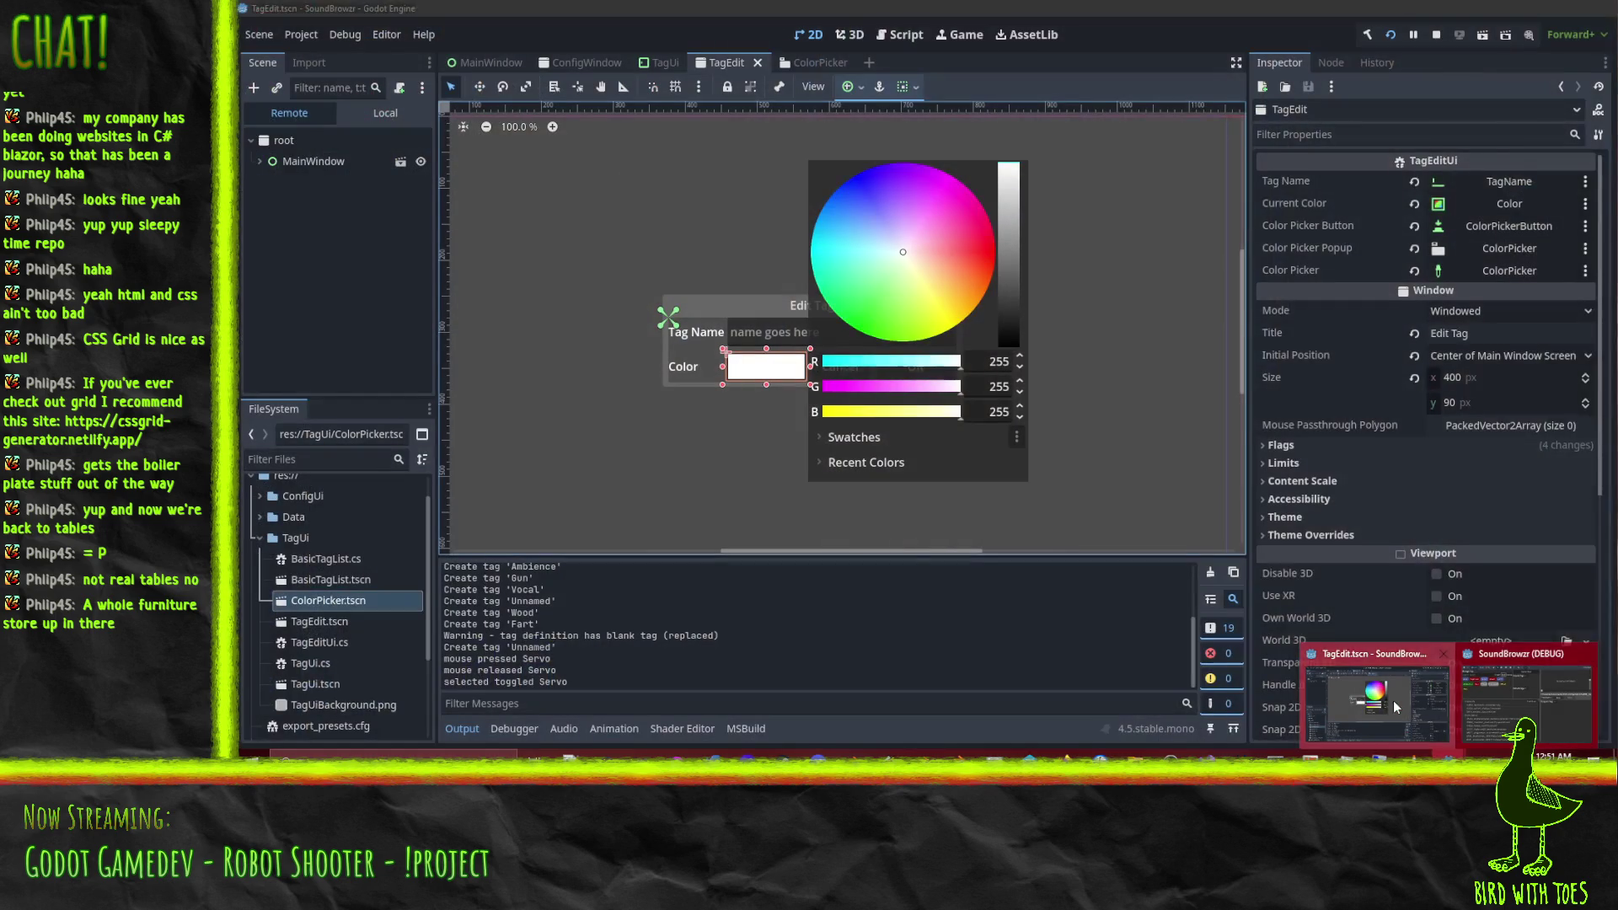
# Rebuild and run SoundBrowzr from Godot, stop it, and return to Visual Studio.
pyautogui.click(1393, 700)
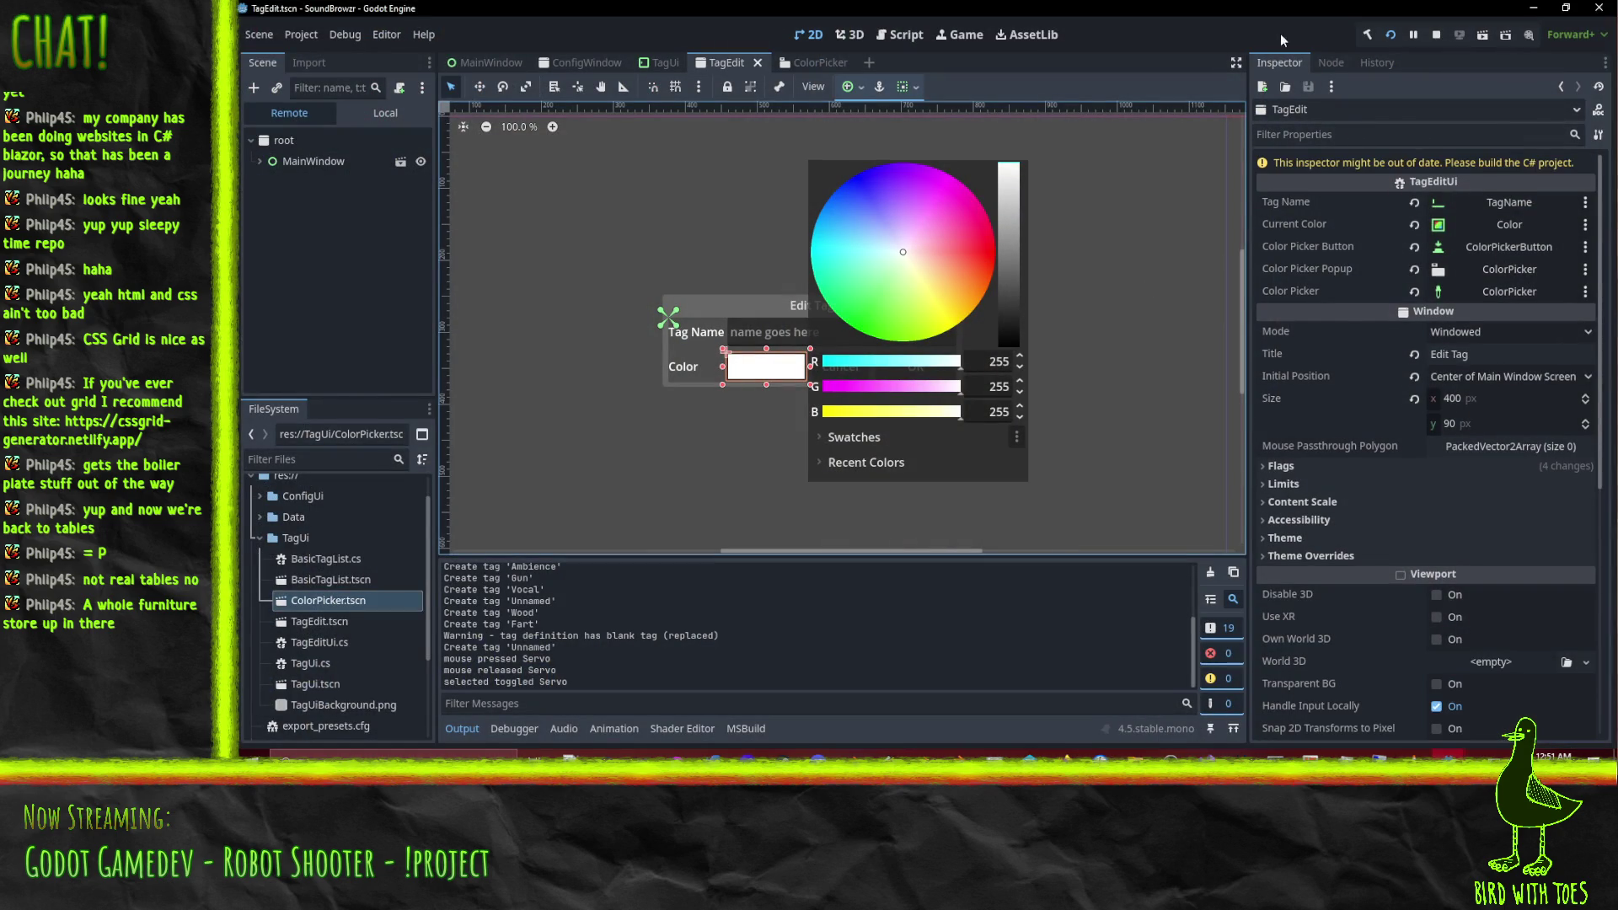
pyautogui.click(1390, 35)
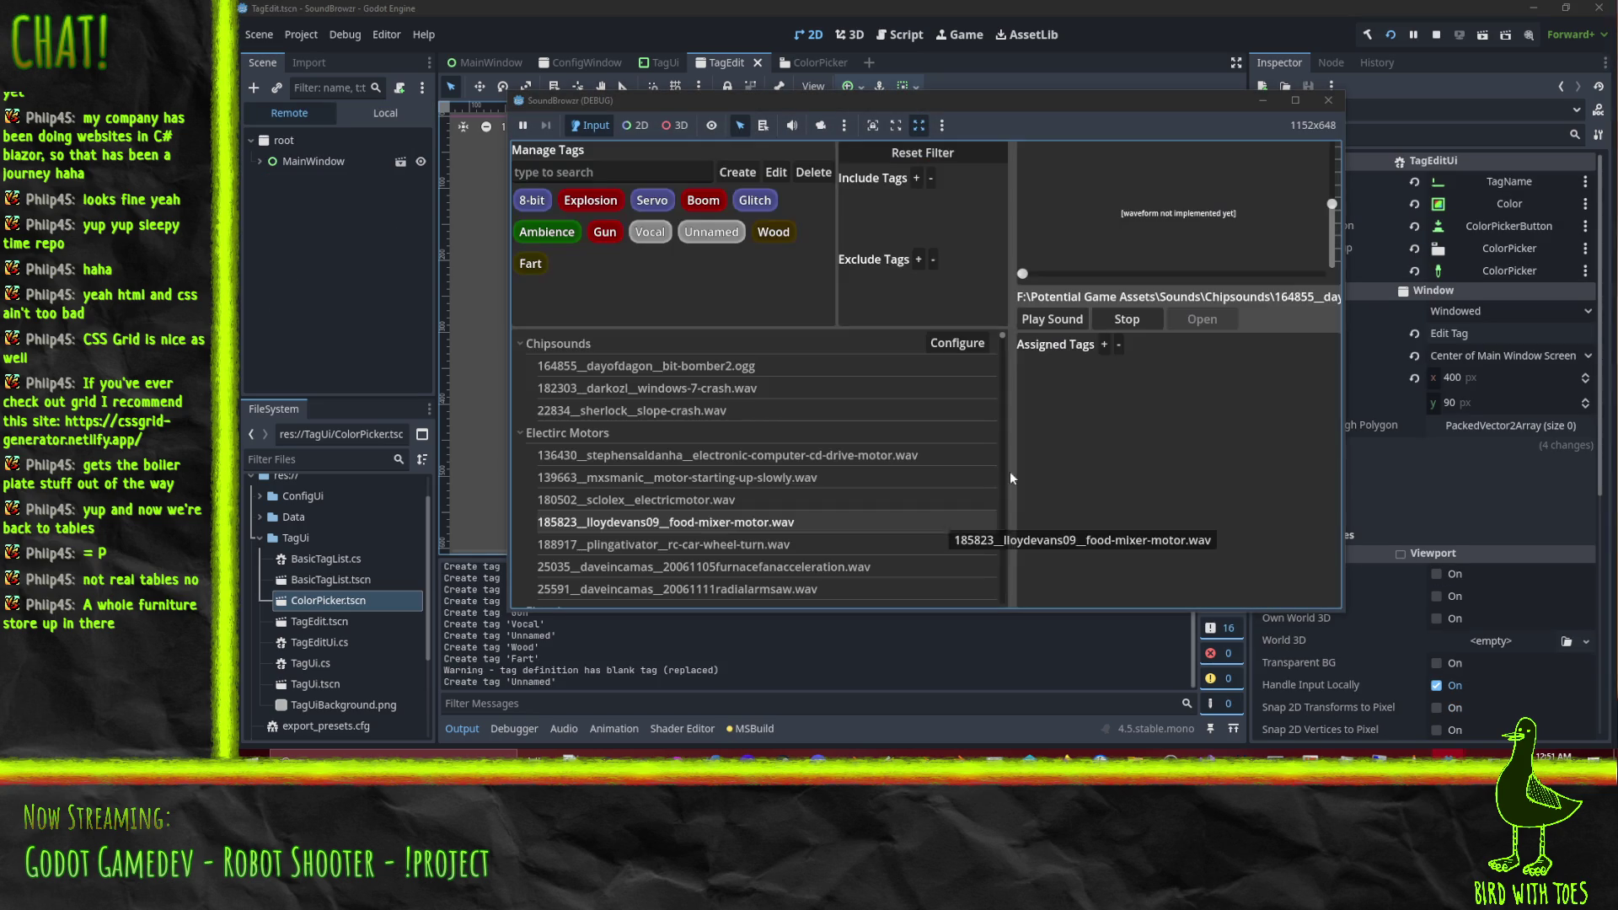
pyautogui.click(1328, 100)
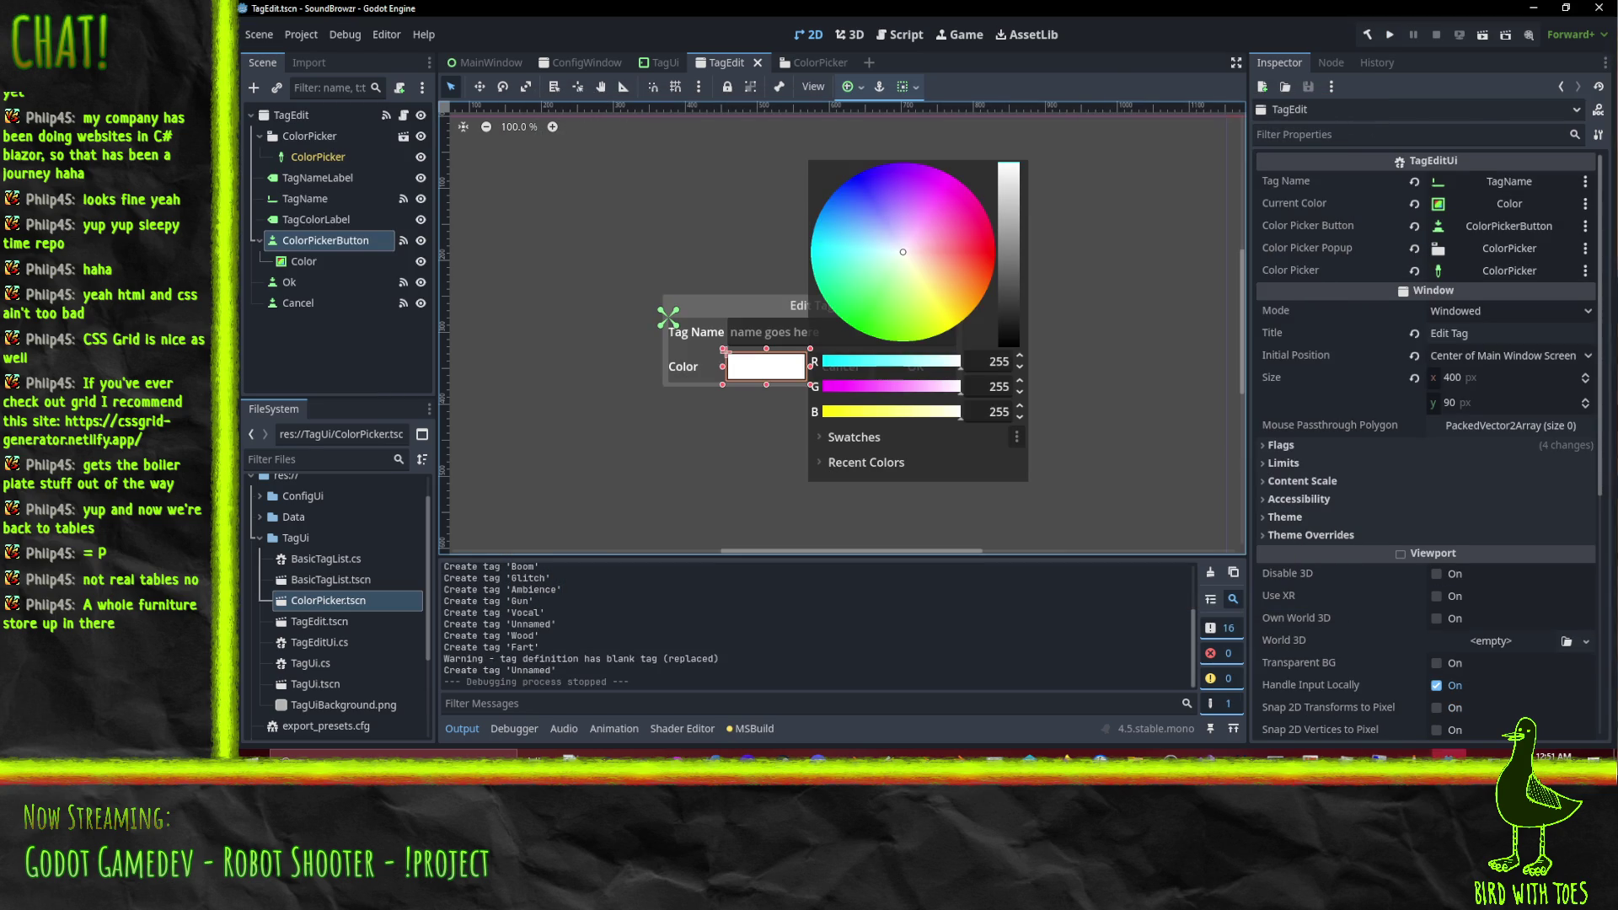
pyautogui.hotkey('alt', 'Tab')
pyautogui.scroll(15, 690, 292)
pyautogui.scroll(-5, 690, 293)
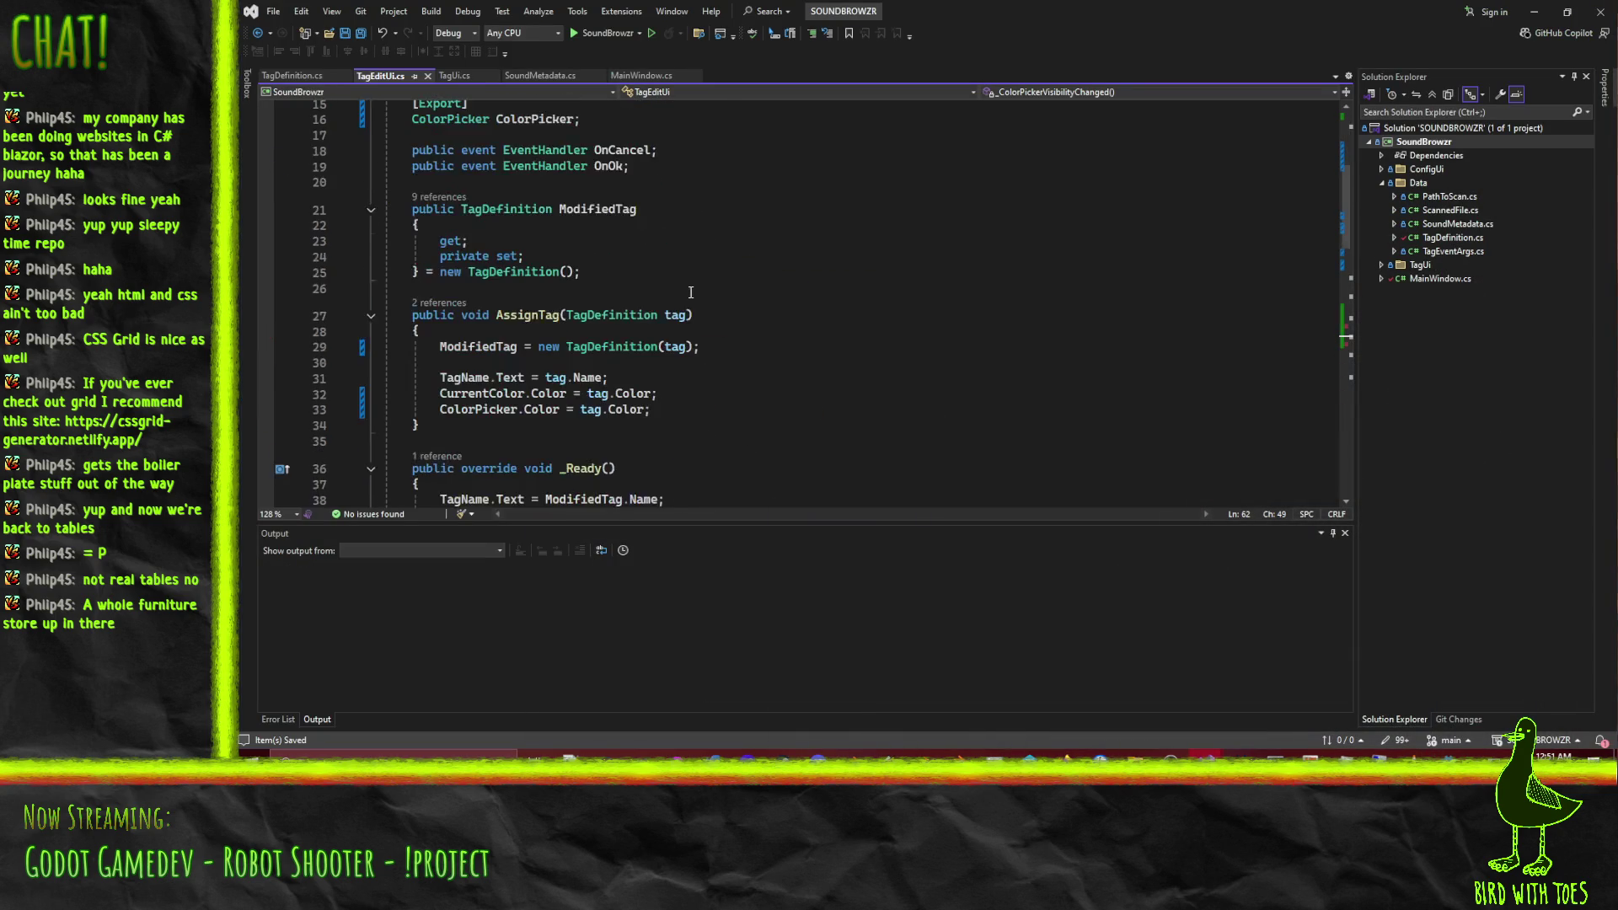
# Change line 43 to subscribe ColorPickerPopup.VisibilityChanged, then return to Godot.
pyautogui.scroll(-2, 690, 293)
pyautogui.click(735, 300)
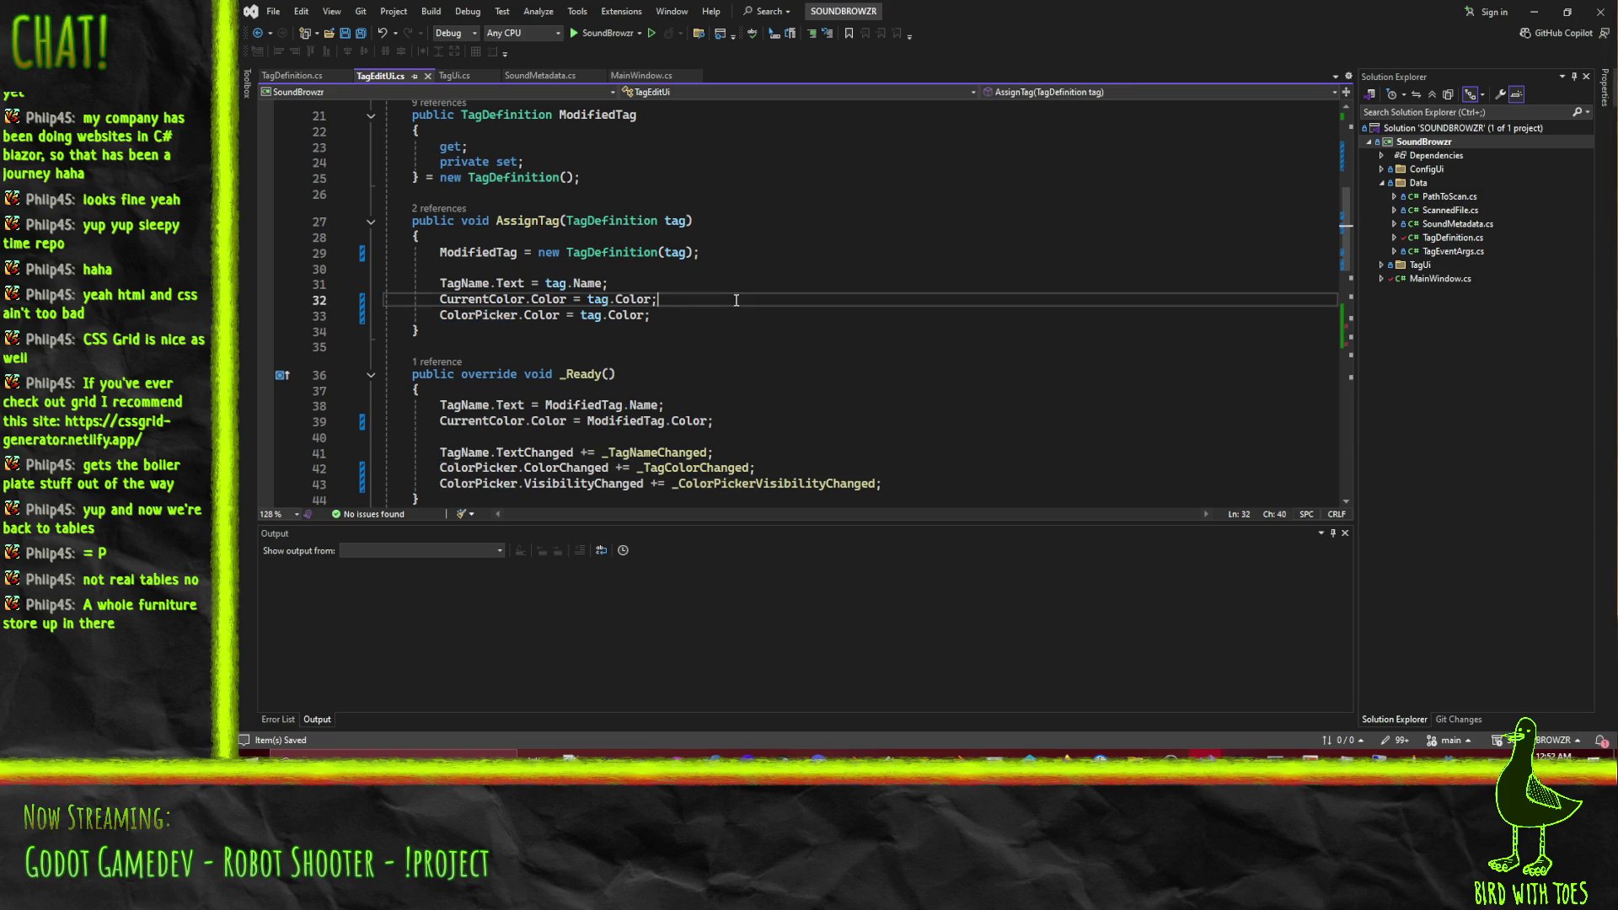
pyautogui.scroll(-4, 735, 300)
pyautogui.click(519, 296)
pyautogui.write('Popup')
pyautogui.press('Up')
pyautogui.press('End')
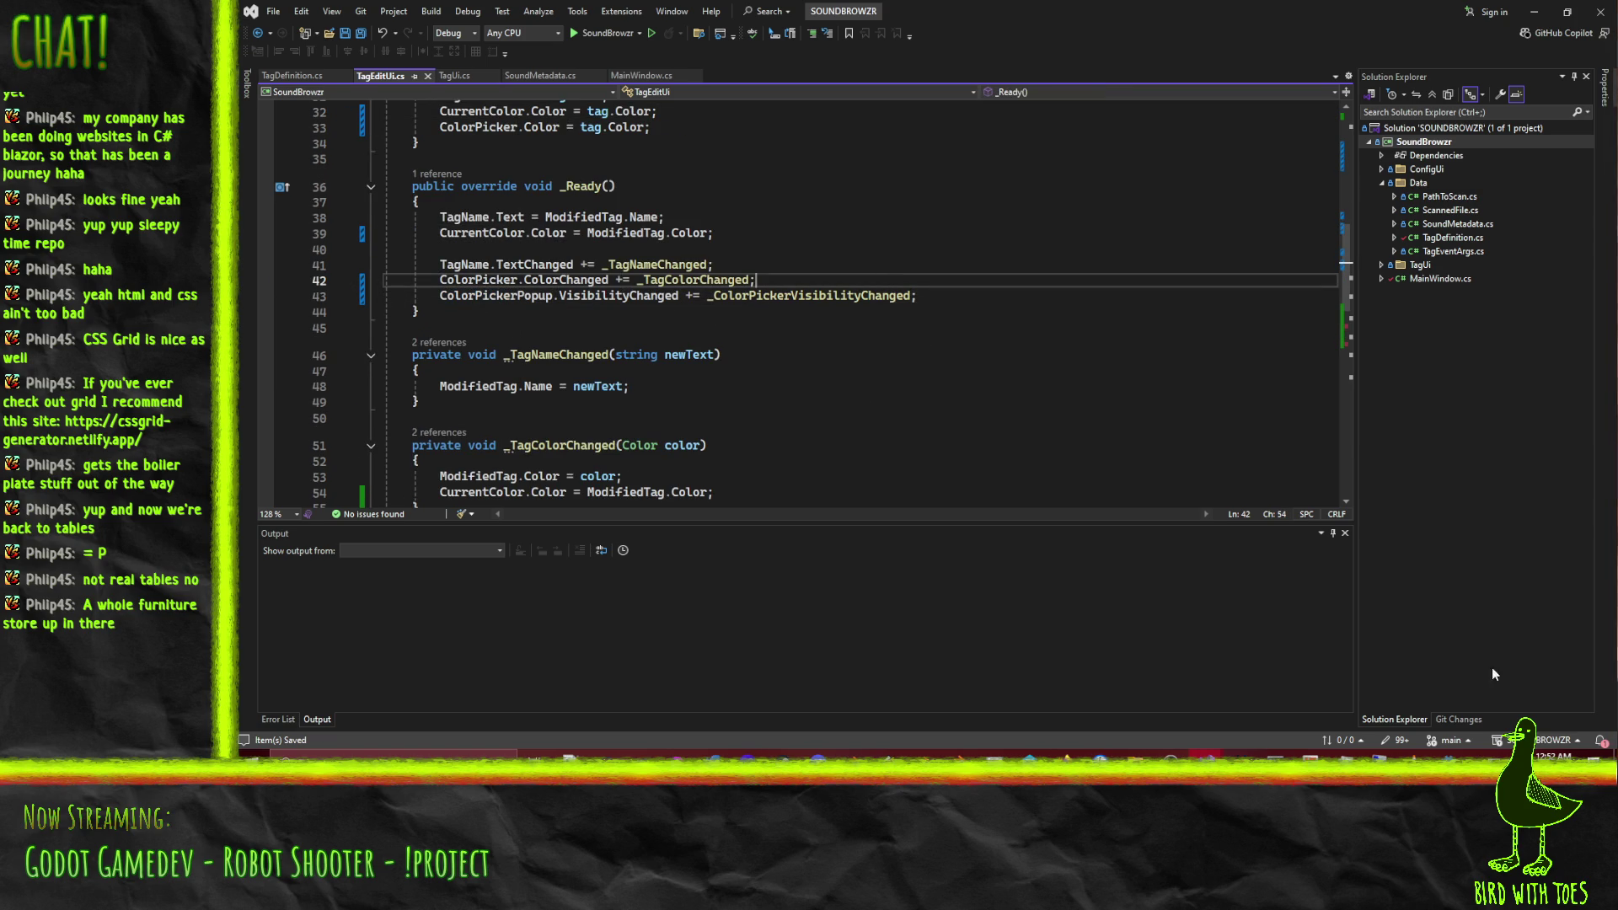
pyautogui.click(1447, 754)
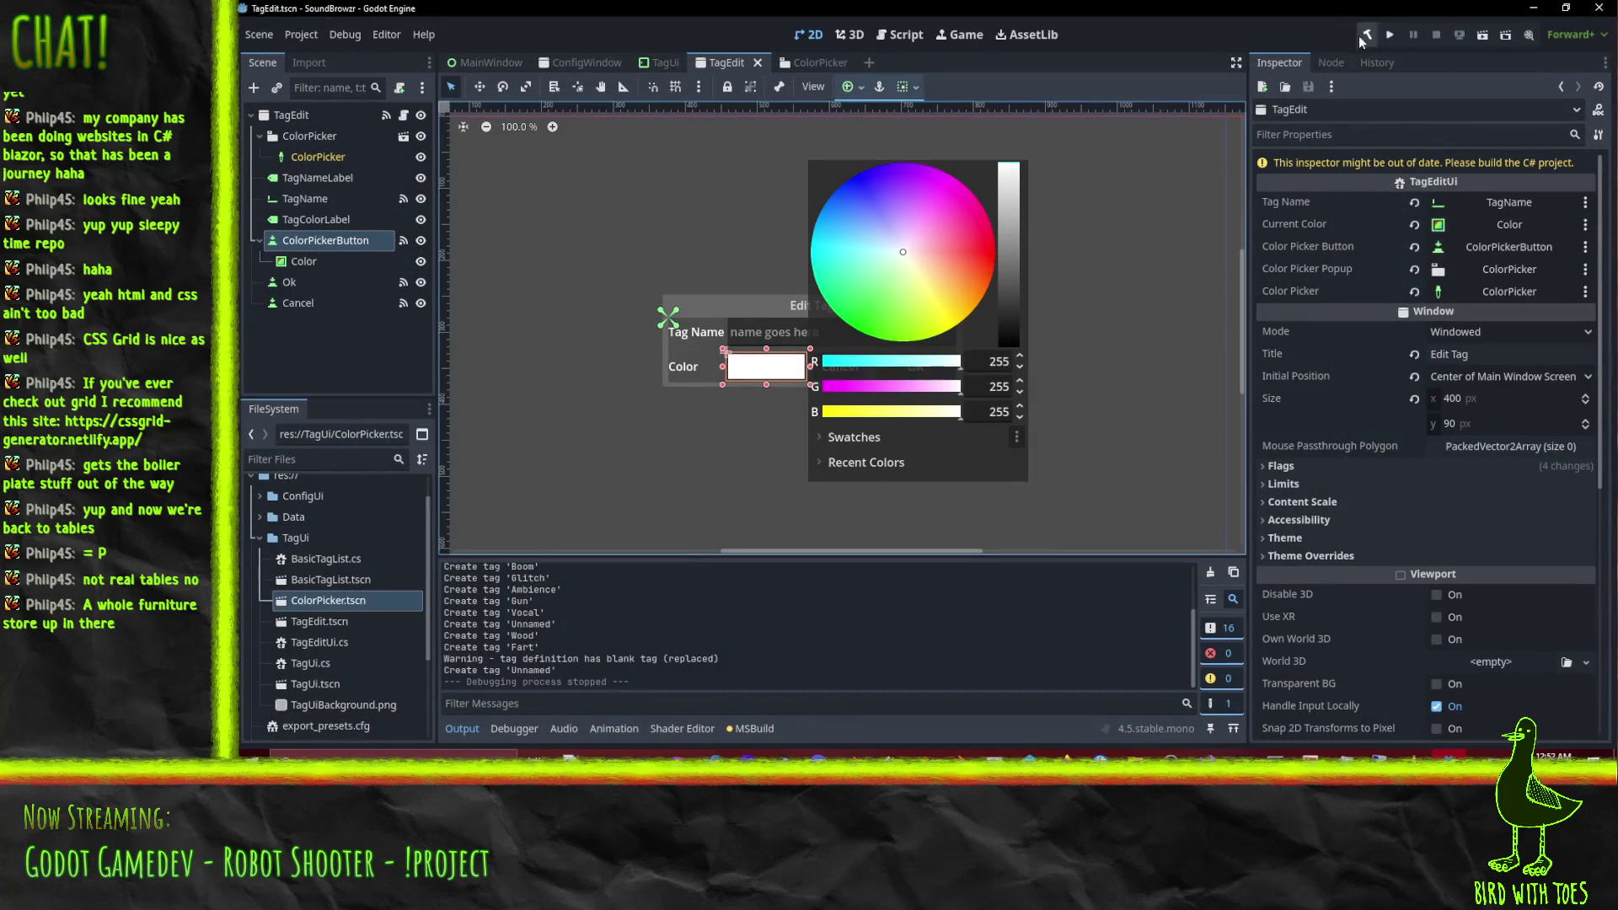
# Launch SoundBrowzr, select the Unnamed tag and open its Edit Tag dialog.
pyautogui.click(1389, 35)
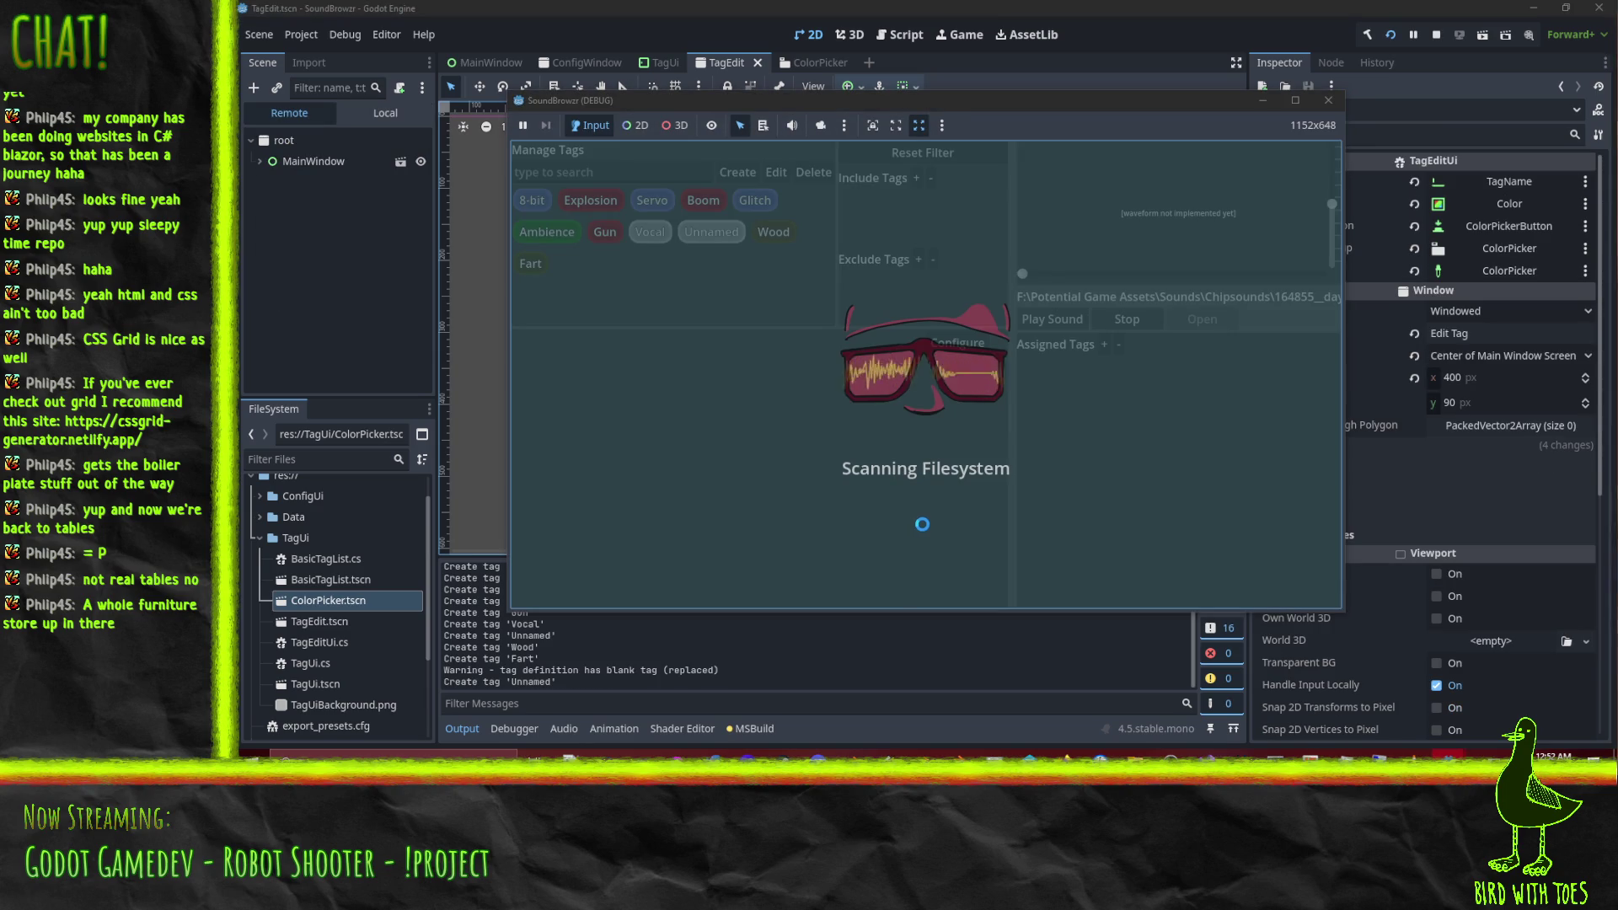
pyautogui.click(754, 200)
pyautogui.click(710, 235)
pyautogui.click(748, 202)
pyautogui.click(776, 172)
# Repeatedly open and close the tag's colour picker to test the popup toggling.
pyautogui.click(885, 389)
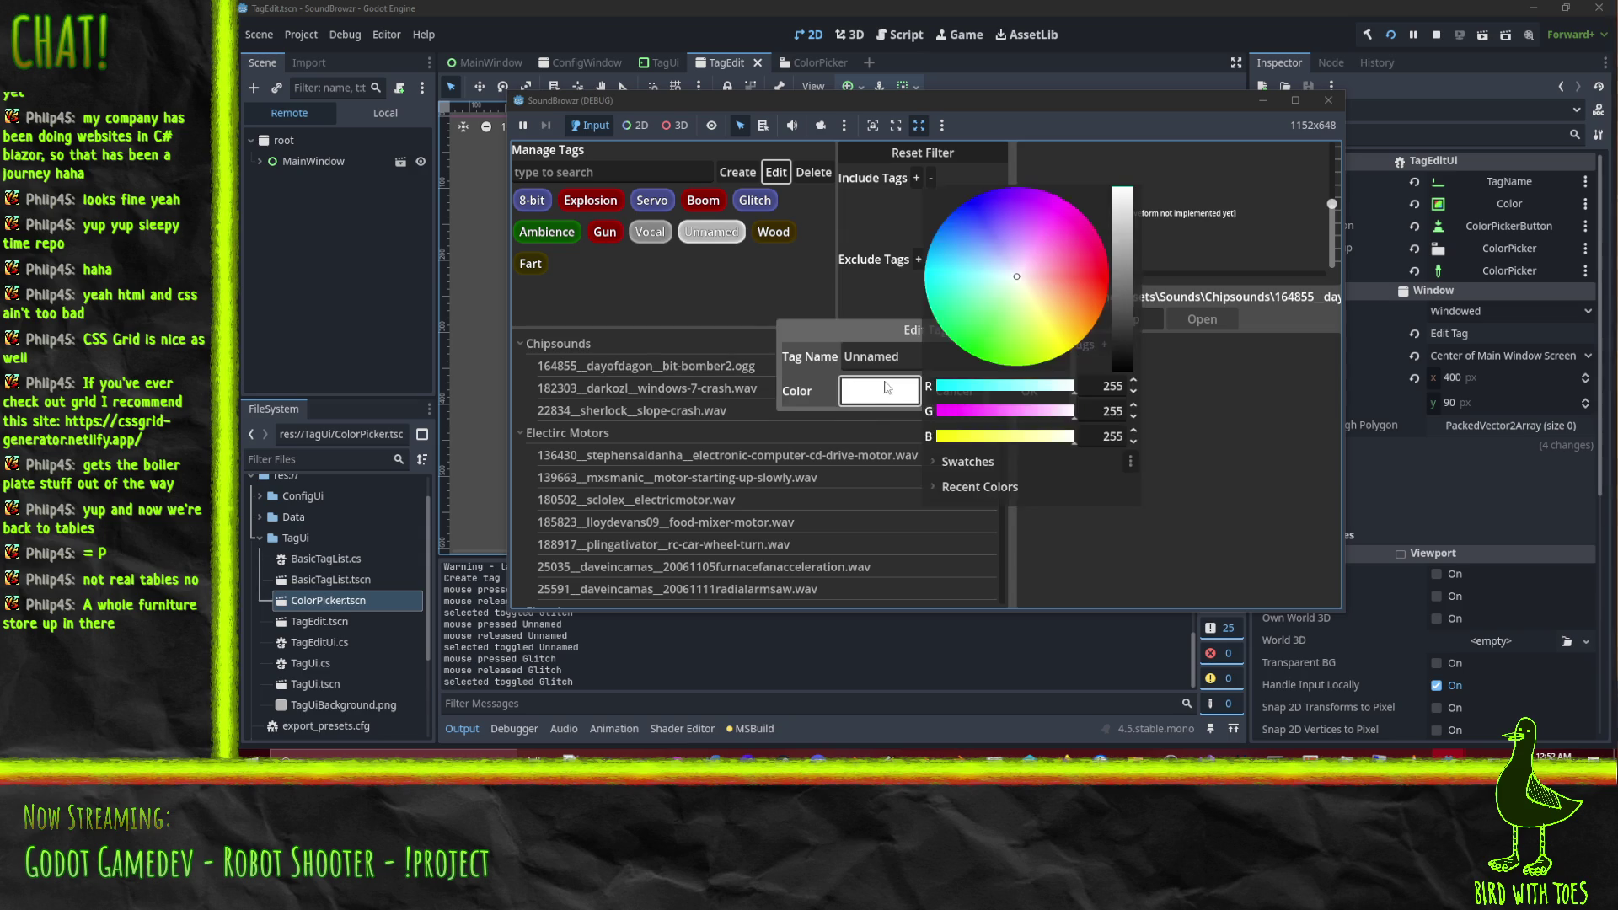
pyautogui.click(886, 389)
pyautogui.click(883, 397)
pyautogui.click(884, 401)
pyautogui.click(884, 401)
pyautogui.click(885, 401)
pyautogui.click(885, 401)
pyautogui.click(884, 401)
pyautogui.click(885, 401)
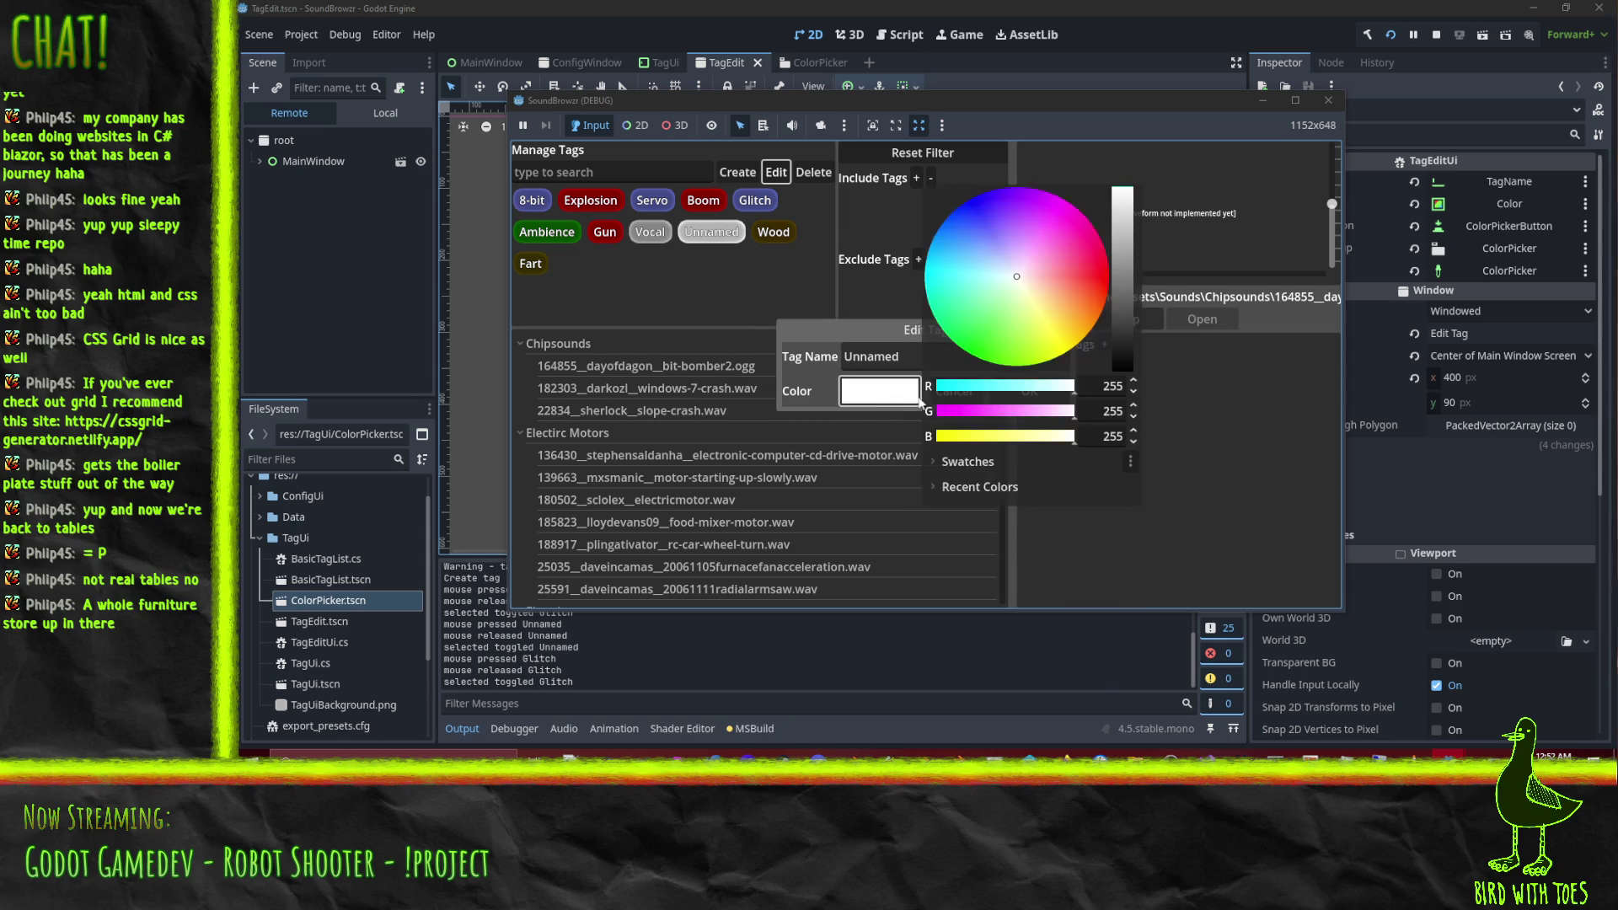
# Try blue then red for the tag colour, then cancel the edit.
pyautogui.click(969, 206)
pyautogui.click(883, 401)
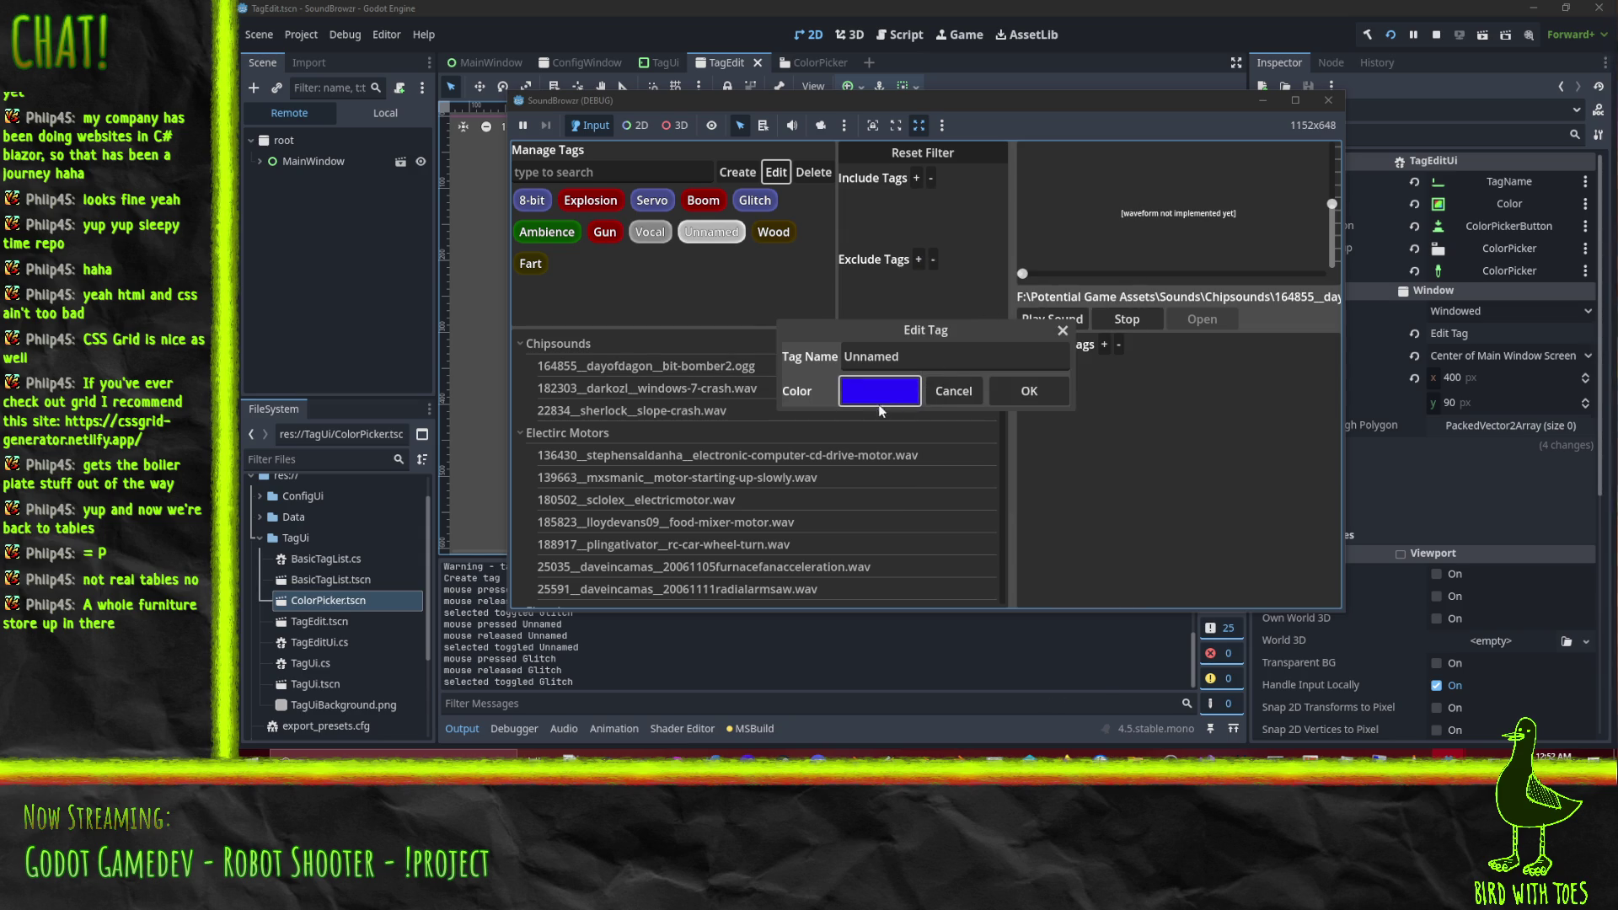
pyautogui.click(880, 403)
pyautogui.click(1040, 255)
pyautogui.click(882, 396)
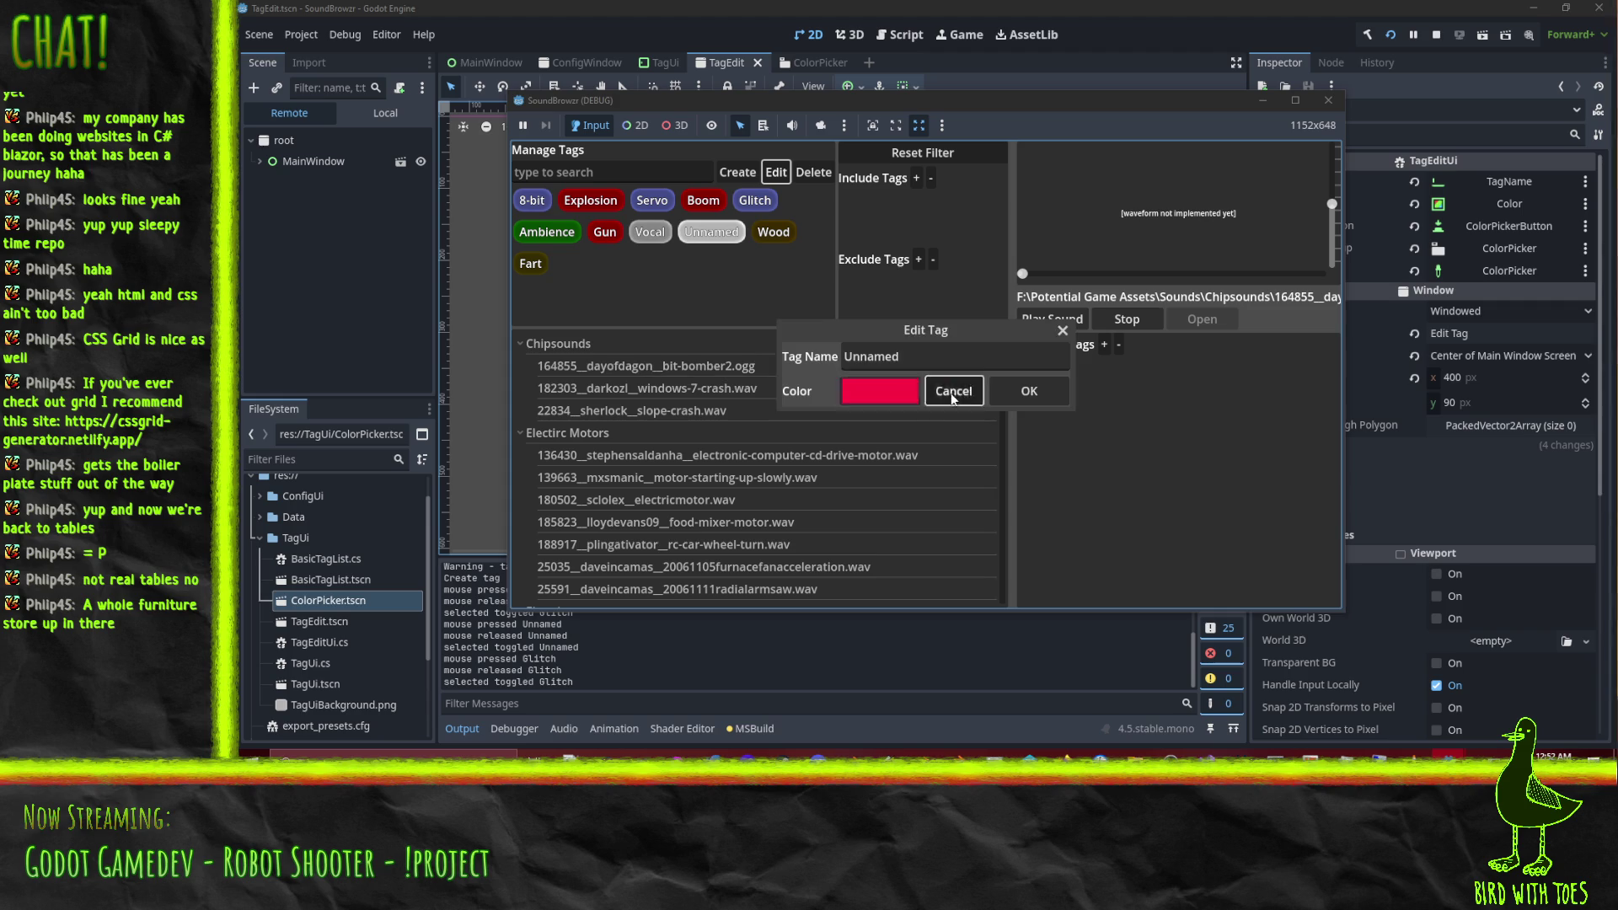
pyautogui.click(950, 392)
# Reopen the Unnamed tag editor, pick a pinkish magenta on the wheel, and confirm with OK.
pyautogui.click(775, 172)
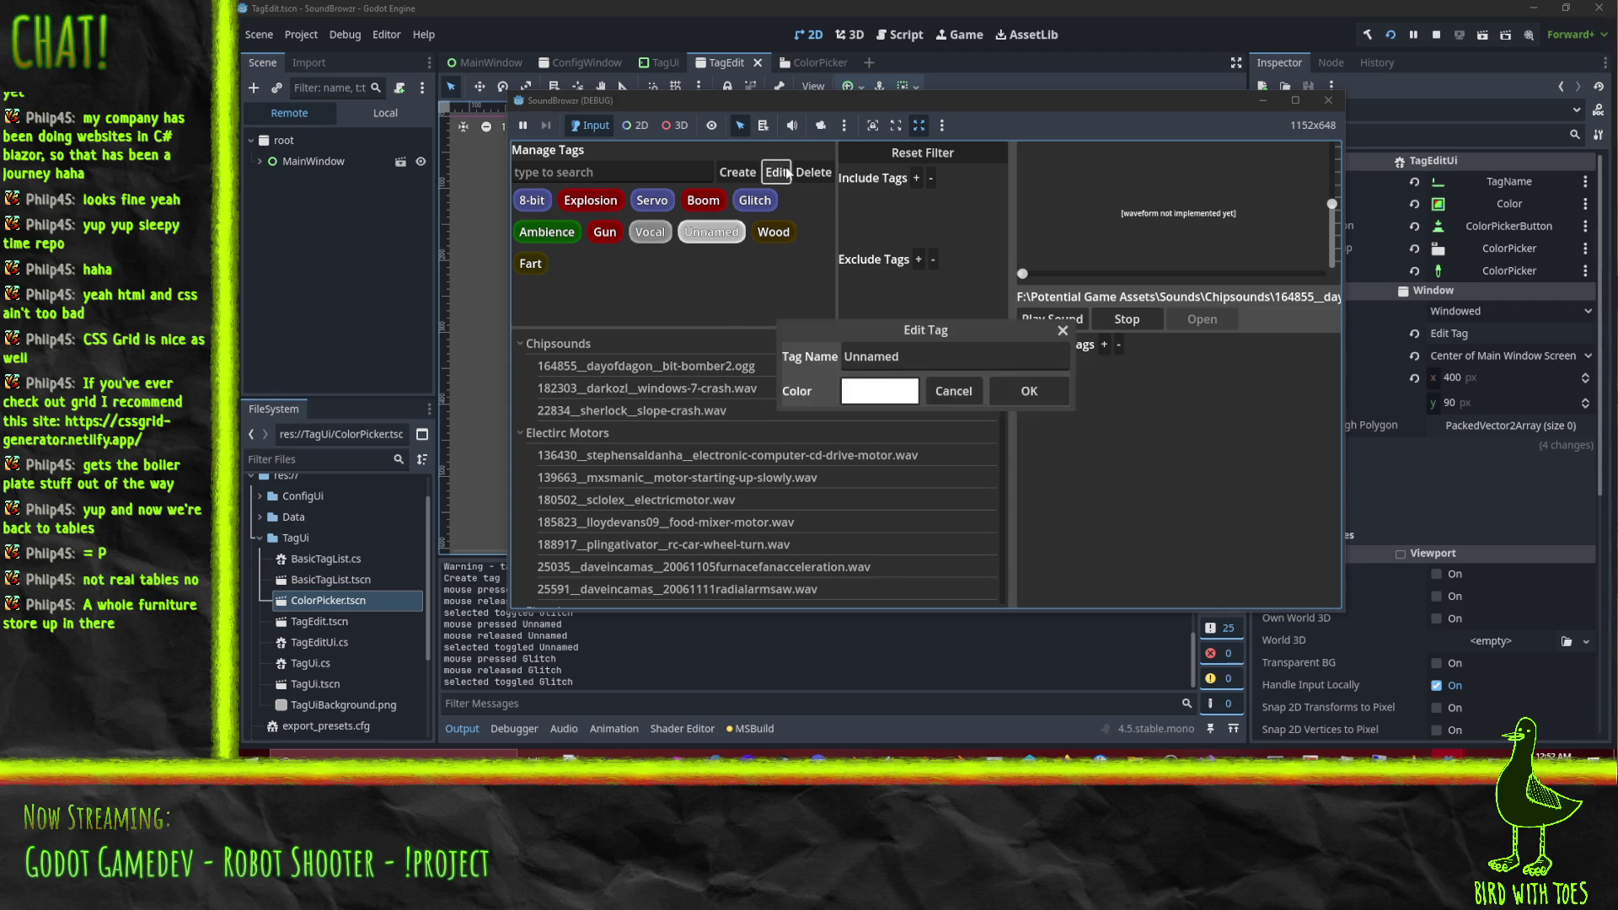
pyautogui.click(879, 400)
pyautogui.click(1058, 217)
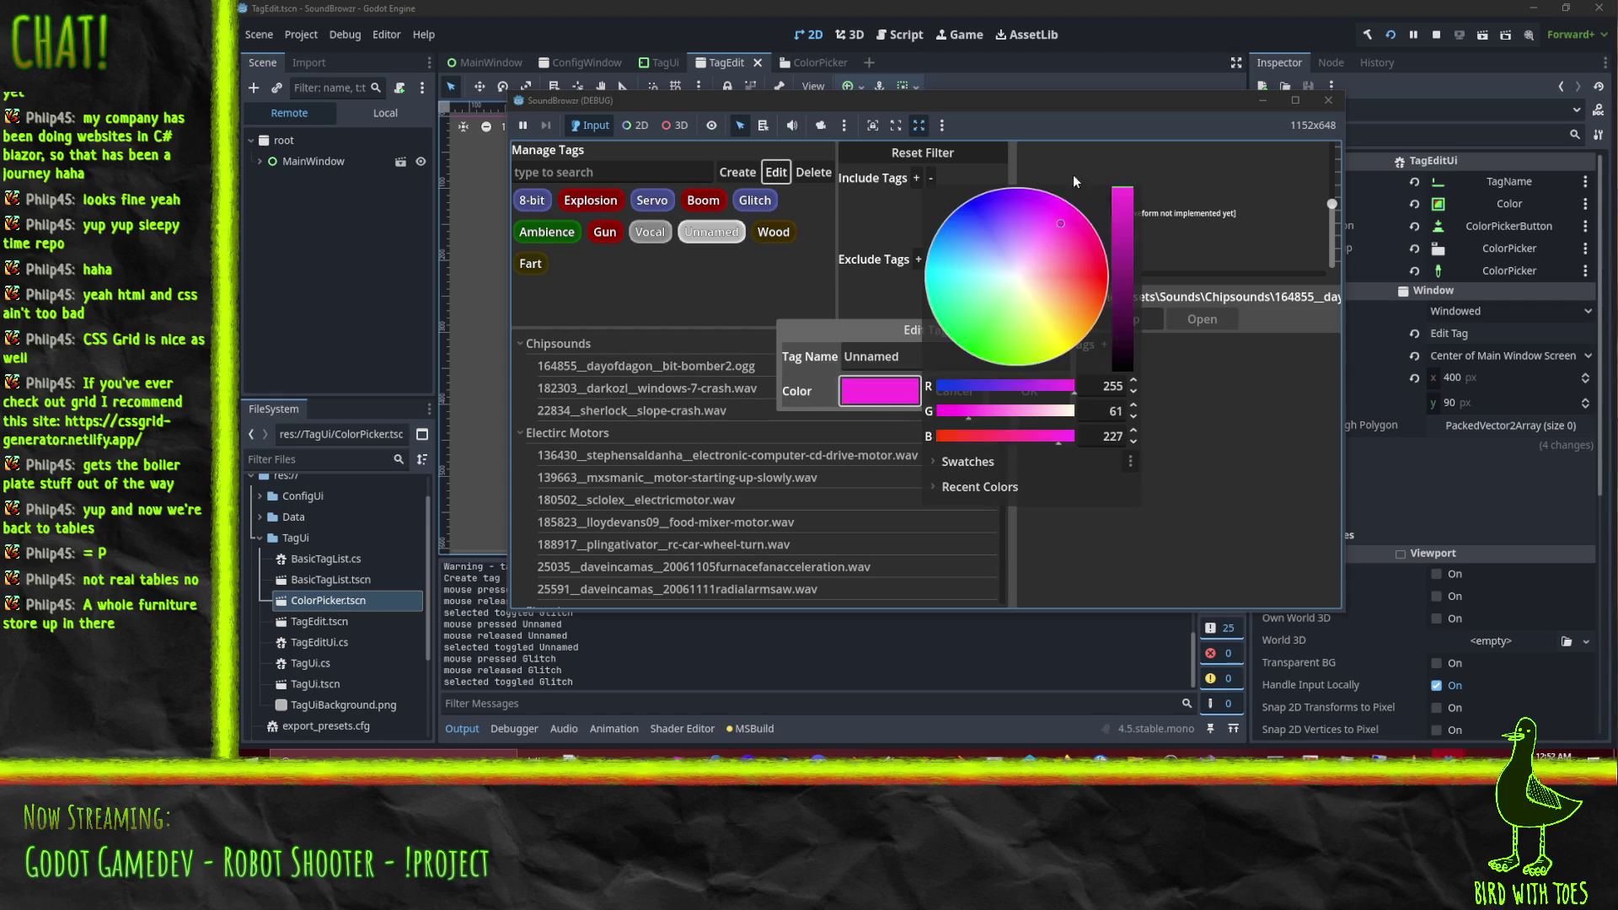
pyautogui.moveTo(1058, 217)
pyautogui.mouseDown()
pyautogui.moveTo(1111, 192)
pyautogui.moveTo(1120, 206)
pyautogui.mouseUp()
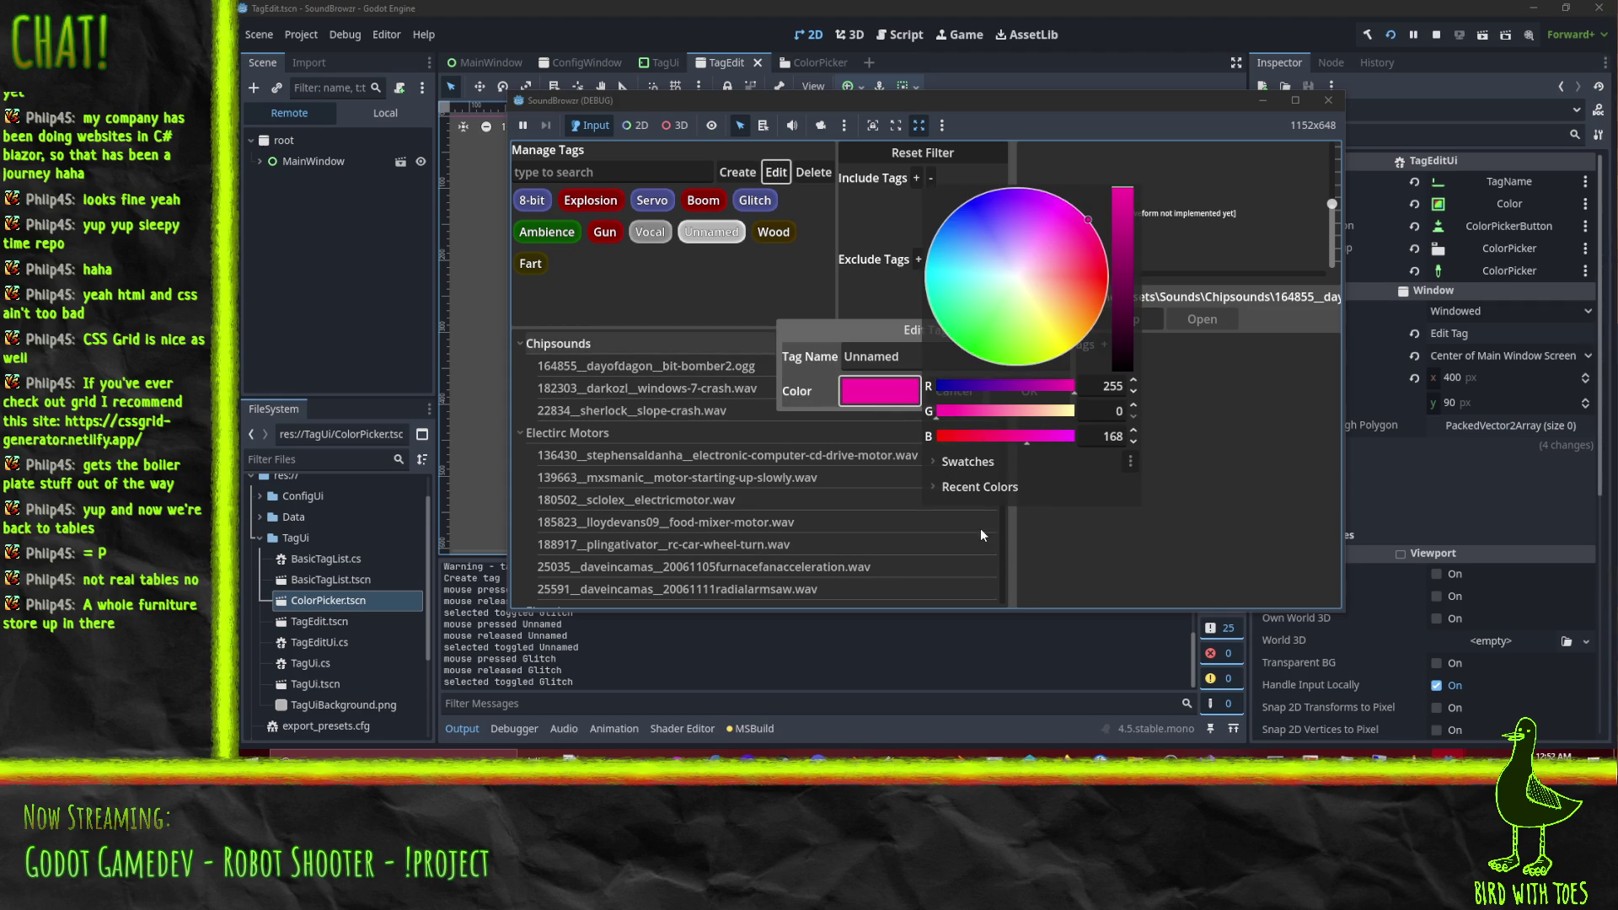
pyautogui.click(874, 395)
pyautogui.click(1056, 392)
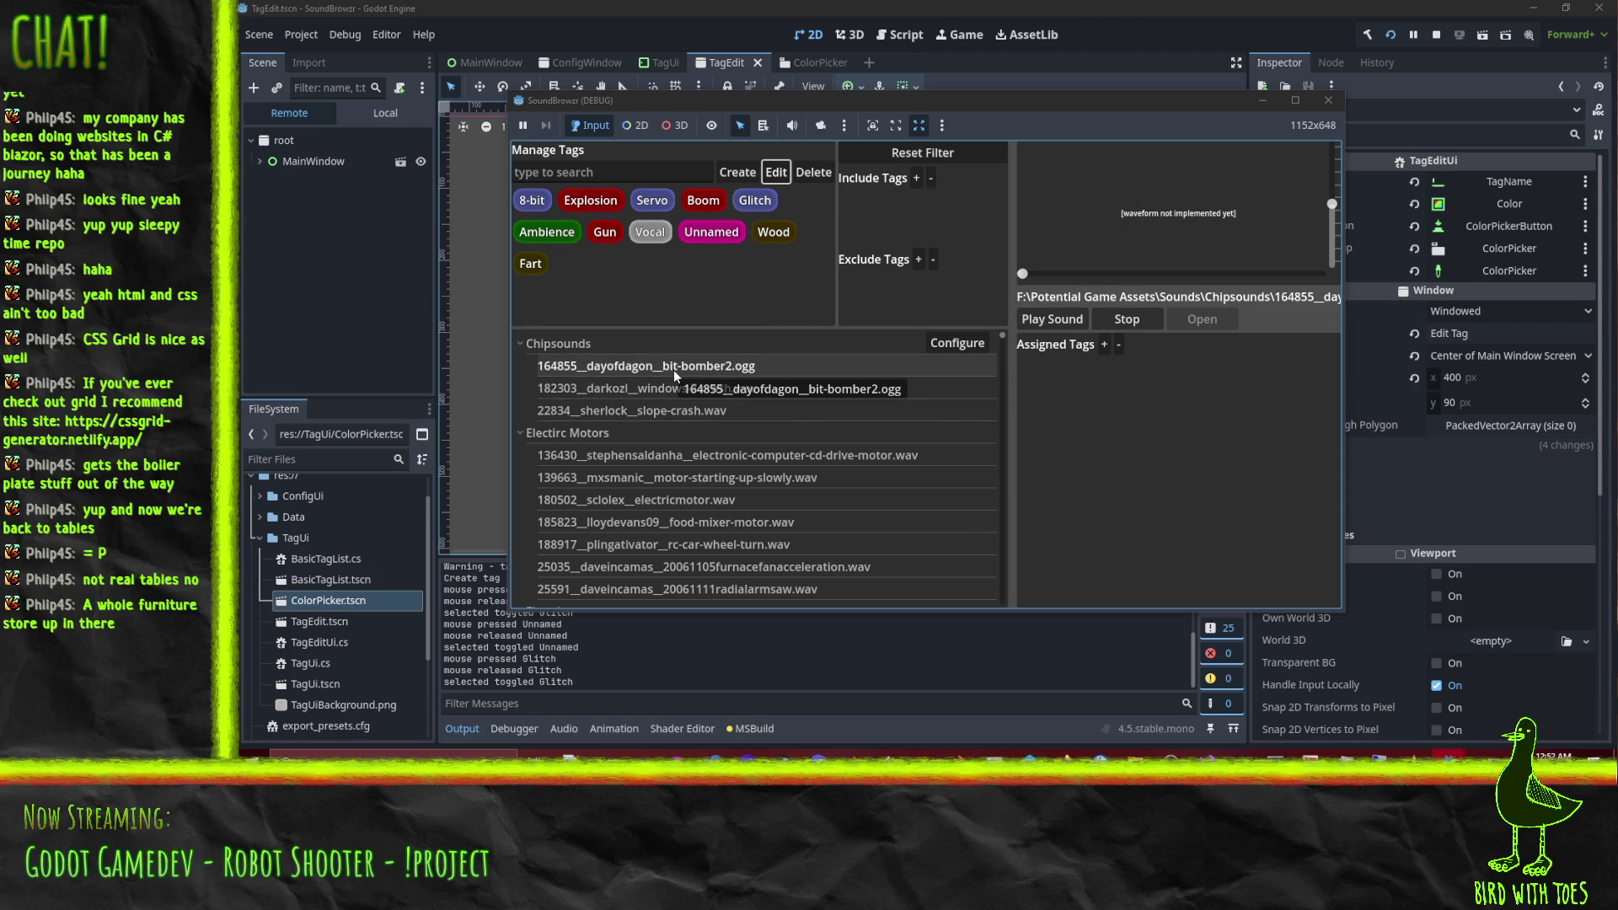
# Toggle the Vocal and Unnamed tags and add Fart to the Include Tags filter.
pyautogui.click(647, 237)
pyautogui.click(711, 233)
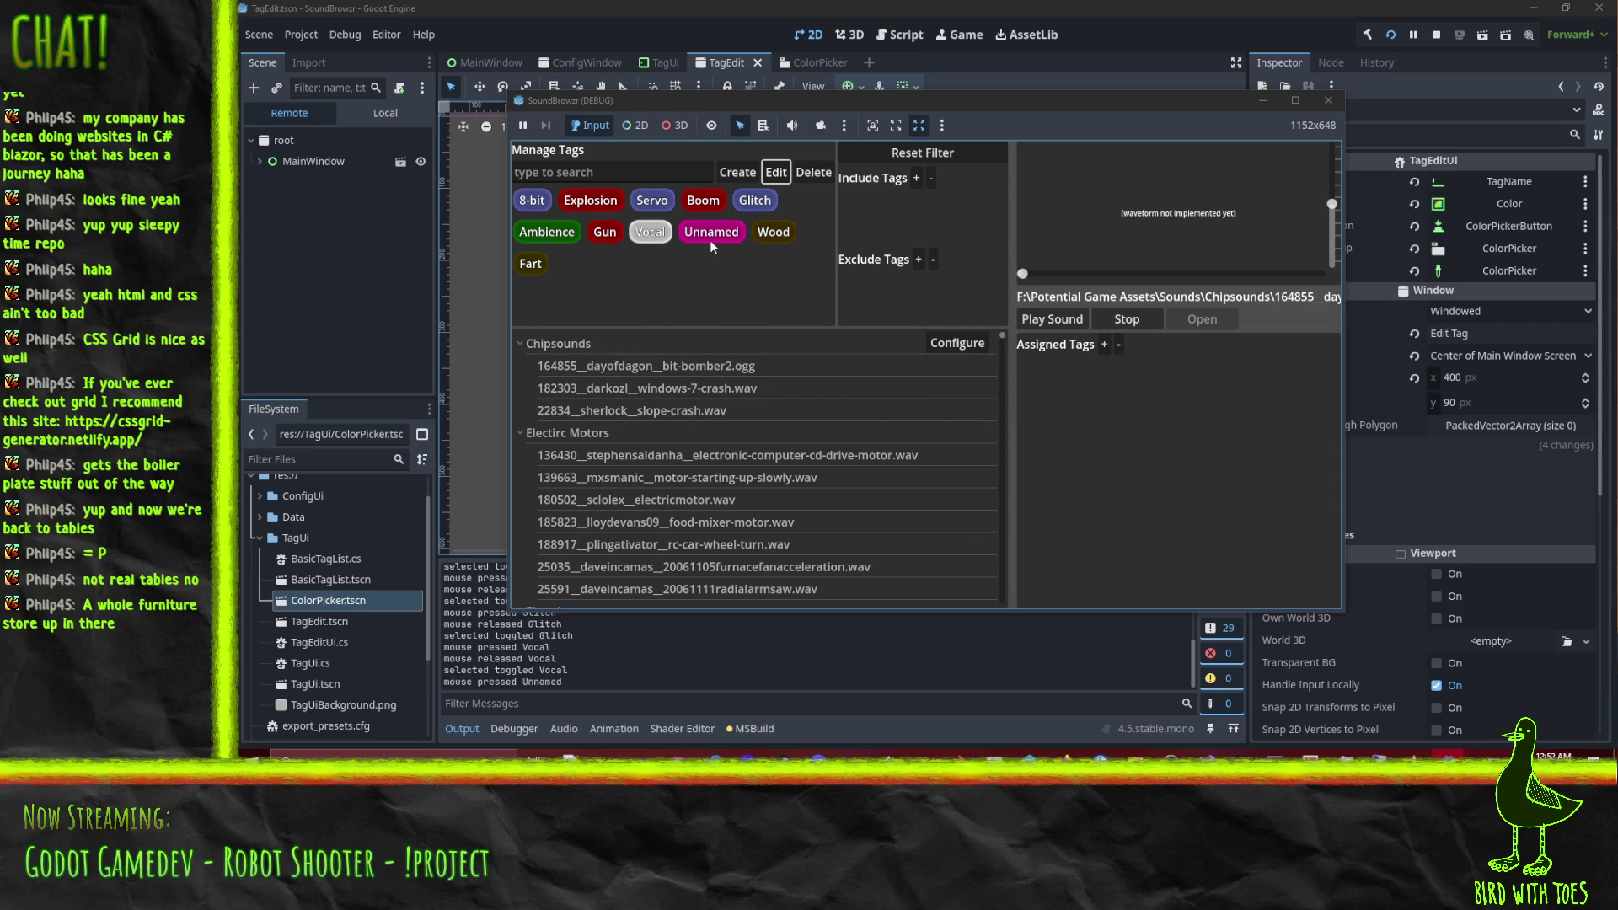
pyautogui.click(649, 232)
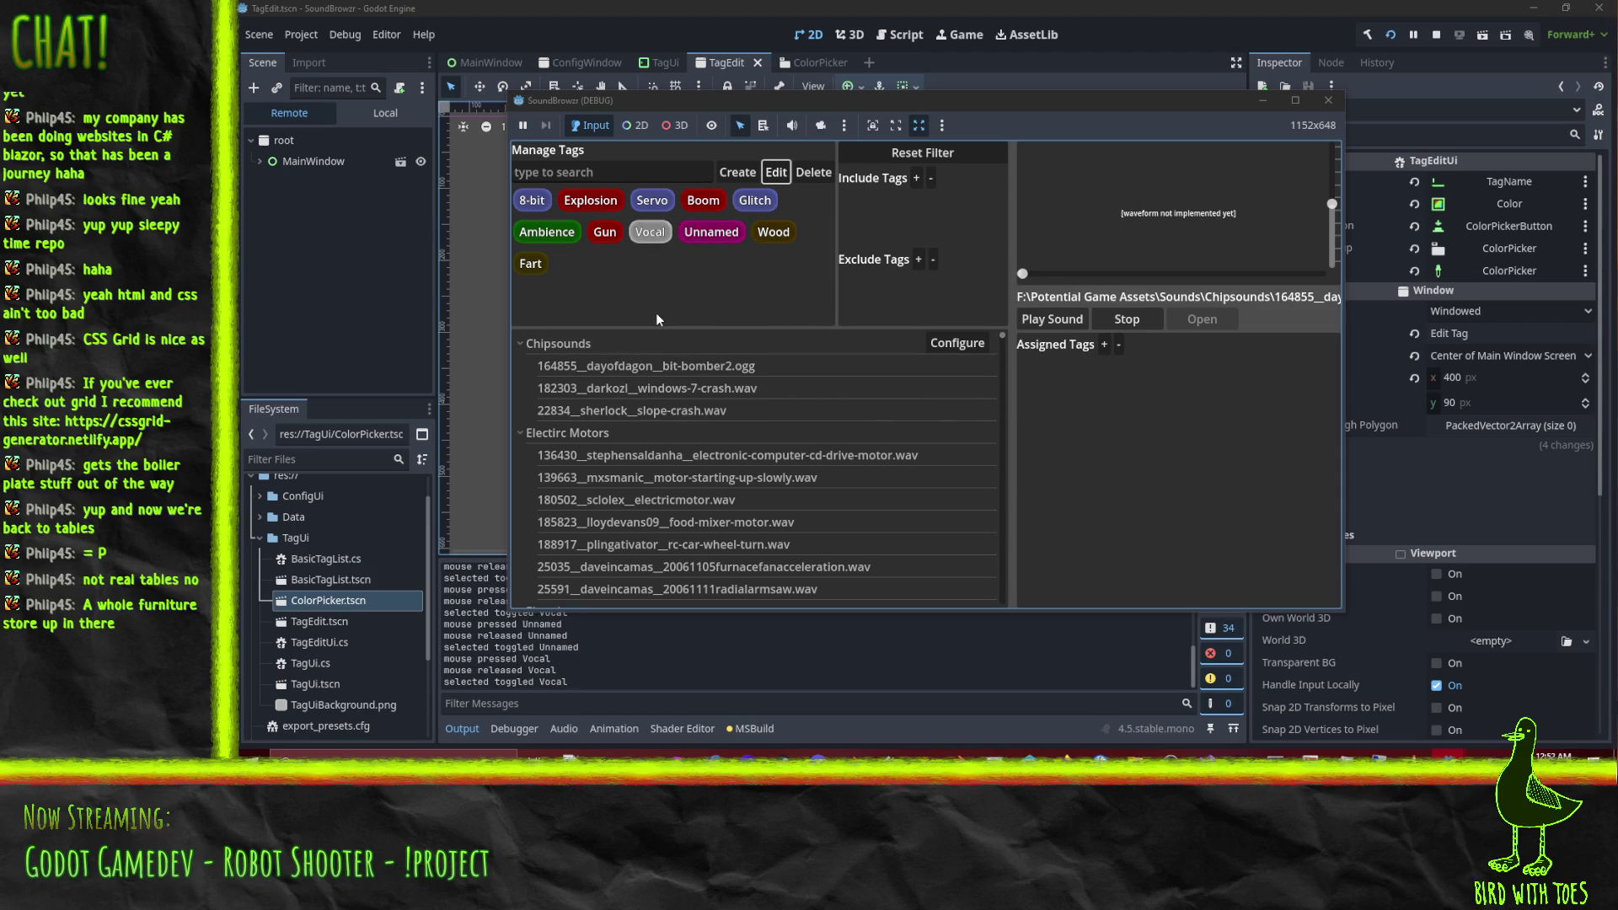
pyautogui.click(541, 263)
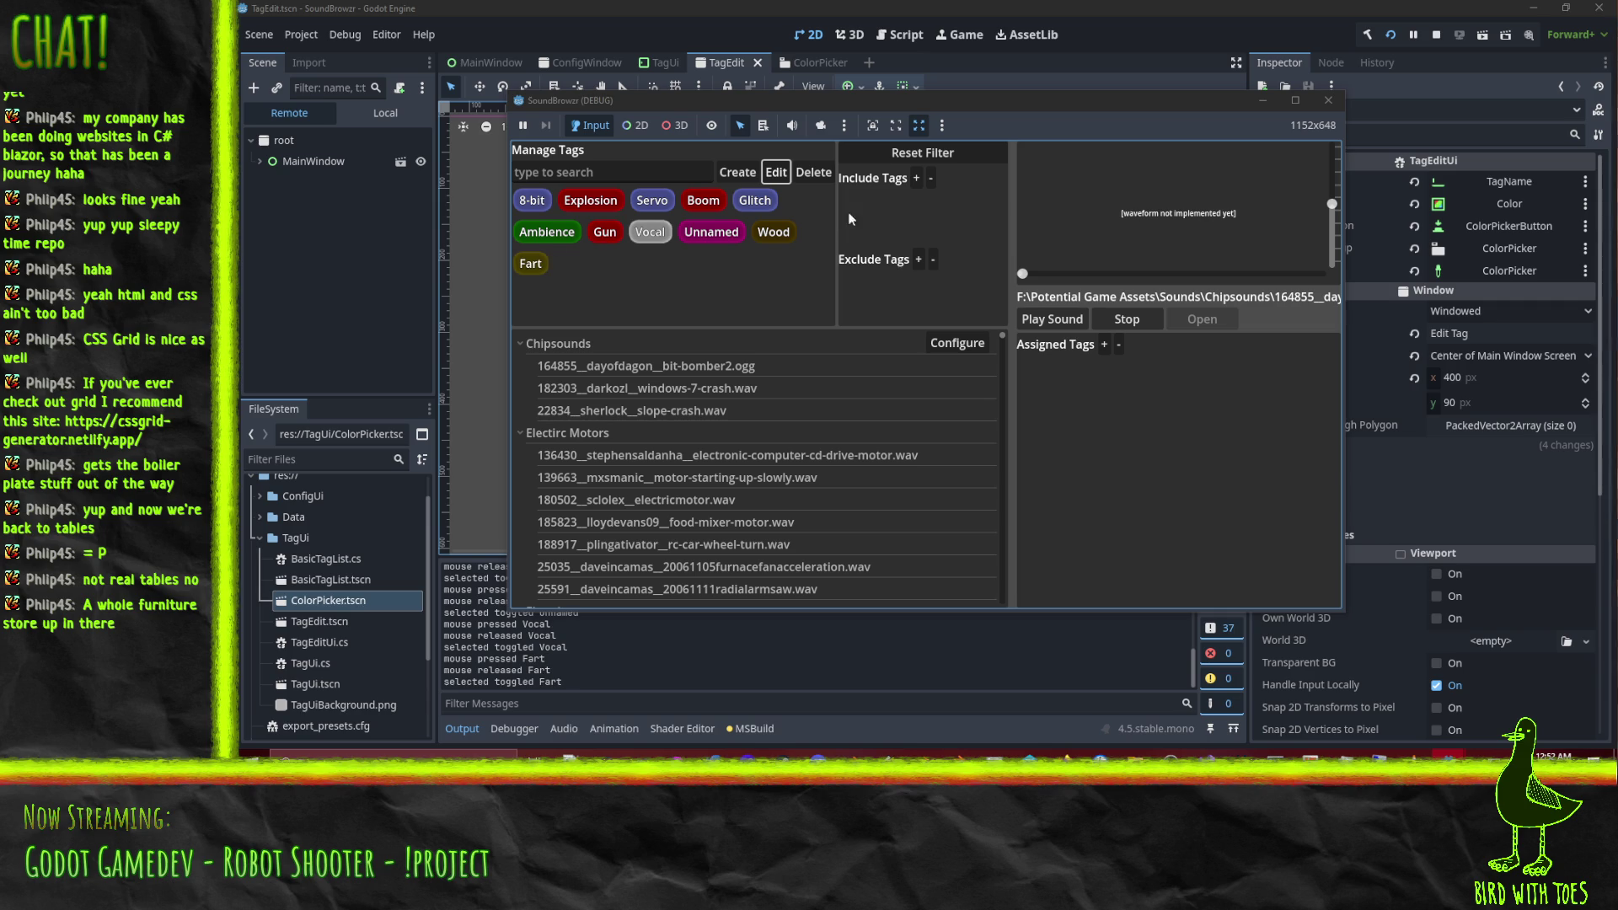
pyautogui.click(917, 177)
# Play sounds 0434 and 0954, then stop the running game.
pyautogui.click(876, 410)
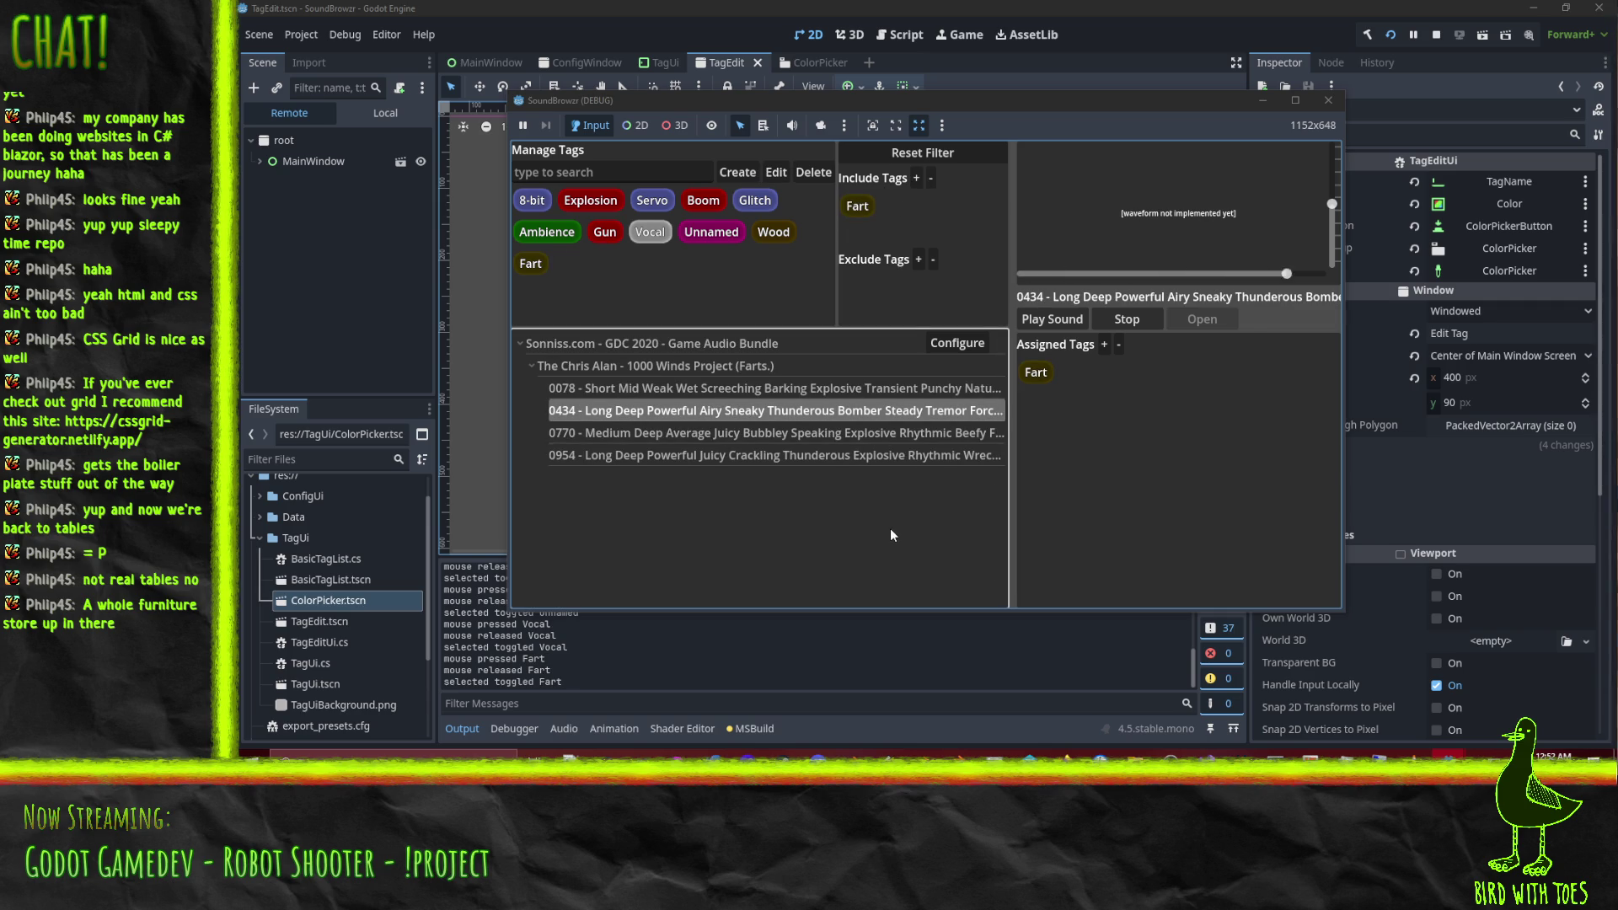
pyautogui.click(796, 455)
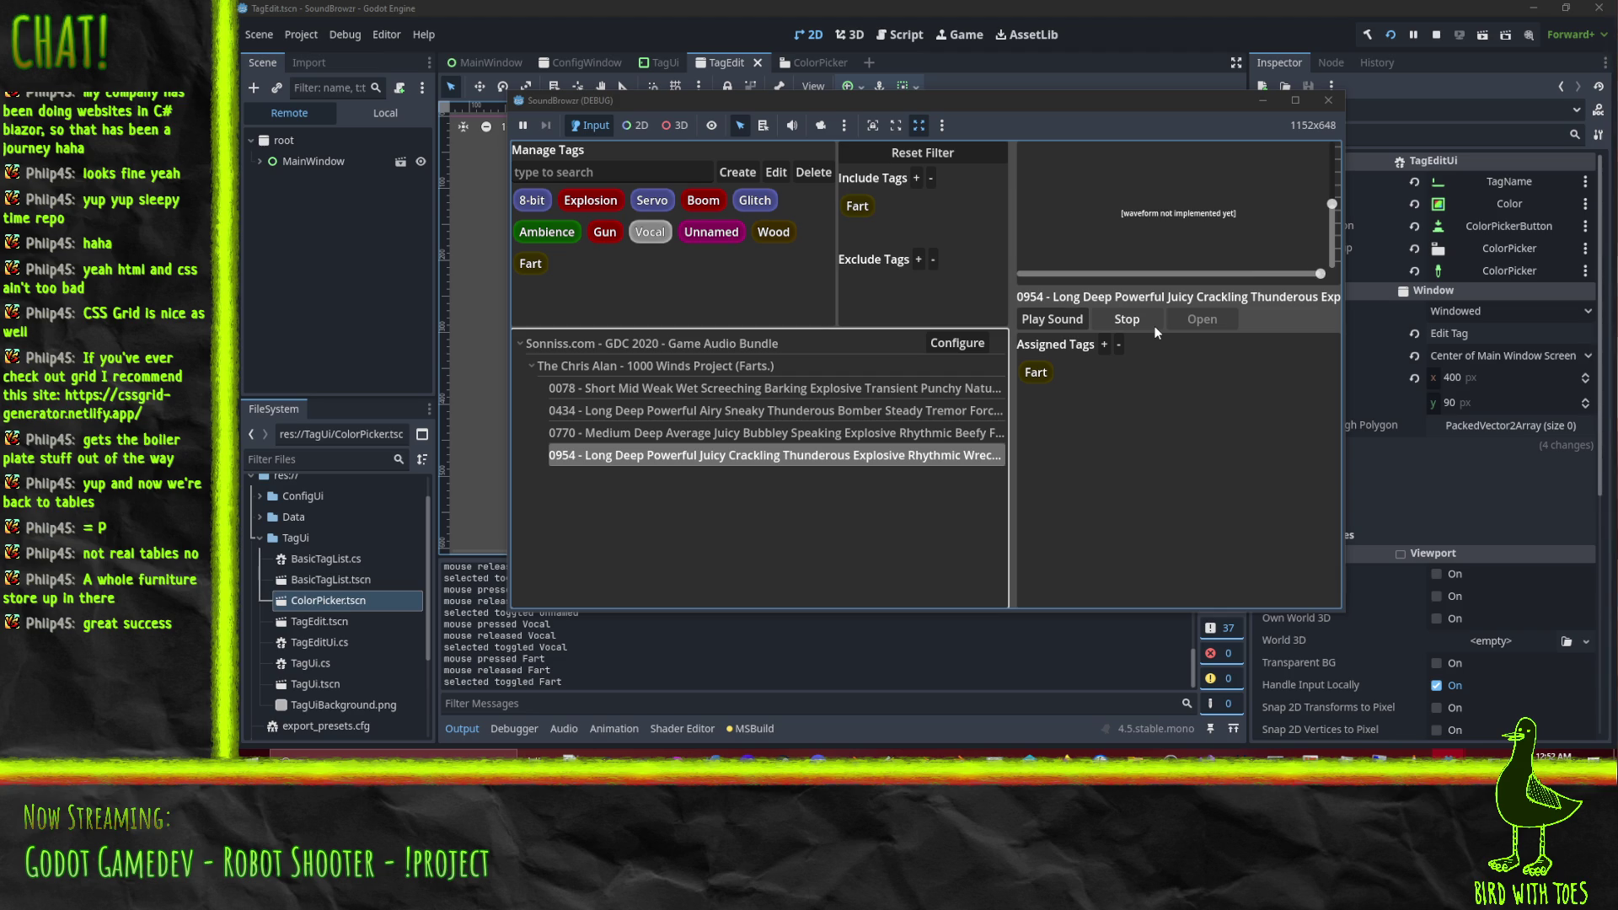
pyautogui.click(1328, 101)
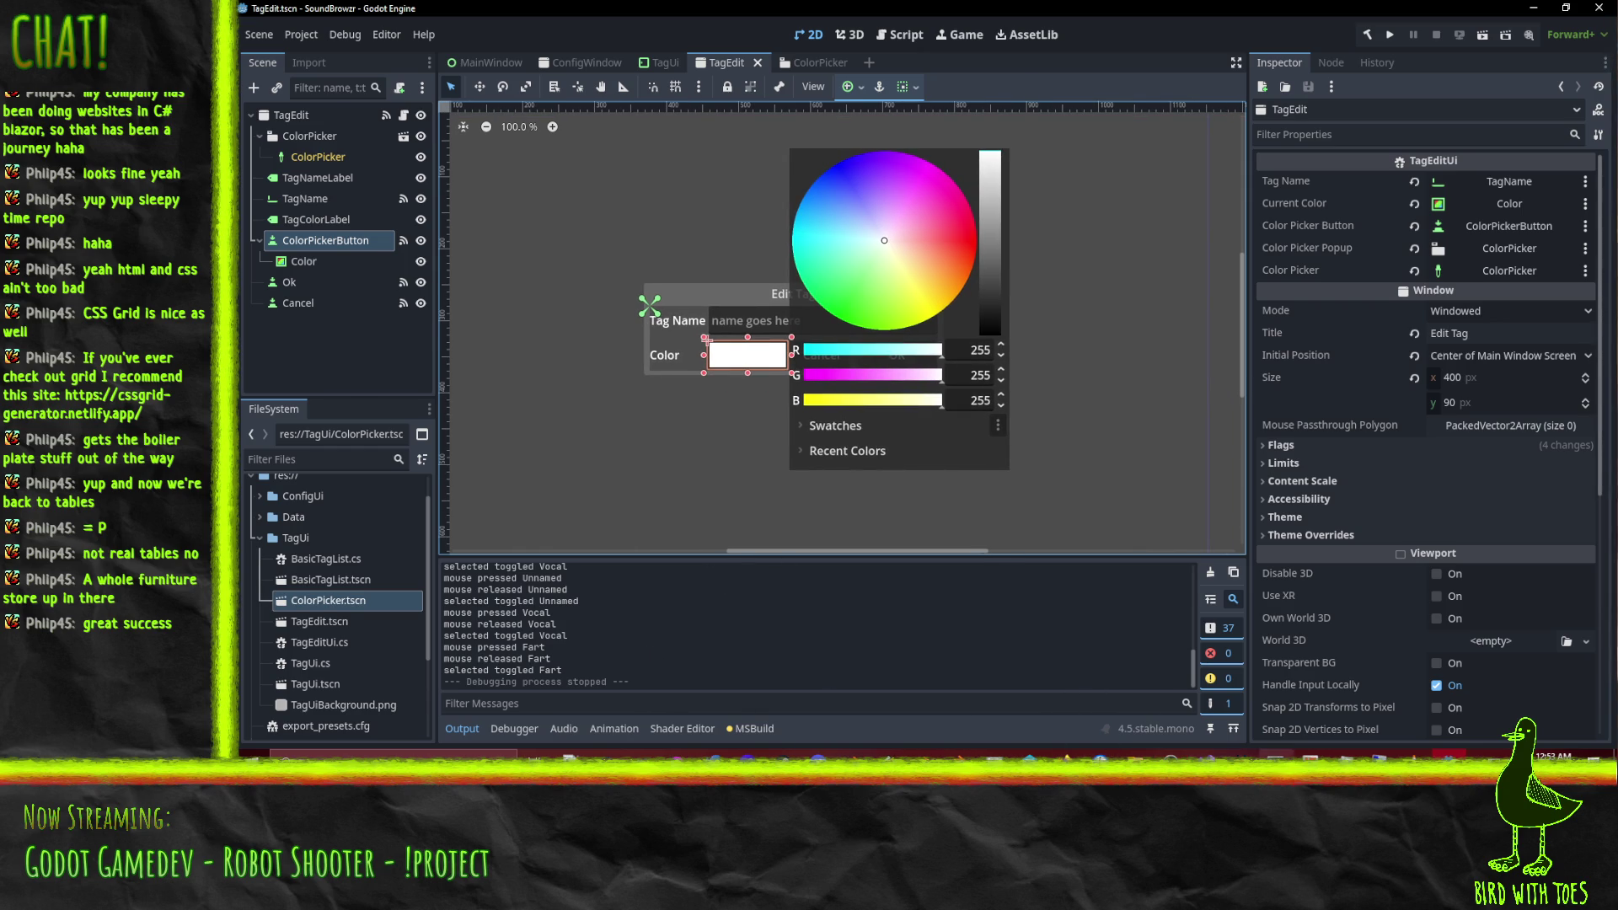
# Check git status, then stage the Data folder and MainWindow.cs.
pyautogui.hotkey('alt', 'Tab')
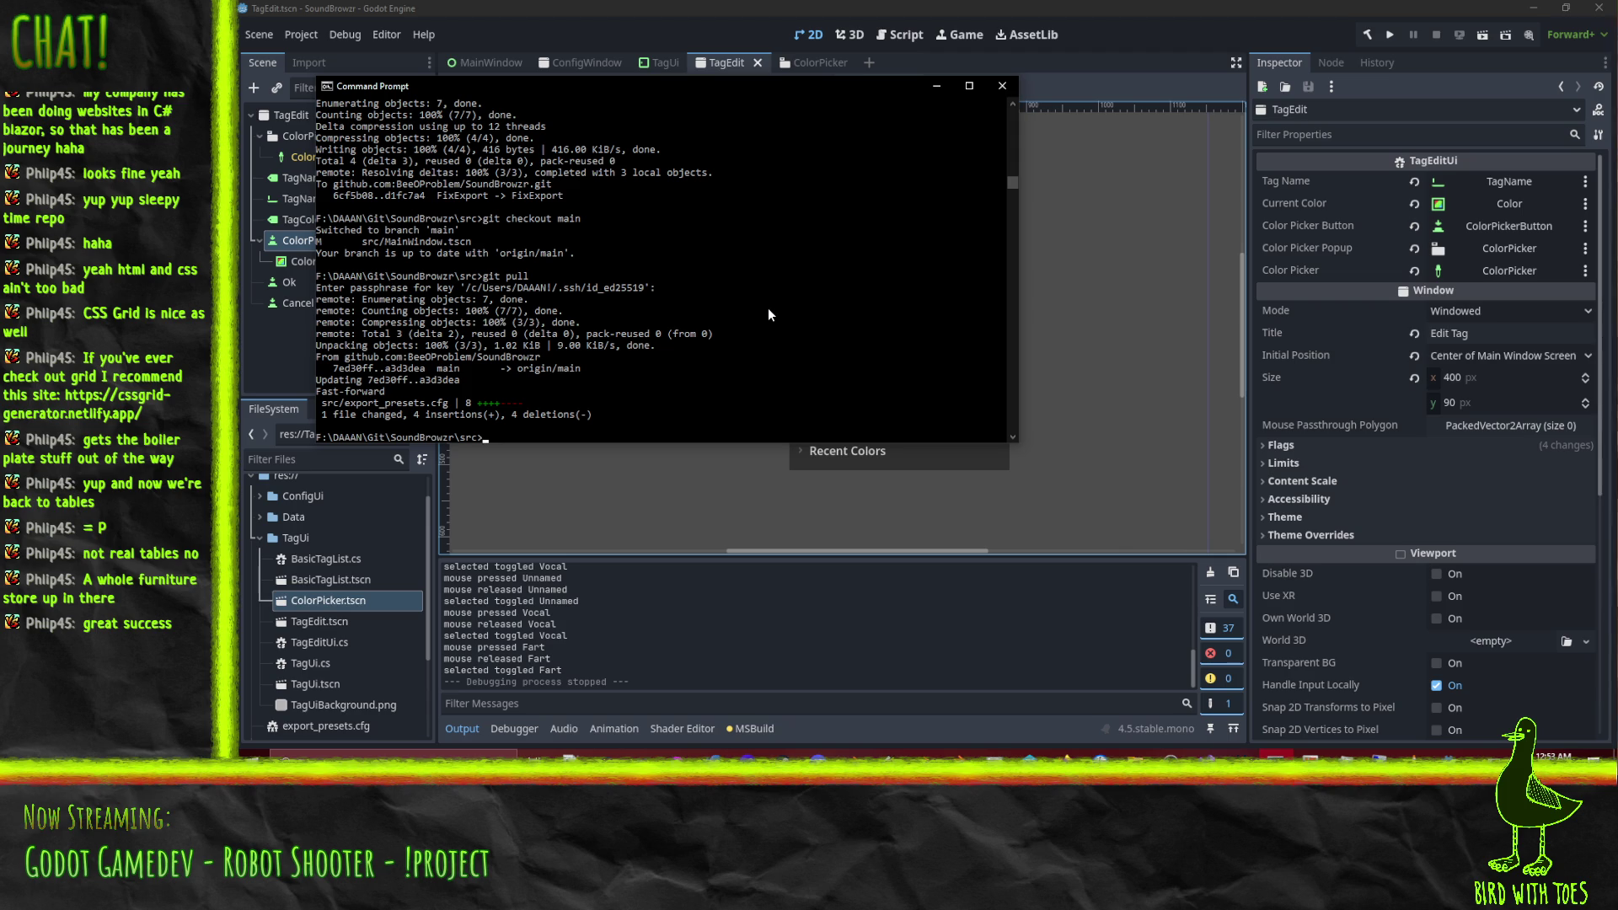
pyautogui.write('status')
pyautogui.press('Return')
pyautogui.write('git add')
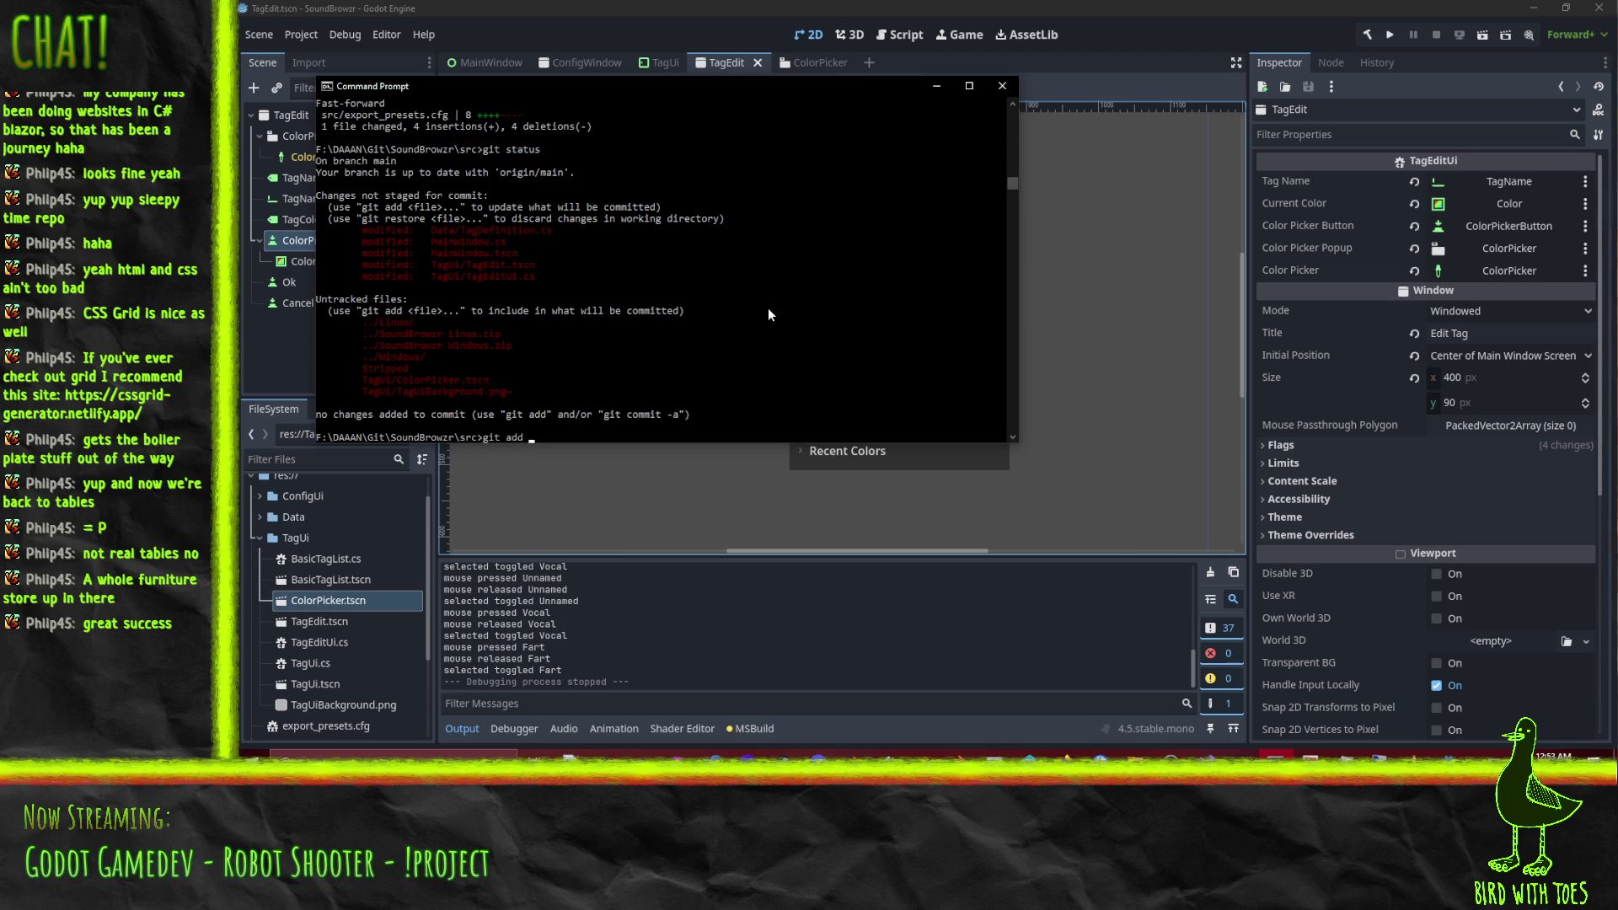
pyautogui.write('Data')
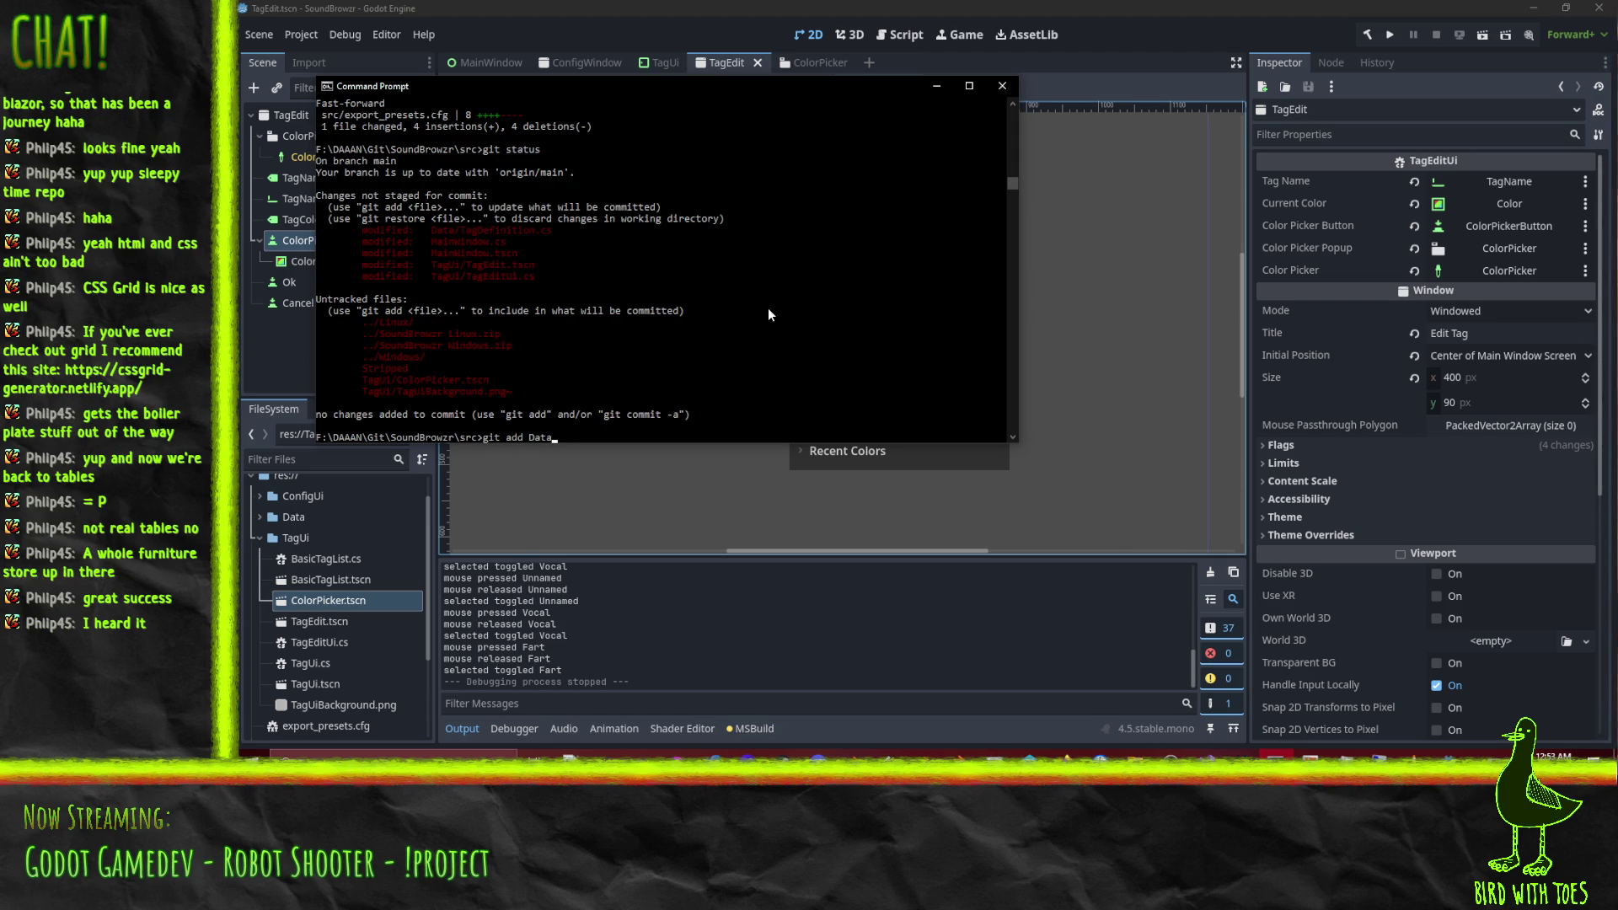
pyautogui.press('Return')
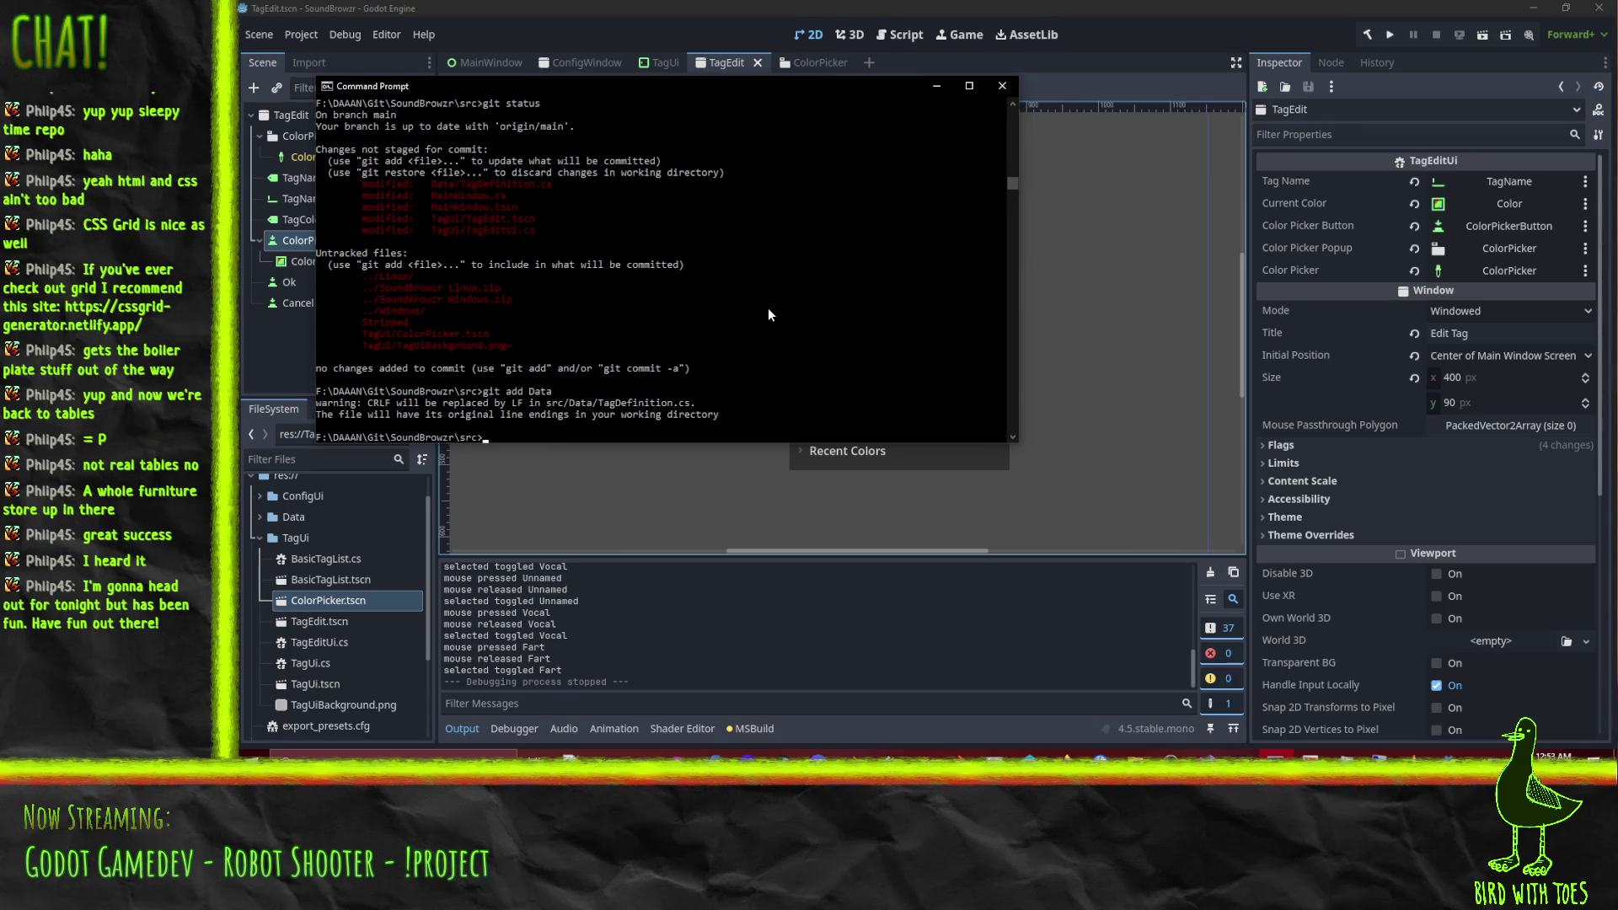
pyautogui.write('gitadd MainWindow.cs')
pyautogui.press('Return')
# Stage MainWindow.tscn and the TagUi folder, then review the status.
pyautogui.write('git add MainWindow.cs.uid')
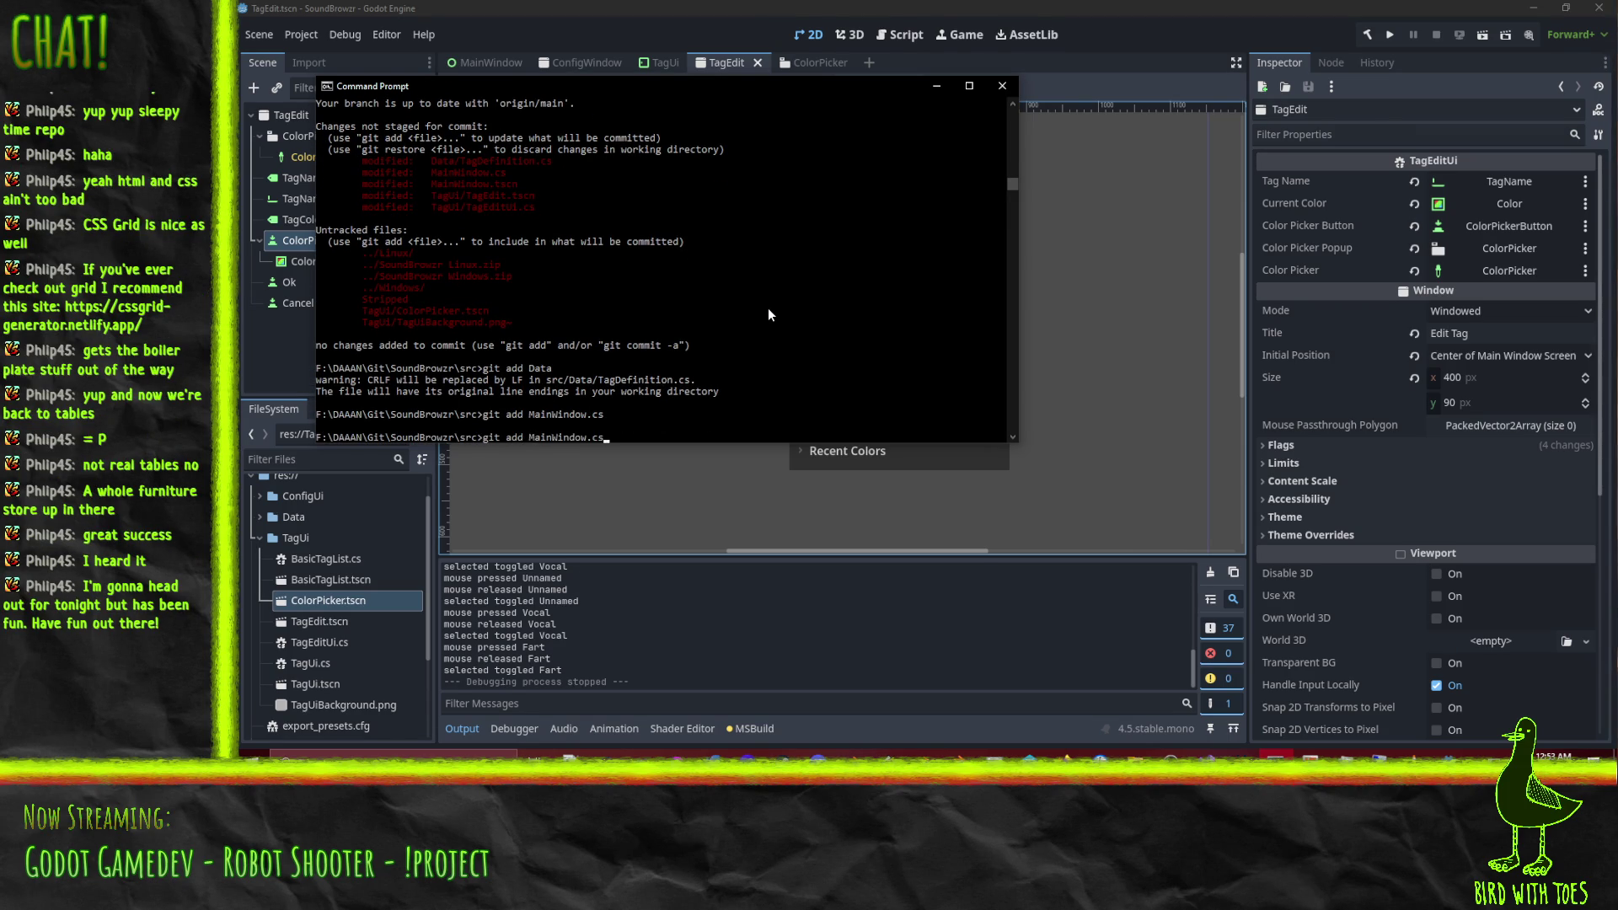
pyautogui.press('Tab')
pyautogui.press('Return')
pyautogui.write('git add TagUi')
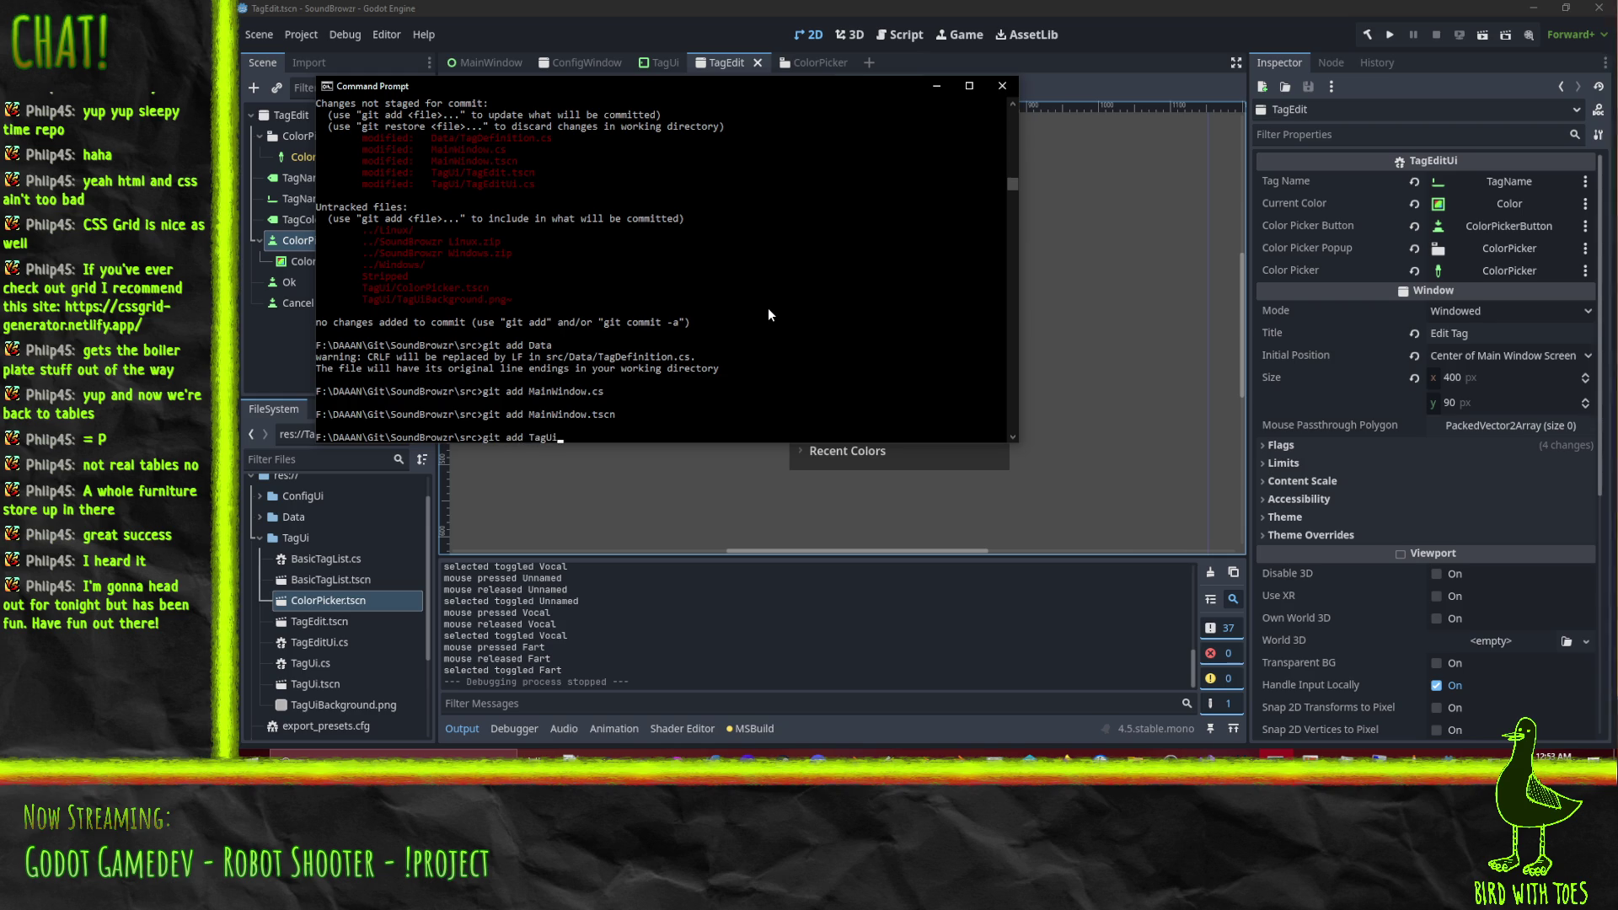
pyautogui.press('Return')
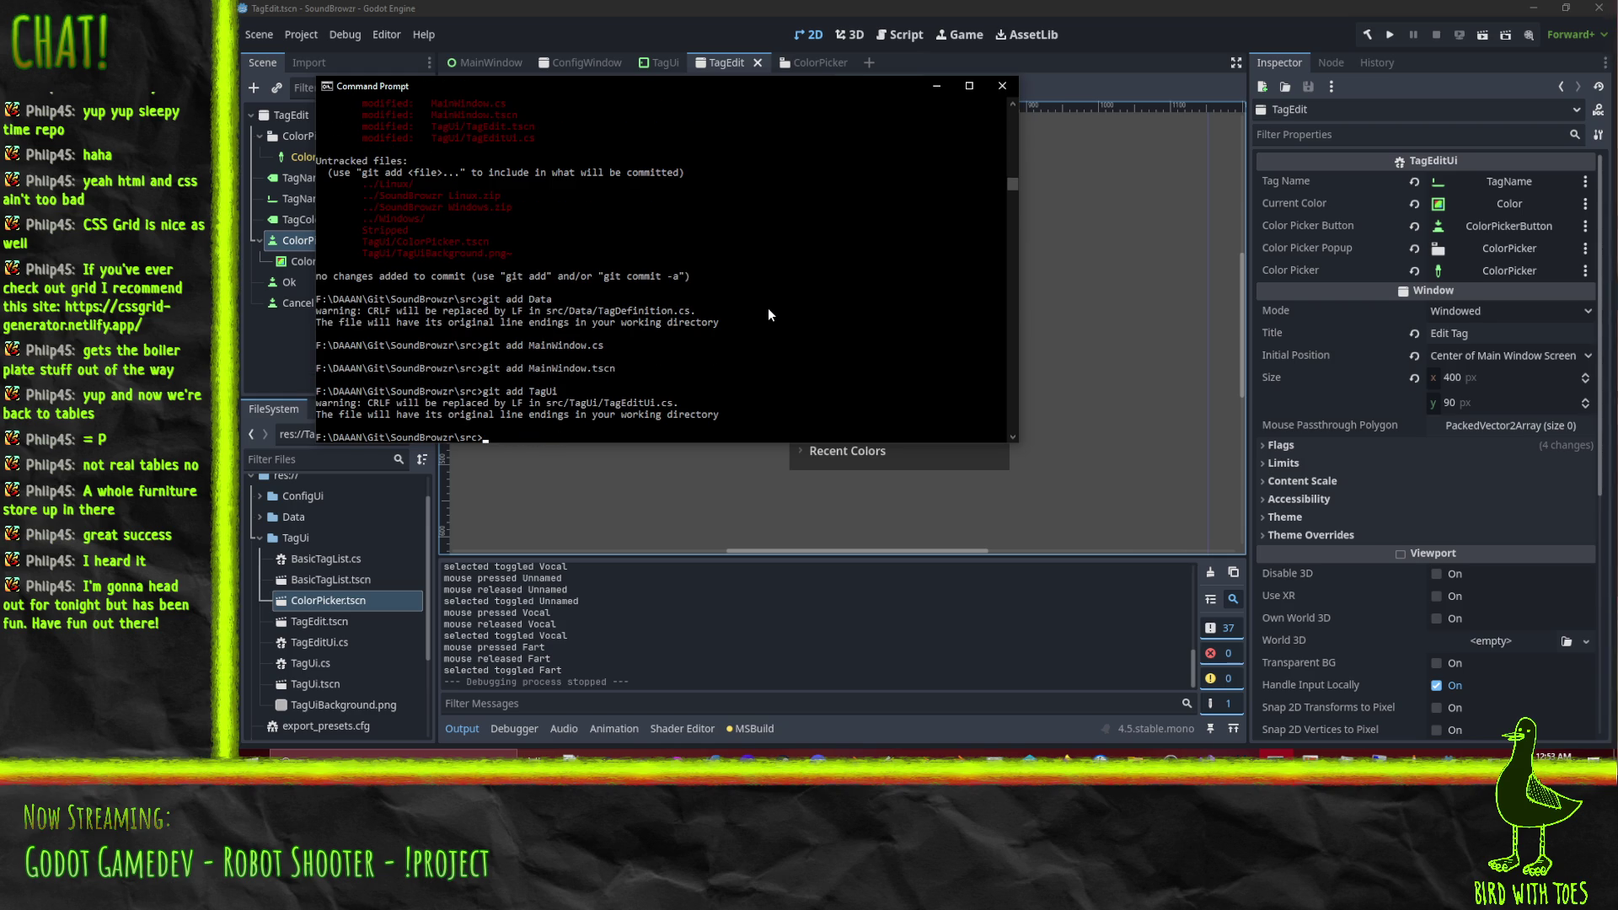
pyautogui.write('git status')
pyautogui.press('Return')
# Unstage the stray TagUi/TagUiBackground.png~ backup file with git reset.
pyautogui.write('git commit')
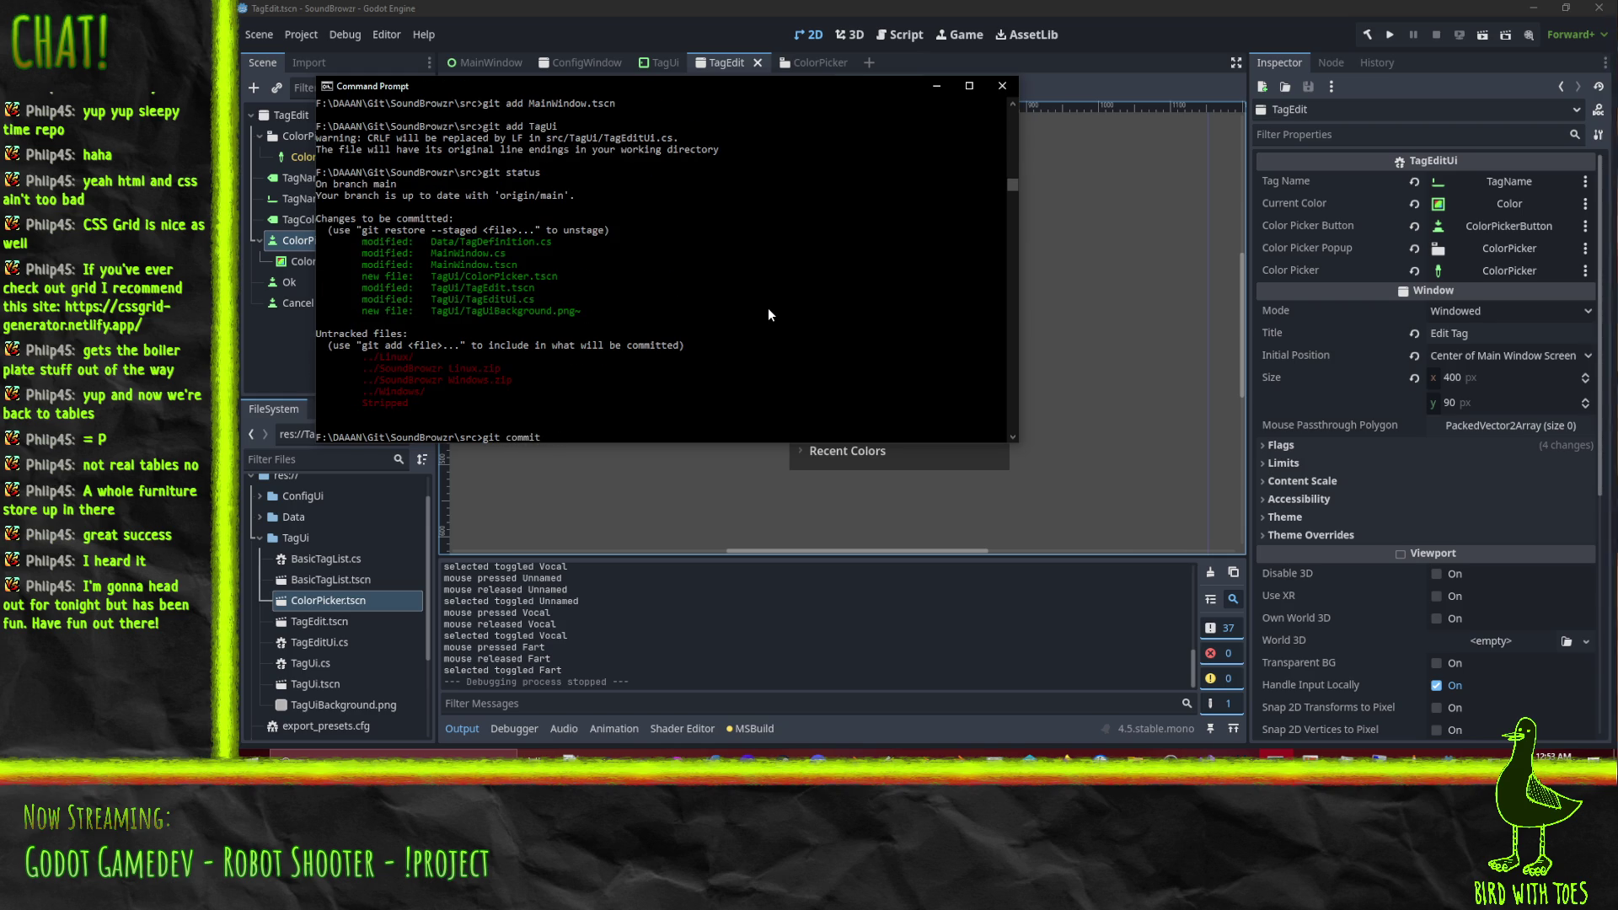
pyautogui.press('BackSpace')
pyautogui.press('BackSpace')
pyautogui.press('BackSpace')
pyautogui.moveTo(433, 311); pyautogui.dragTo(568, 312)
pyautogui.hotkey('ctrl', 'c')
pyautogui.write('git reset')
pyautogui.hotkey('ctrl', 'v')
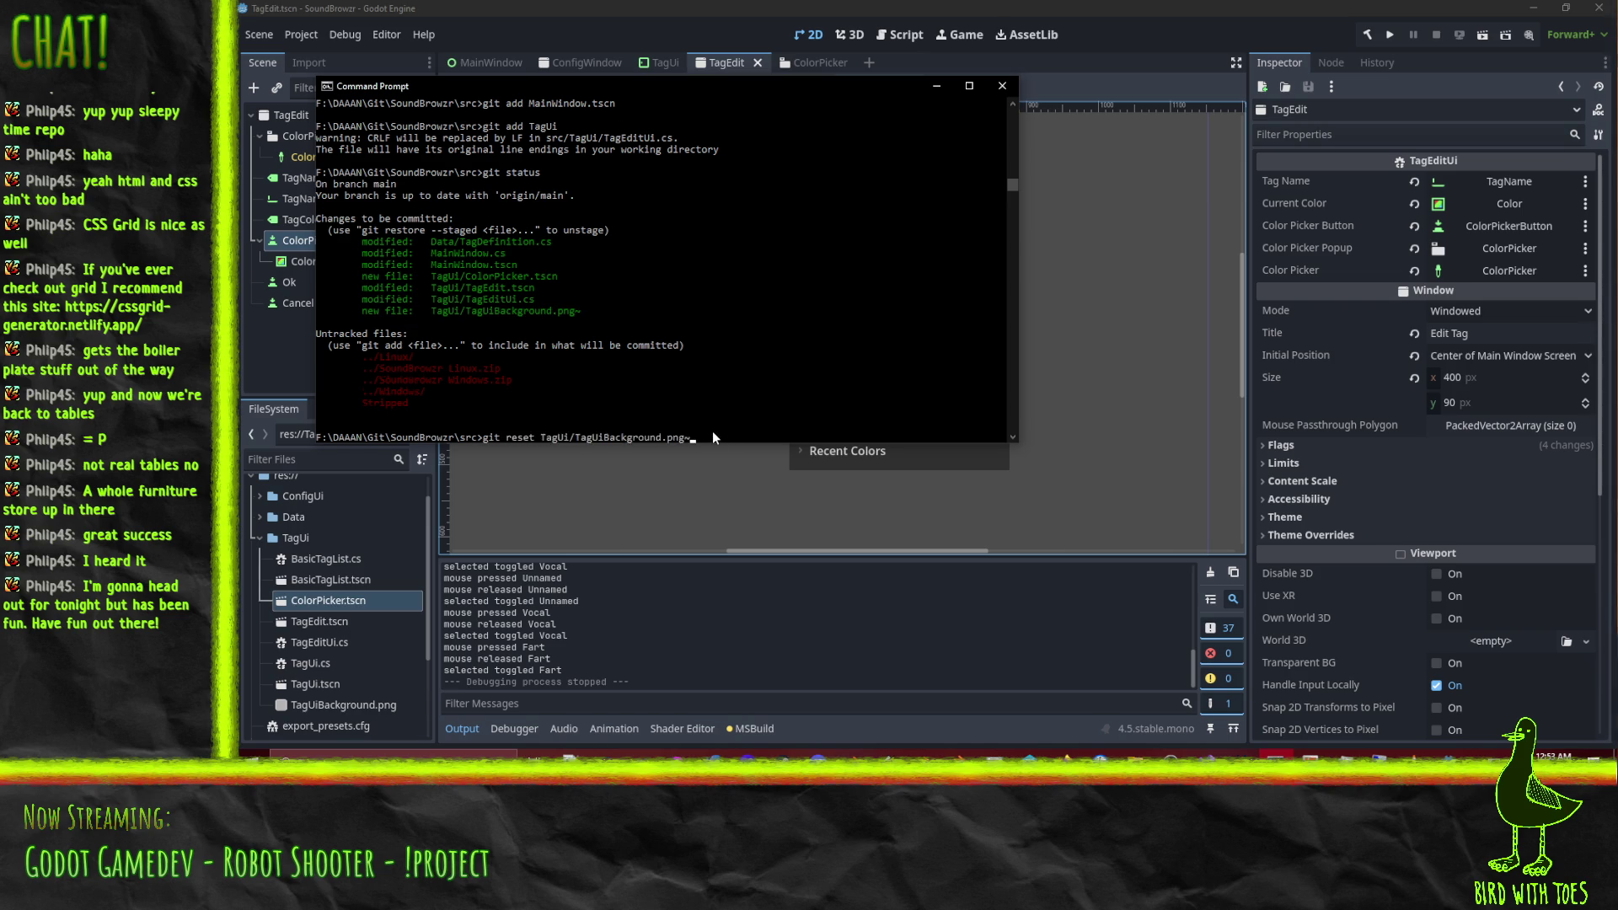
pyautogui.press('Return')
# List the repository's branches with git branch.
pyautogui.write('git checkout -')
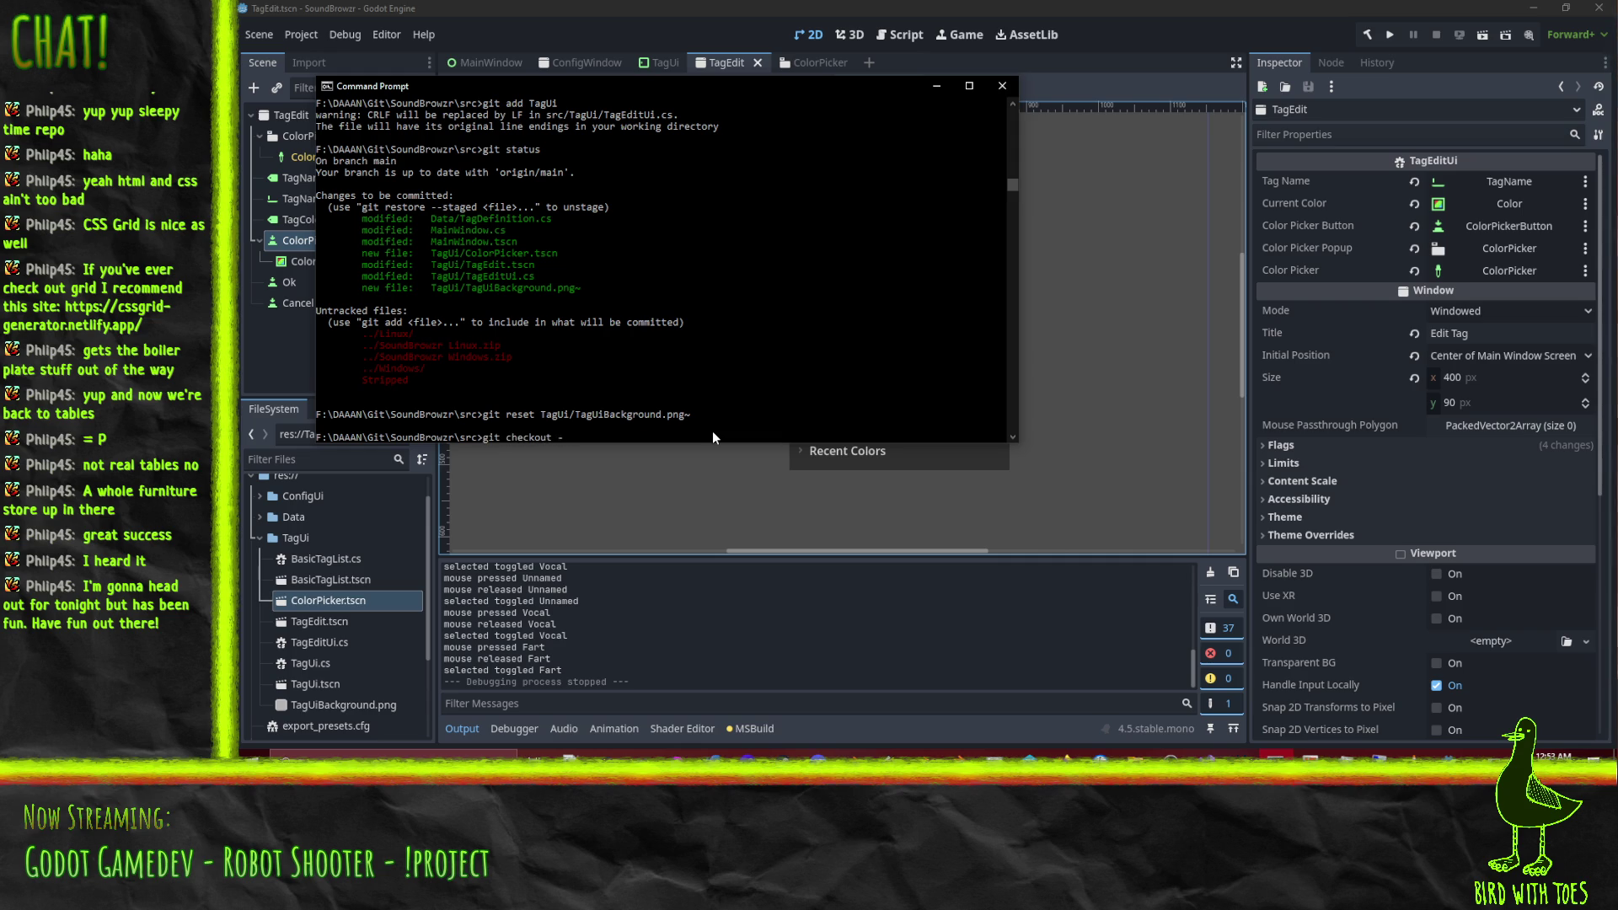
pyautogui.press('BackSpace')
pyautogui.press('BackSpace')
pyautogui.press('BackSpace')
pyautogui.write('brach')
pyautogui.press('BackSpace')
pyautogui.press('BackSpace')
pyautogui.write('nch')
pyautogui.press('Return')
# Create and switch to a new BetterColorPicker branch, then start git commit.
pyautogui.write('git checkout ')
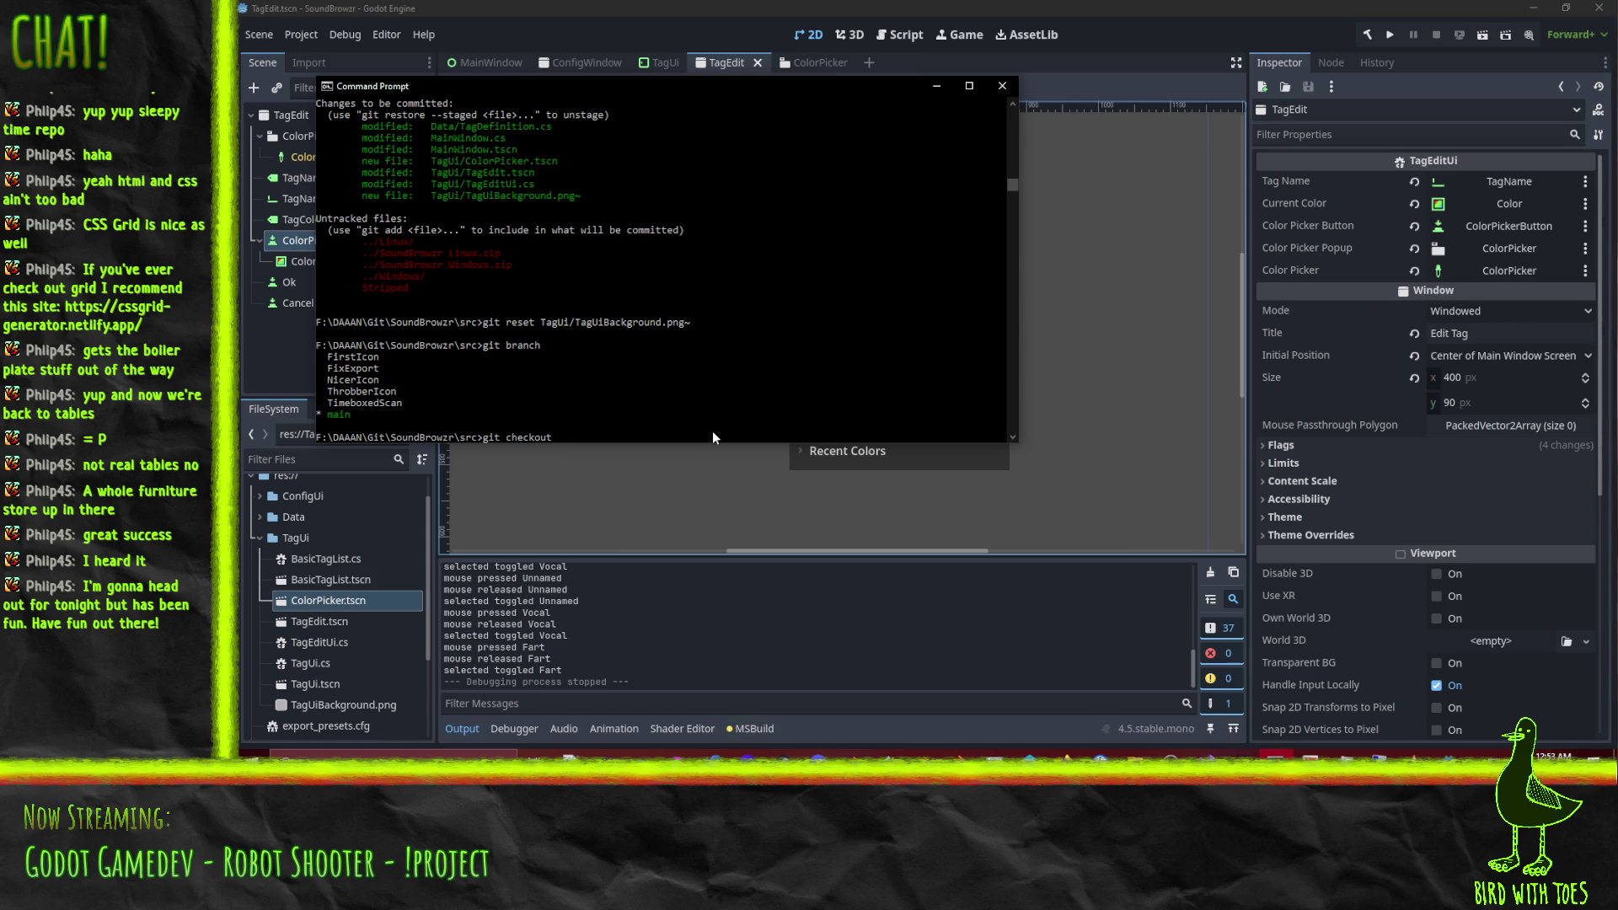
pyautogui.write('BetterColorP')
pyautogui.write('icker')
pyautogui.press('Return')
pyautogui.press('Up')
pyautogui.hotkey('ctrl', 'Left')
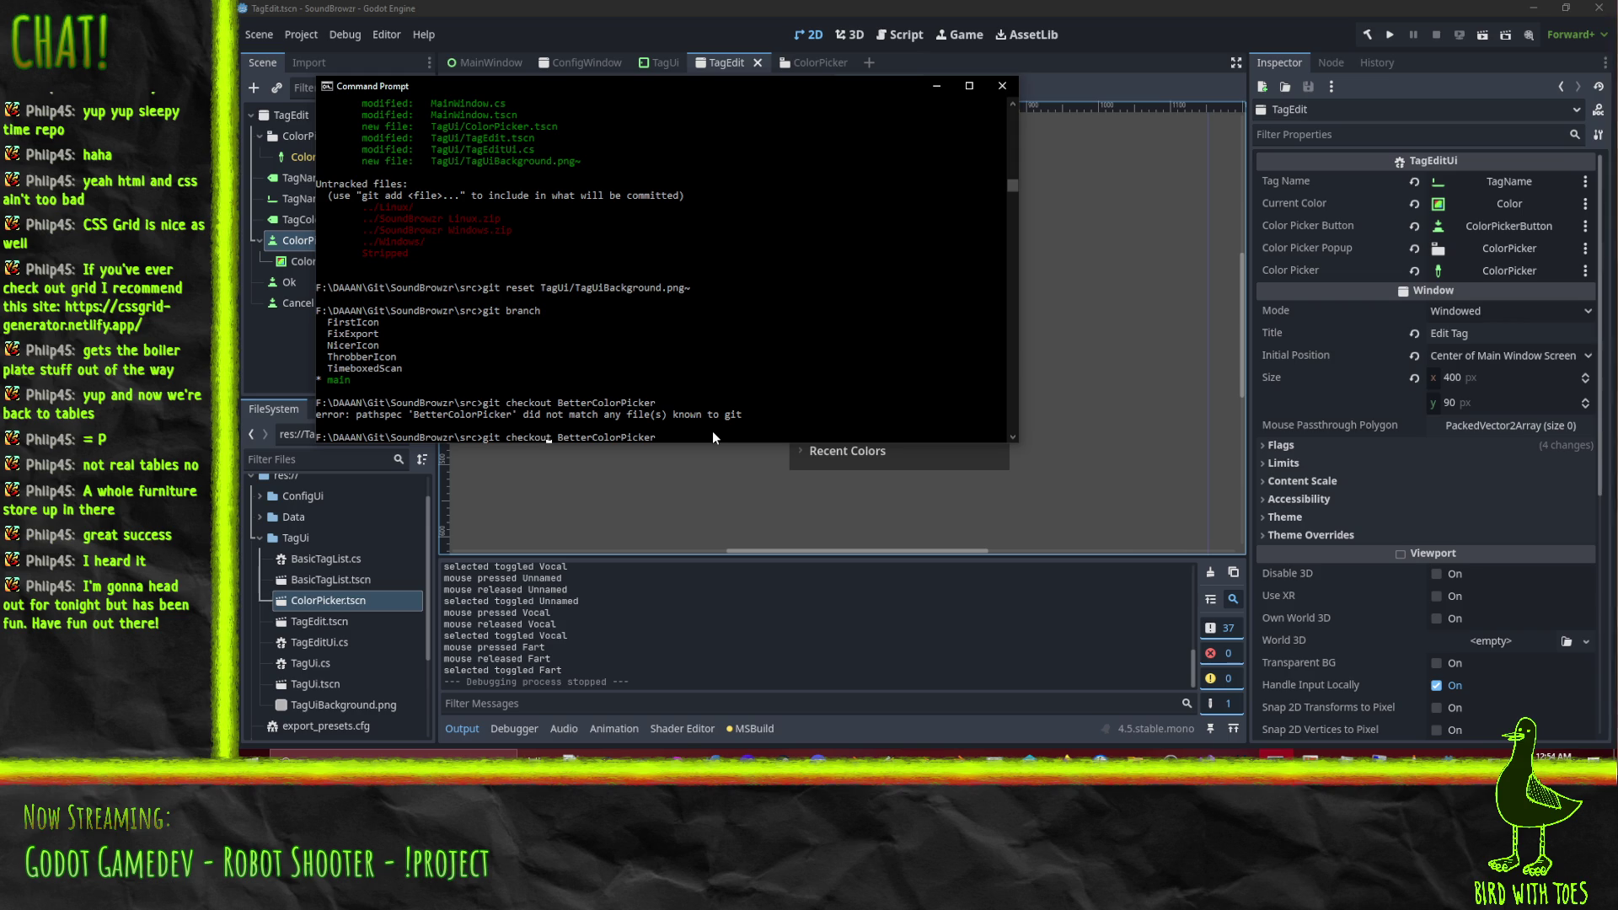
pyautogui.write('-b')
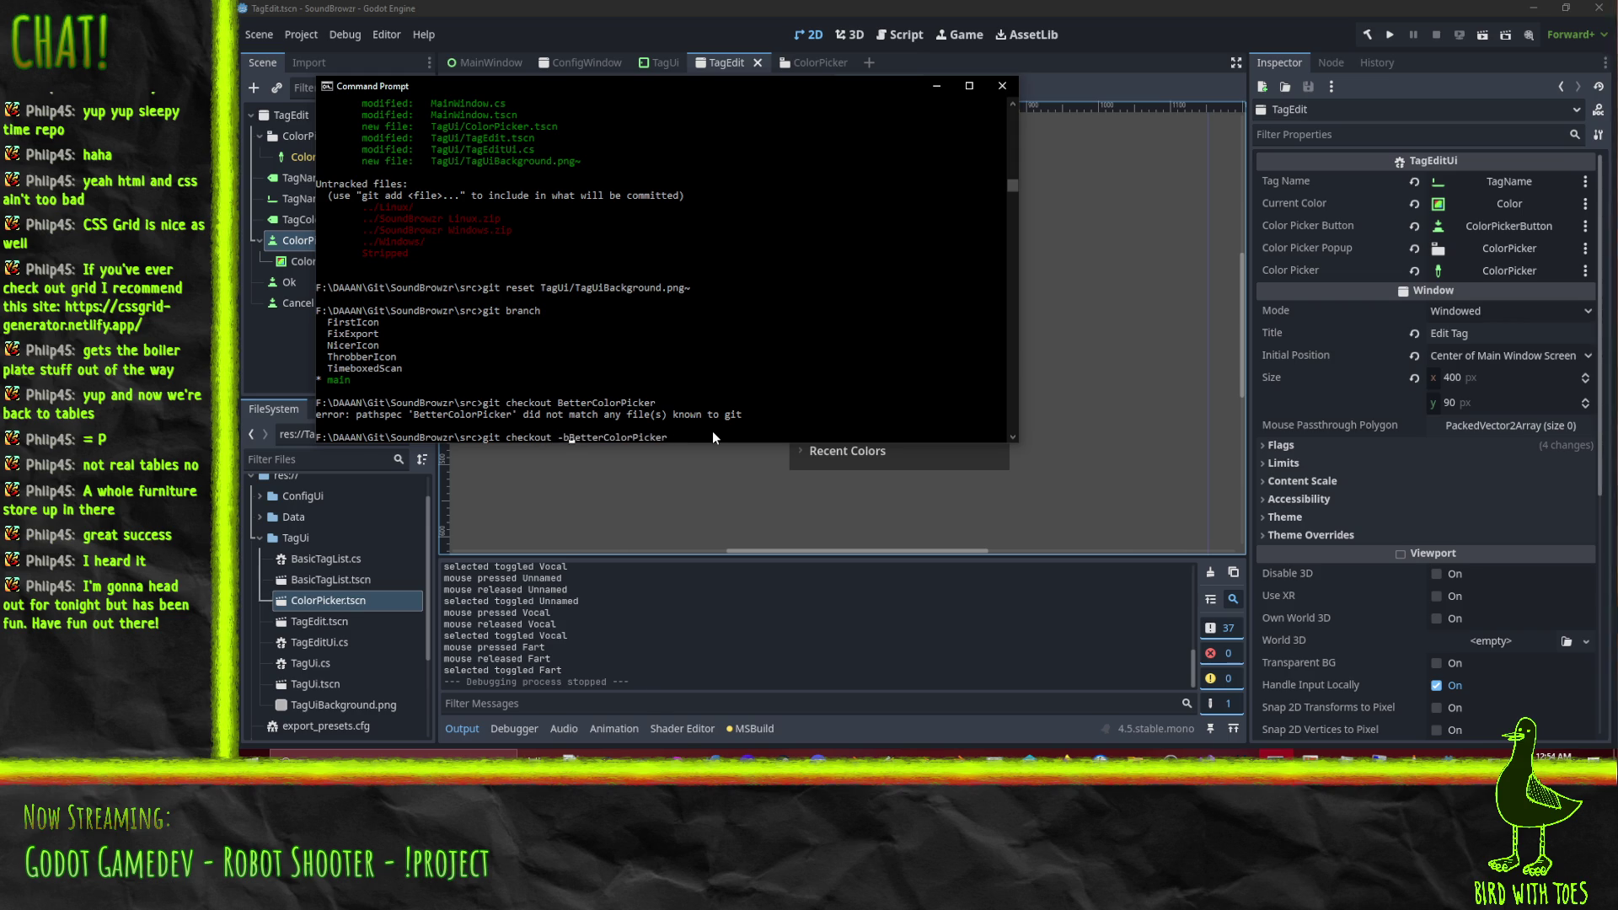
pyautogui.press('Return')
pyautogui.write('git commit')
pyautogui.press('Return')
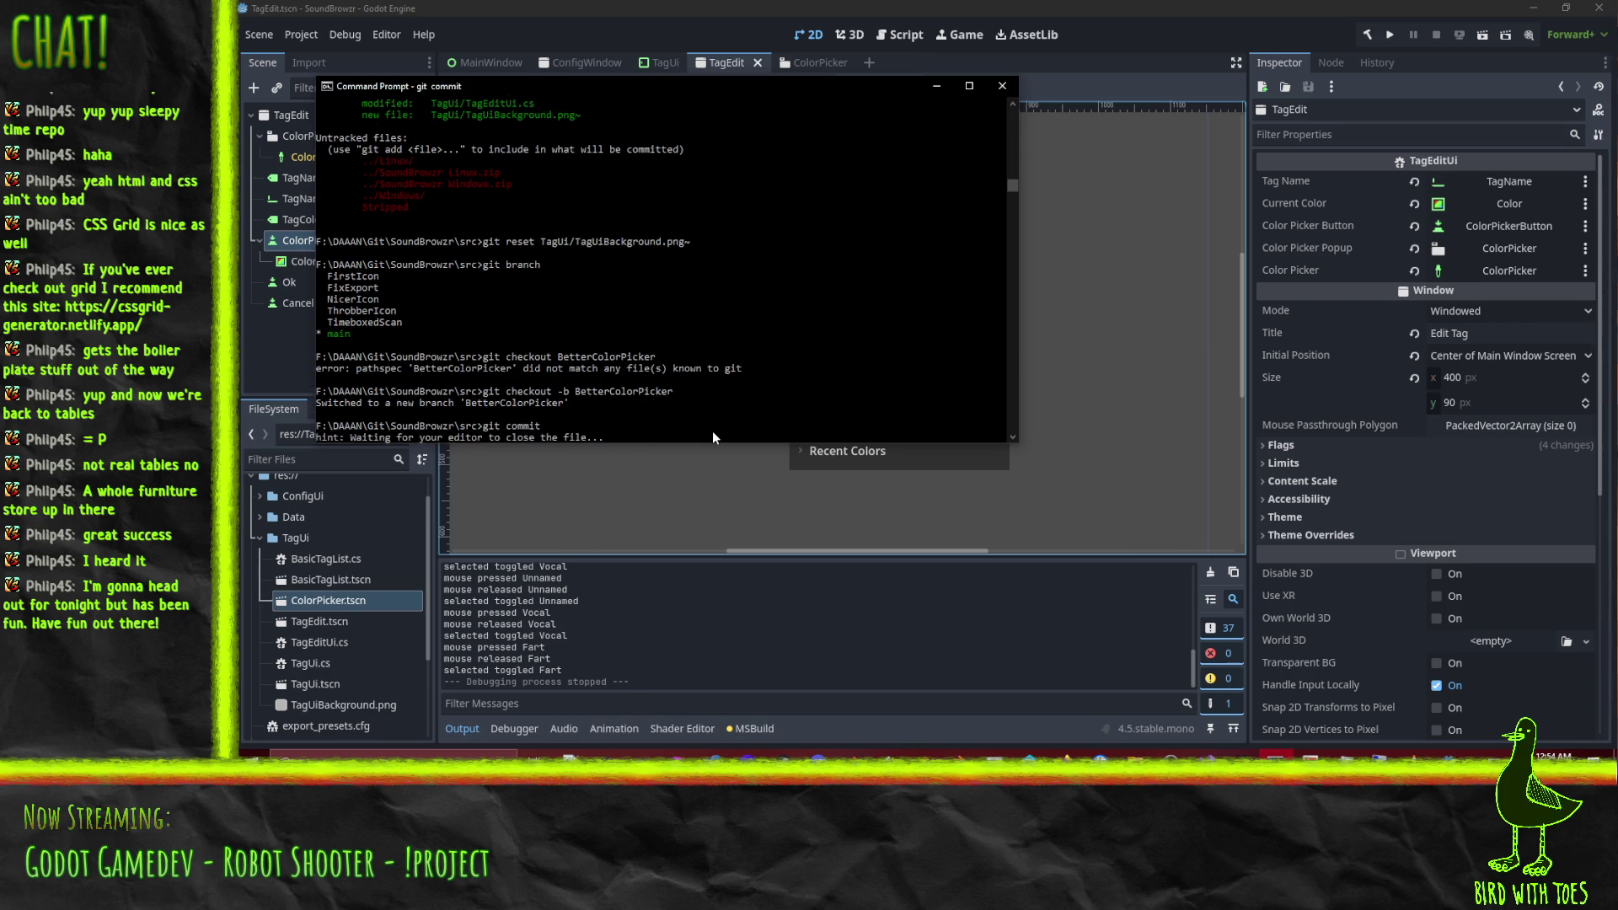
# Write the commit title 'Make the color picker look better' with a description of the changes.
pyautogui.write('i')
pyautogui.write('Make the color ')
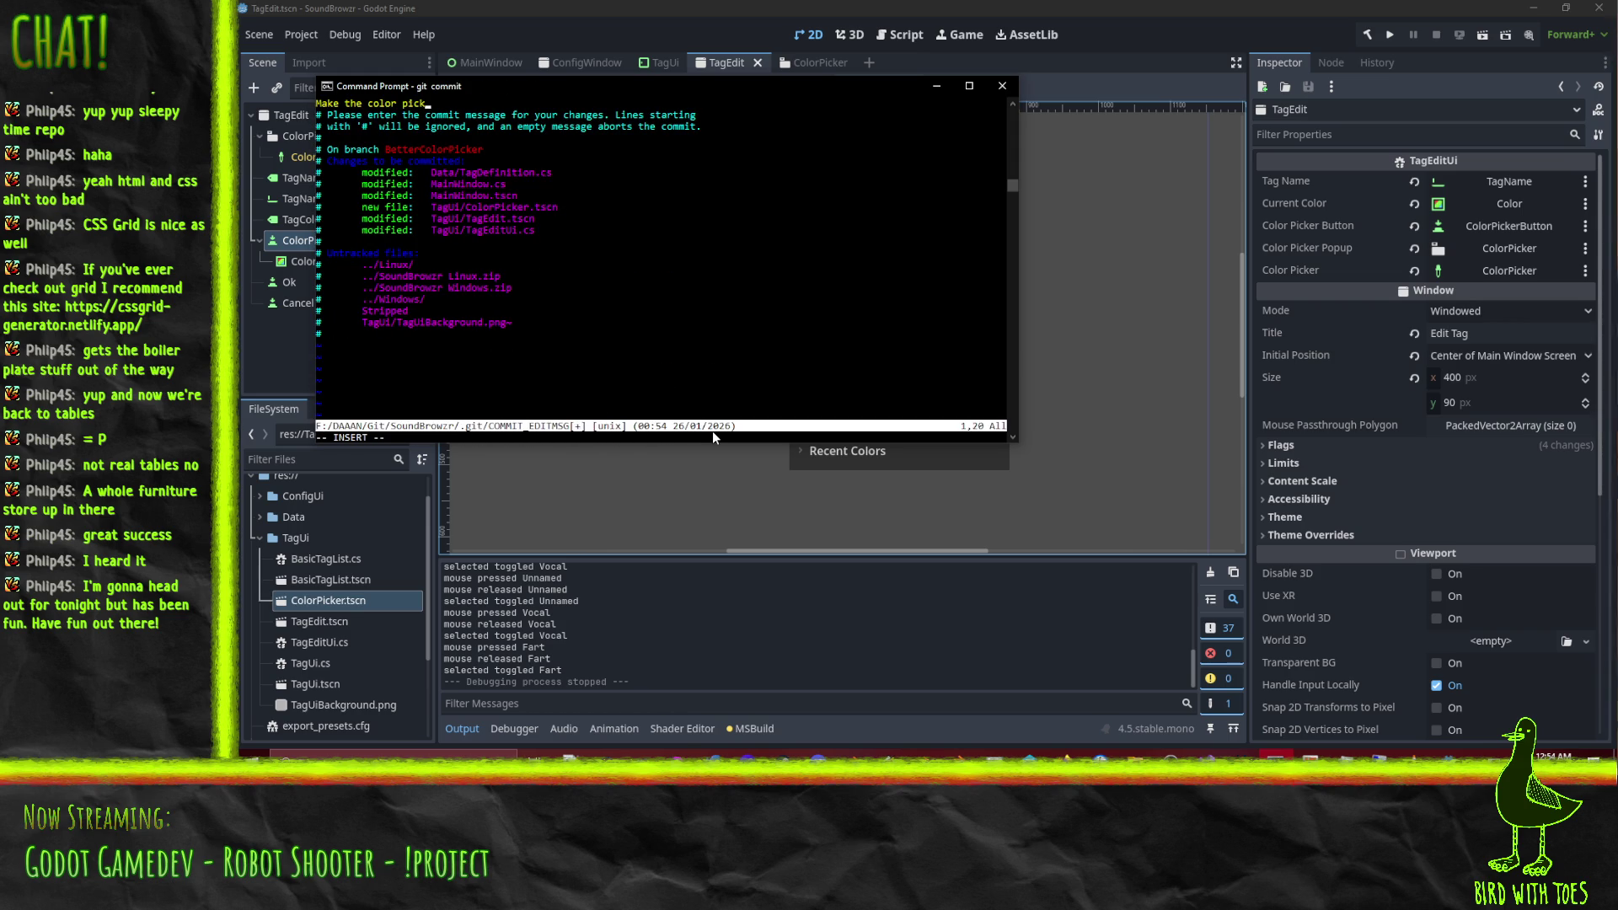
pyautogui.write('ok better')
pyautogui.press('Return')
pyautogui.press('Return')
pyautogui.write("It's")
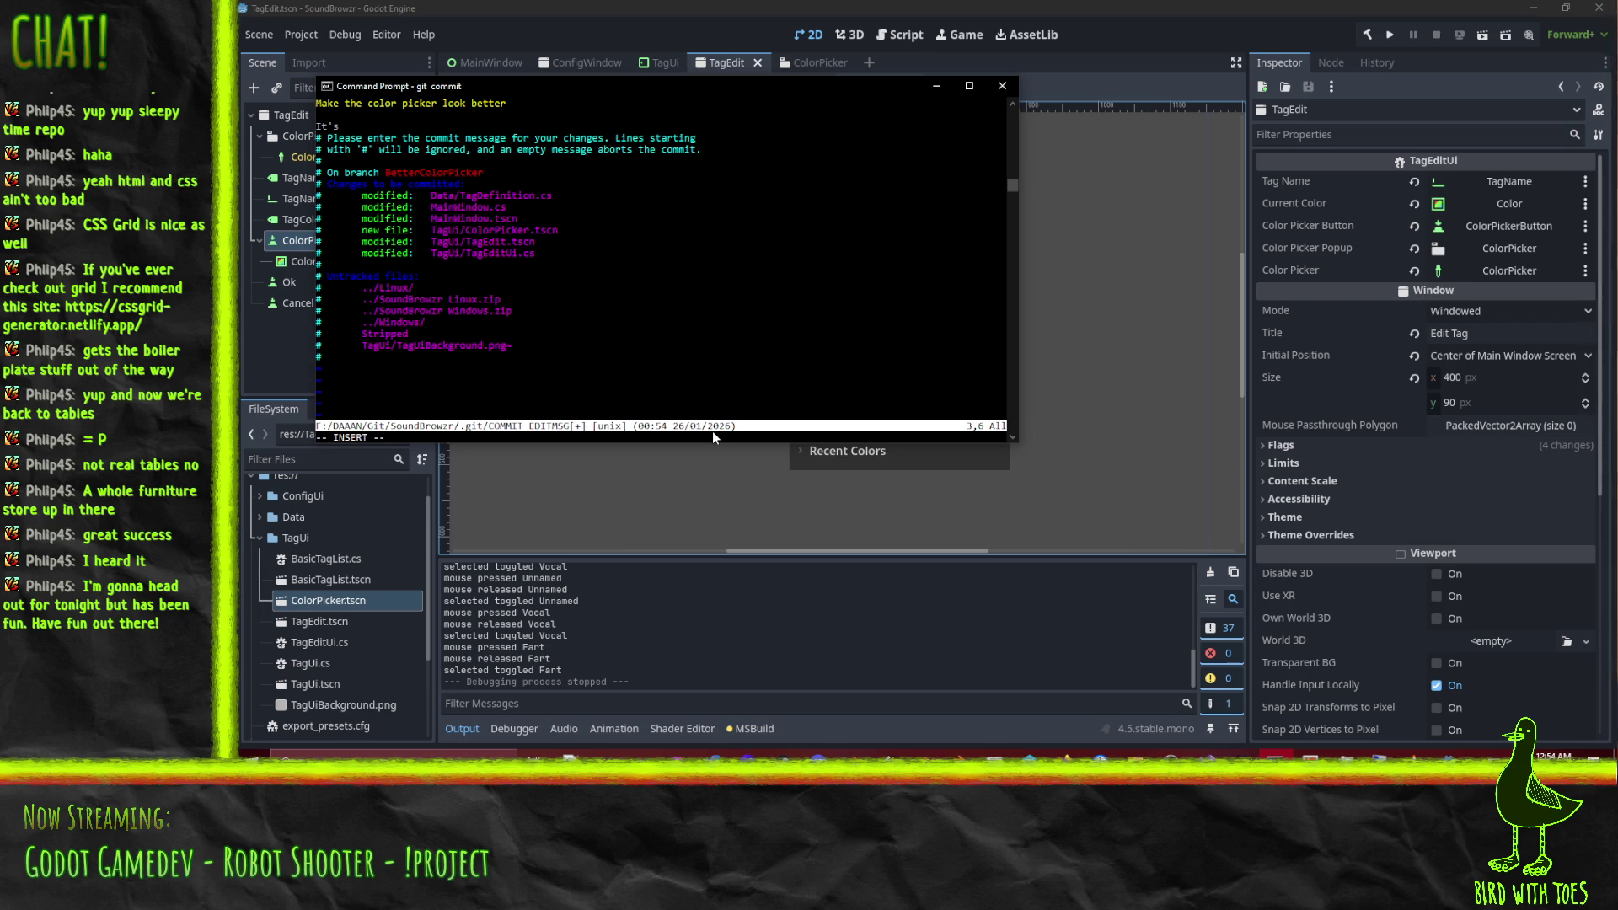
pyautogui.write('less transpar')
pyautogui.write('ent, darker and')
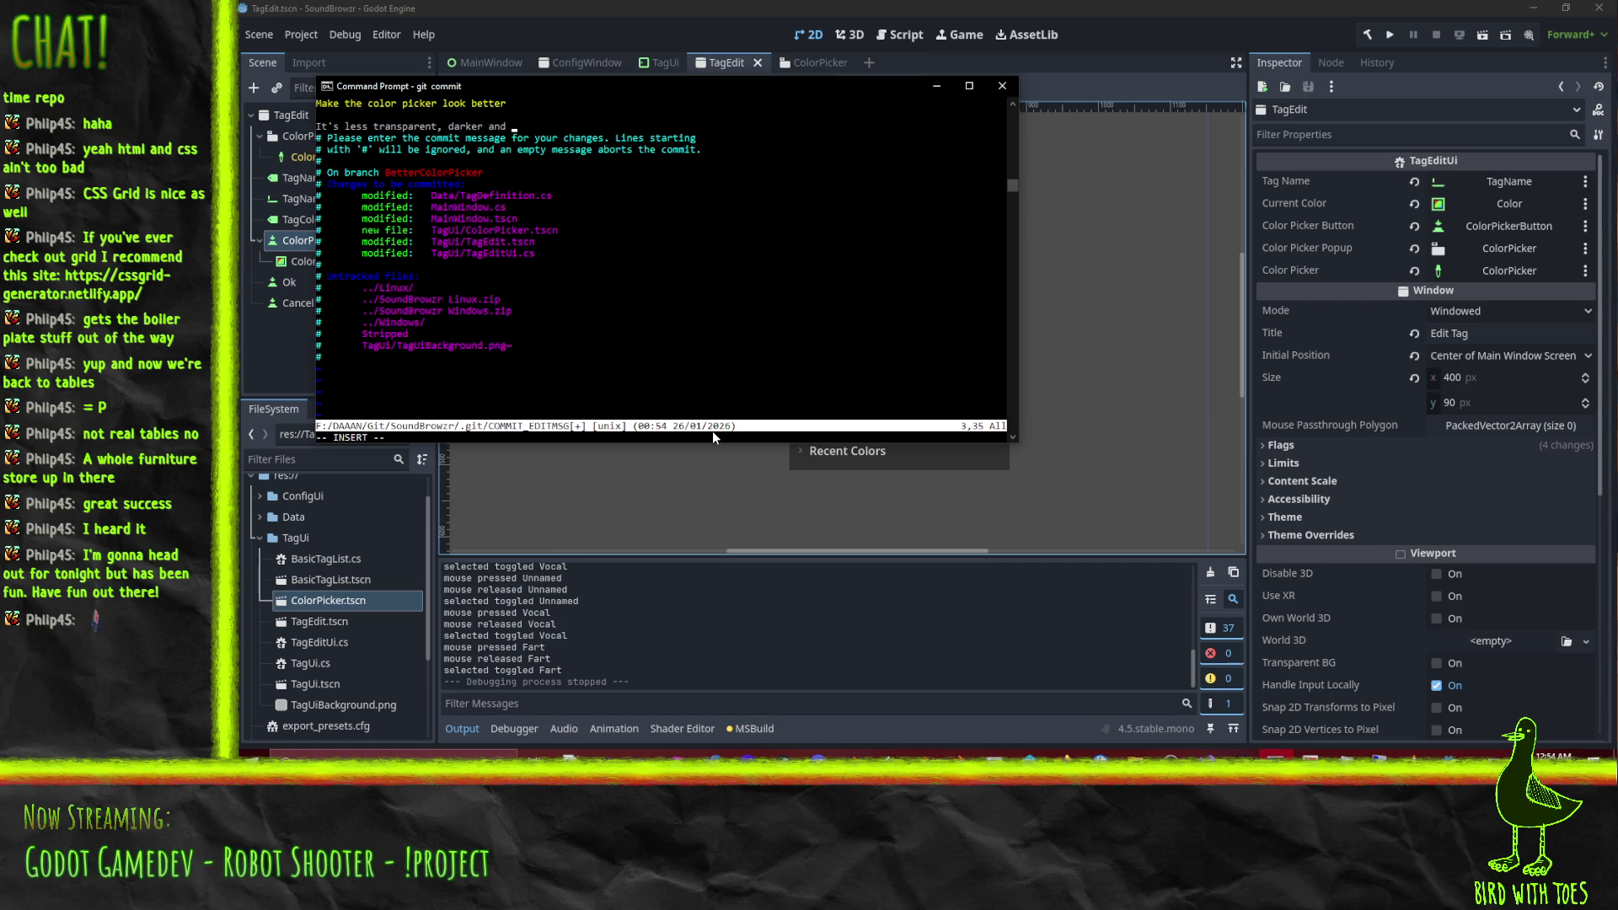
pyautogui.press('BackSpace')
pyautogui.press('BackSpace')
pyautogui.press('BackSpace')
pyautogui.write(', smaller')
pyautogui.write(' adn')
pyautogui.press('BackSpace')
pyautogui.press('BackSpace')
pyautogui.press('BackSpace')
pyautogui.write('nd ')
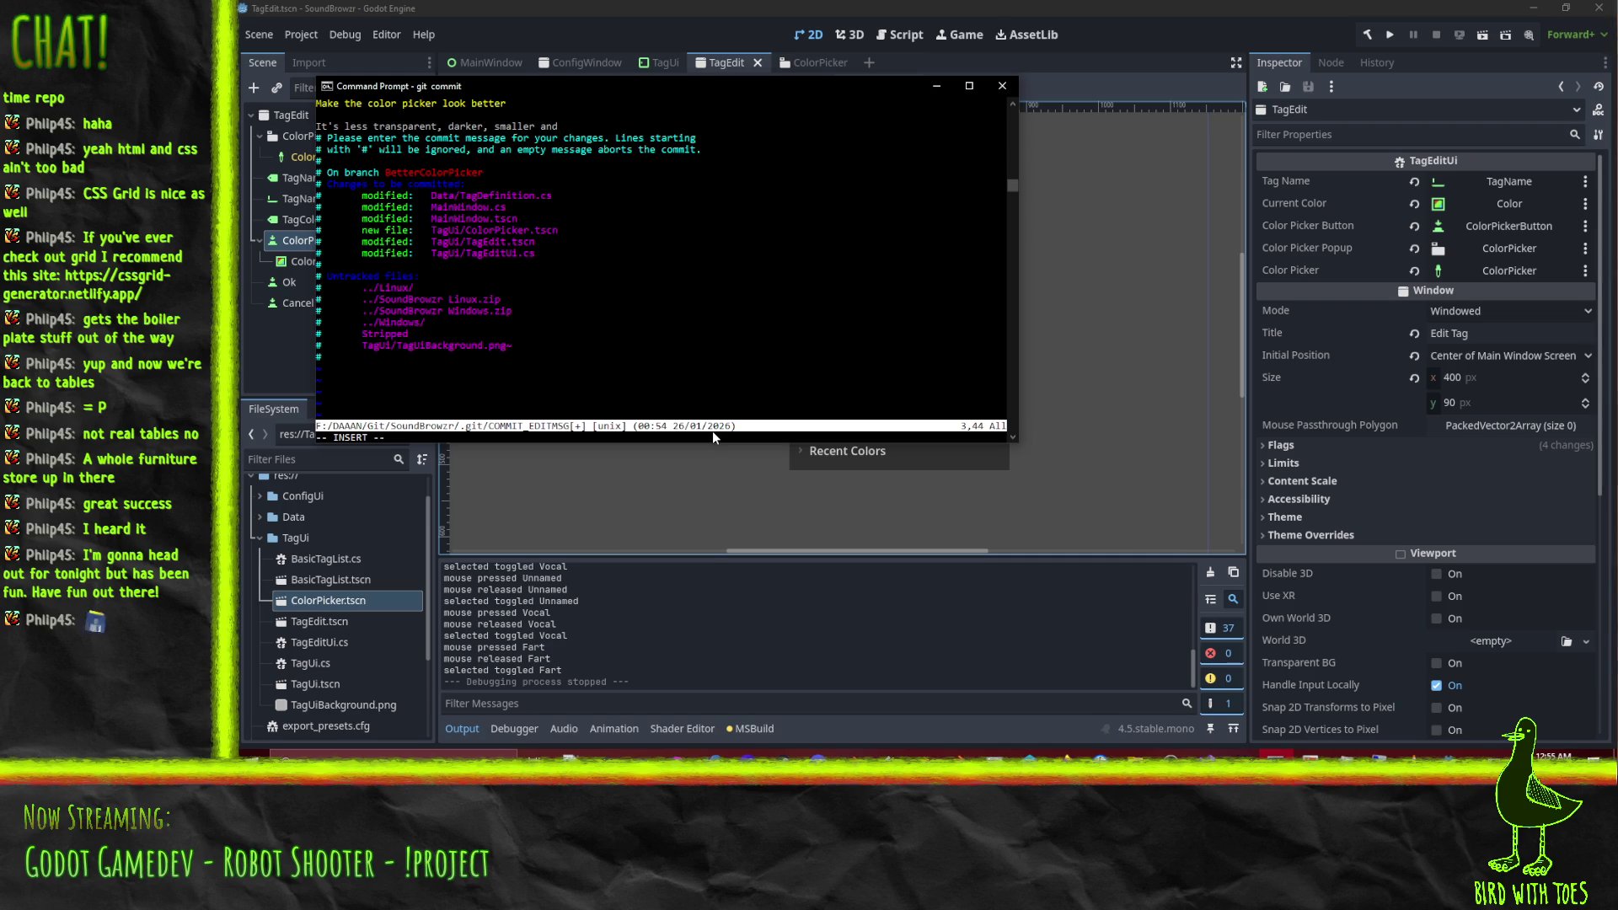
pyautogui.write('placed more ')
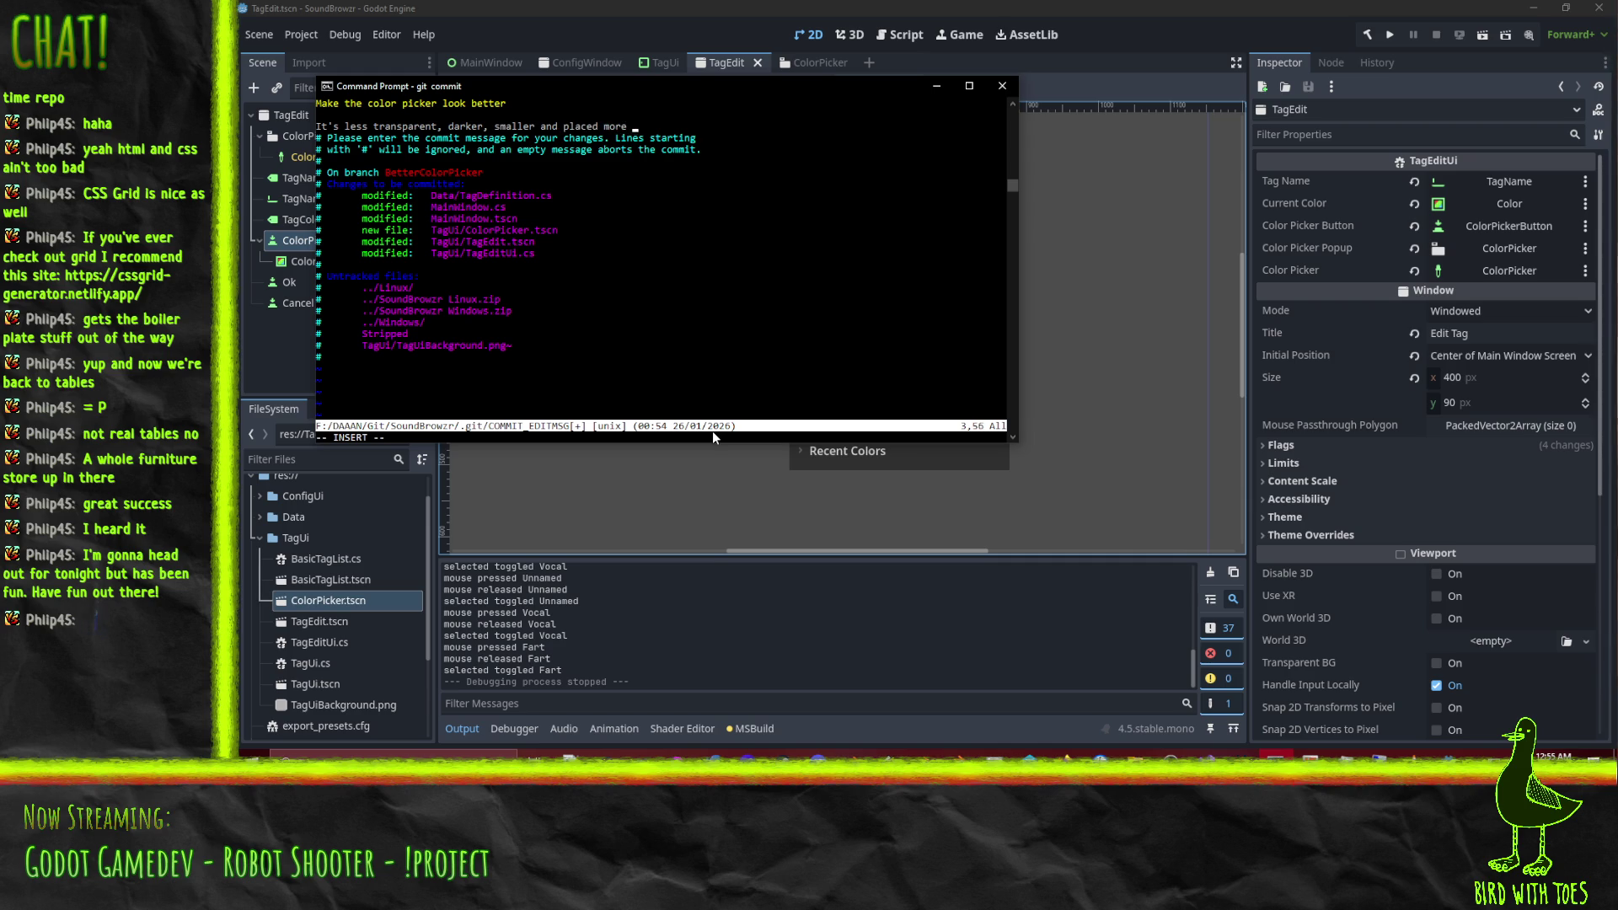
pyautogui.write('nicely')
# Add a 'Fix #' line and look up the color picker issue number in the browser.
pyautogui.press('Return')
pyautogui.press('Return')
pyautogui.write('Fix #')
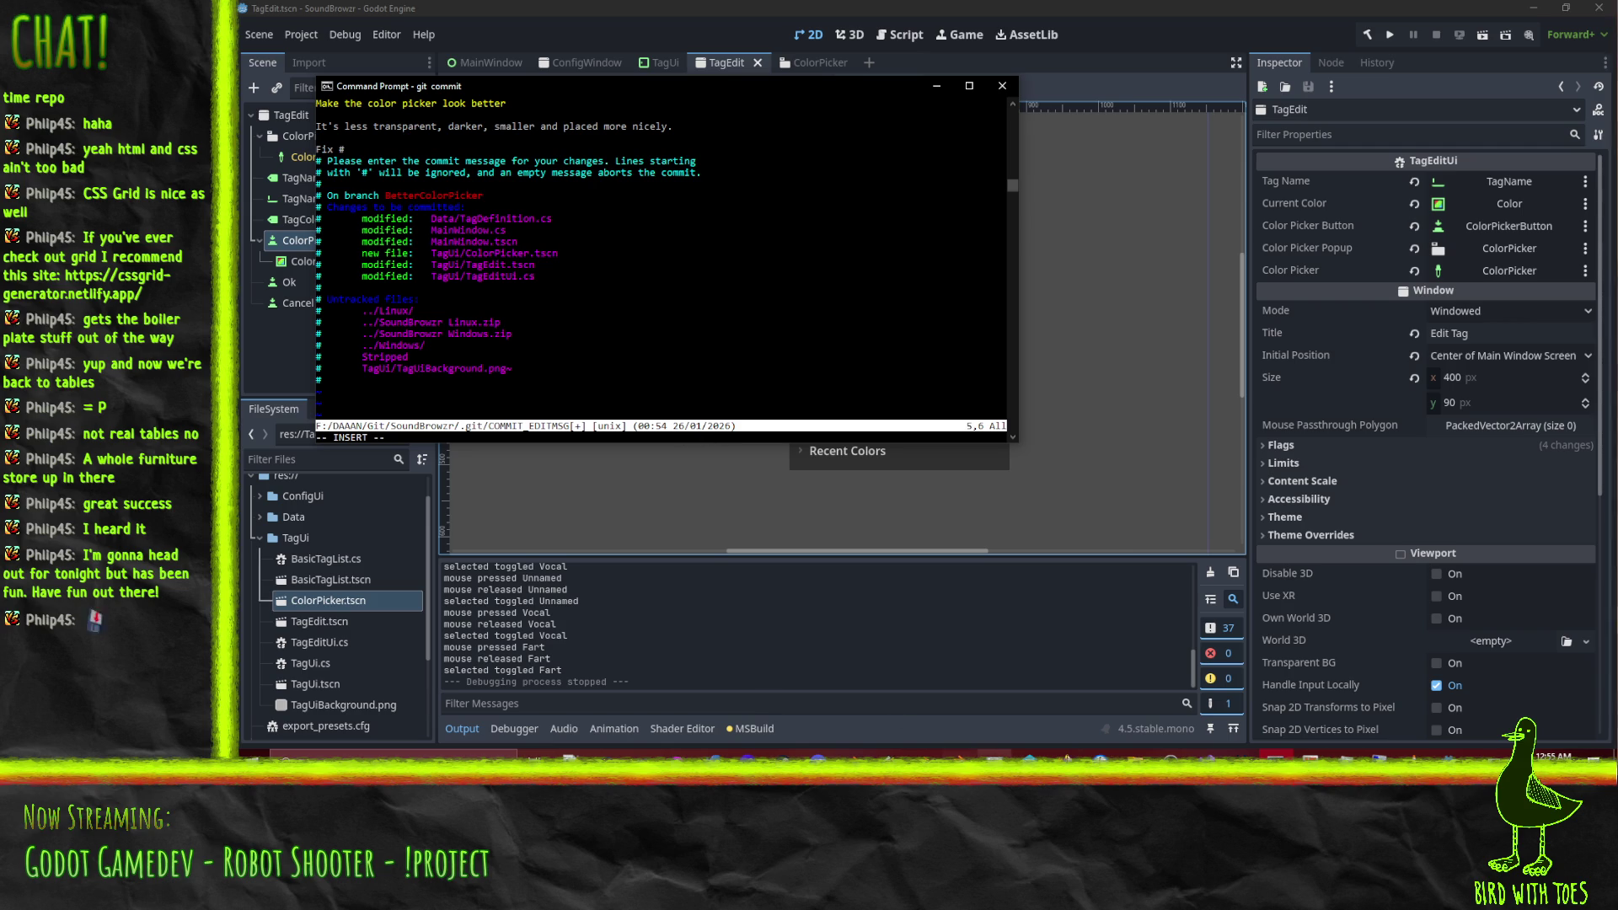
pyautogui.click(1064, 755)
pyautogui.click(994, 699)
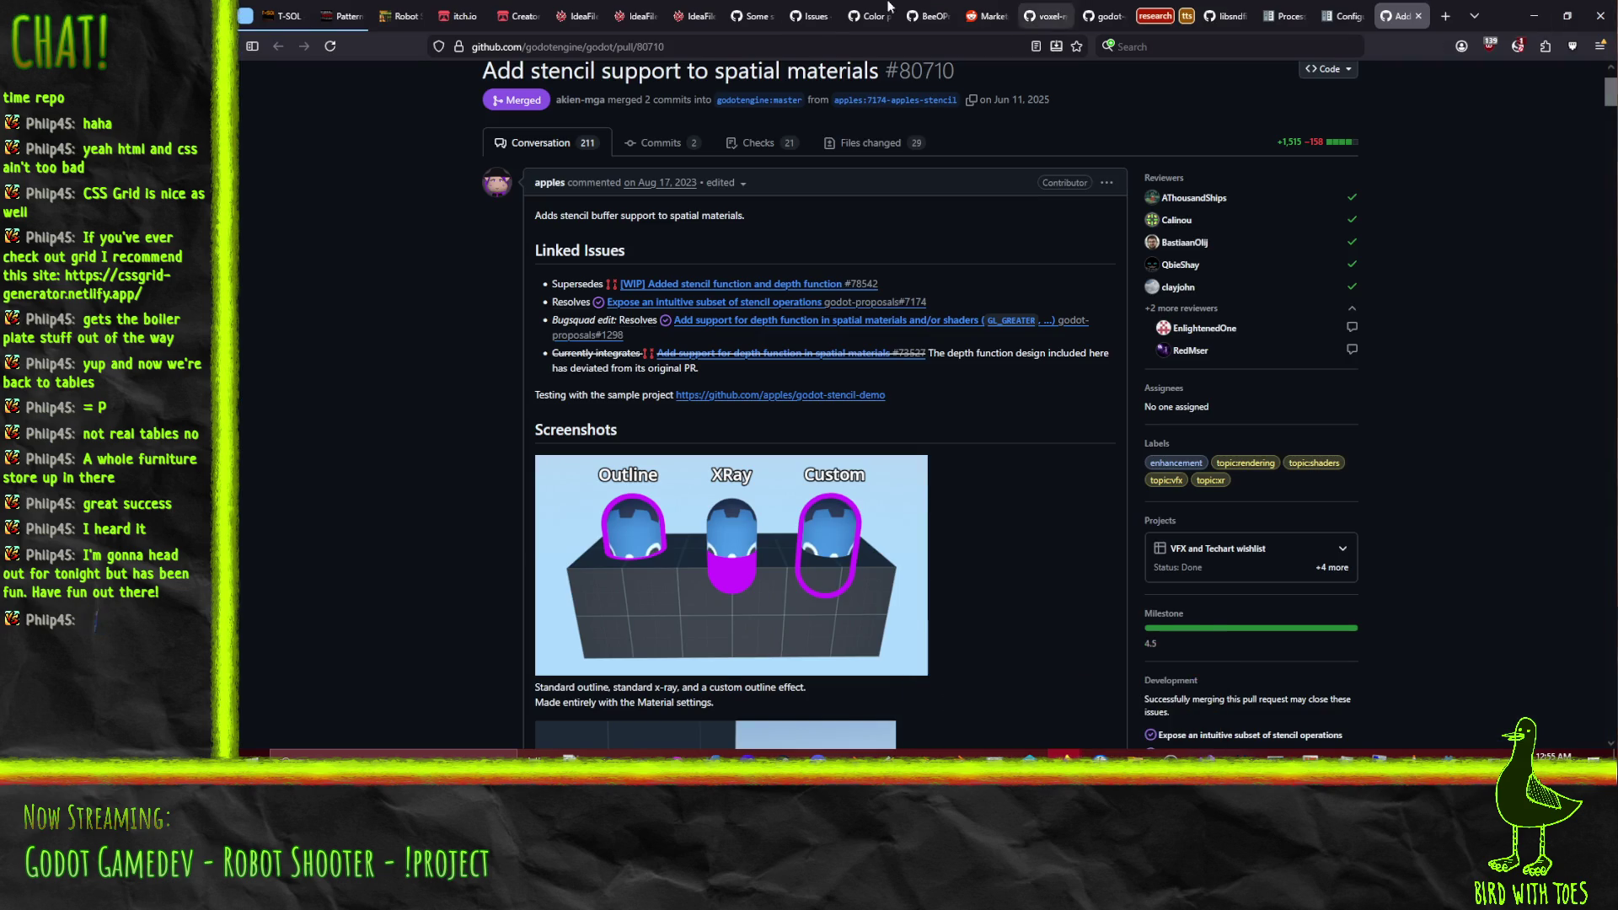
pyautogui.click(856, 10)
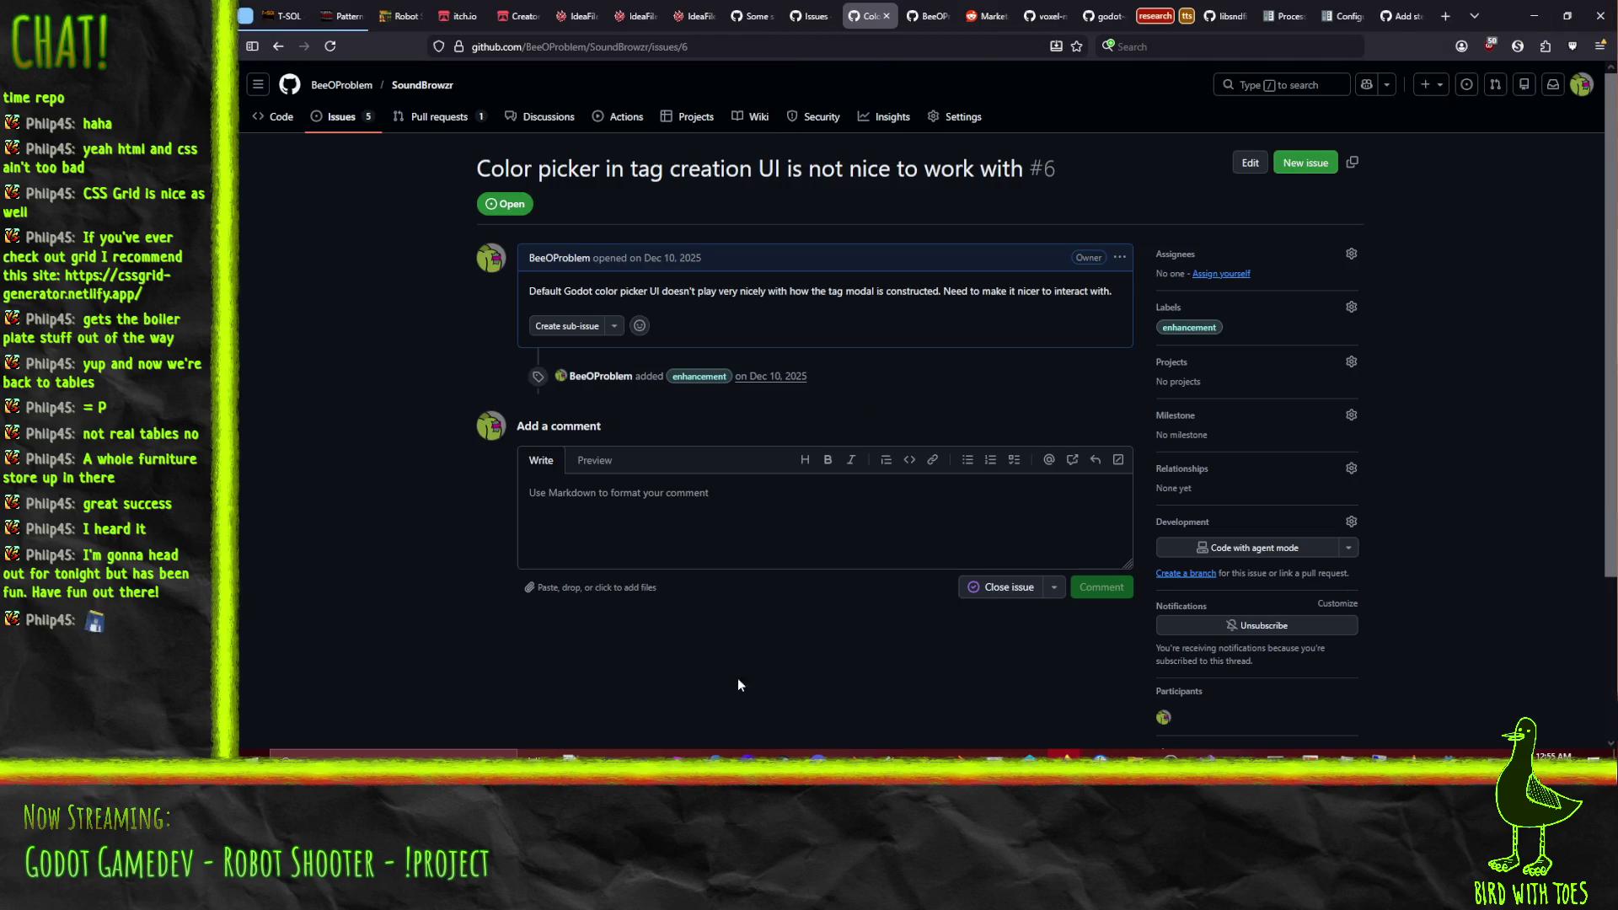
pyautogui.click(1063, 754)
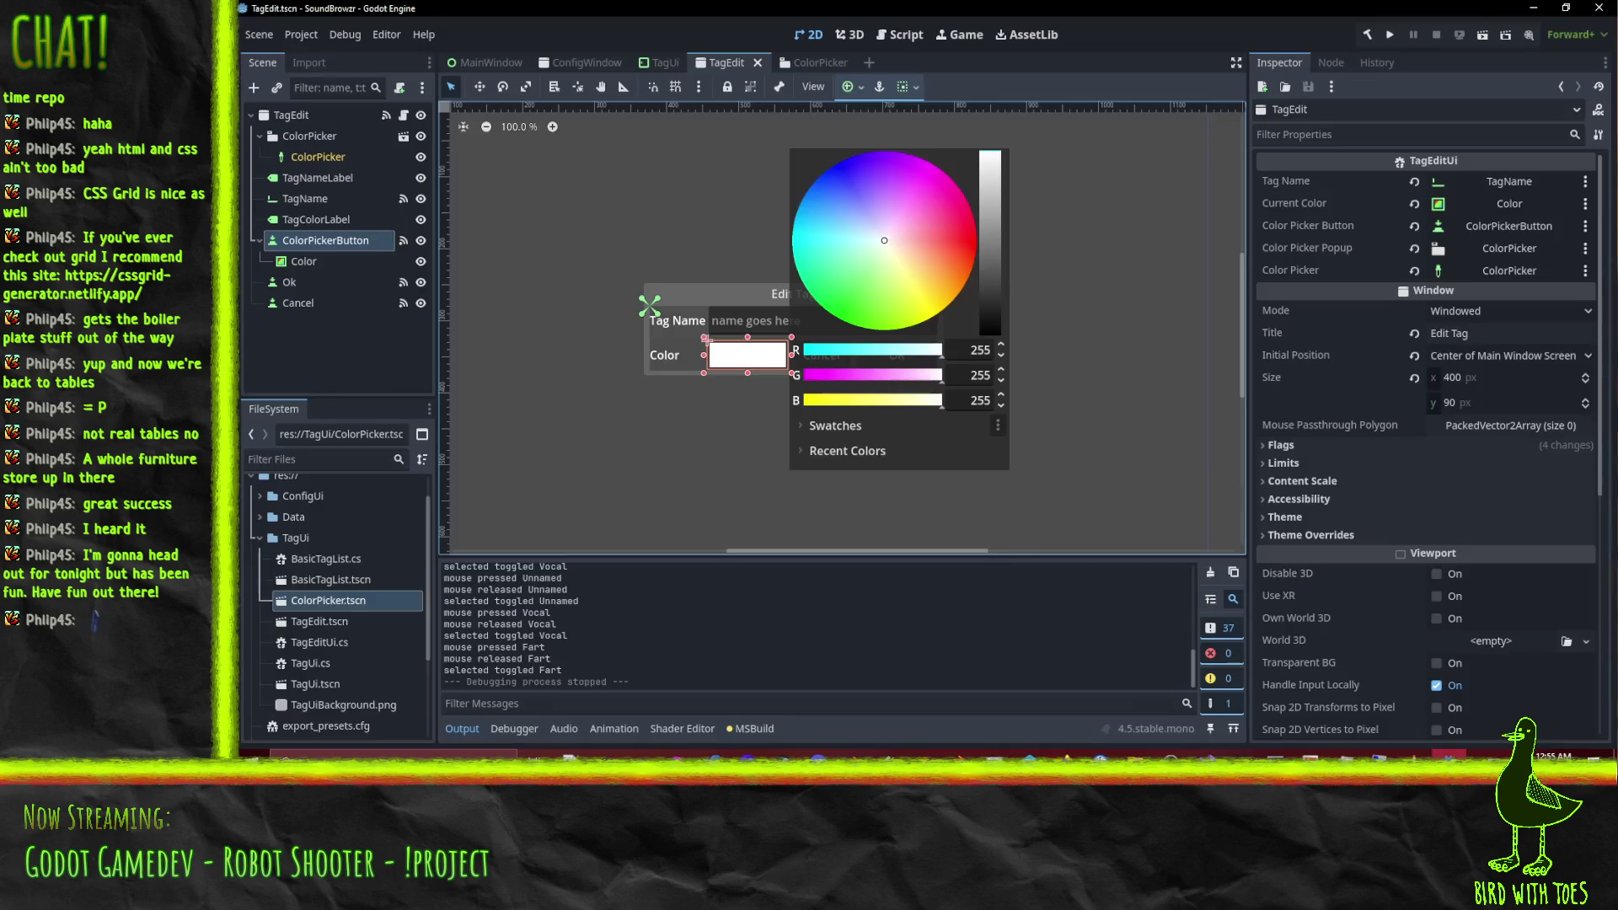
# Finish the commit message with Fix #6 and save it with :wq.
pyautogui.click(1275, 755)
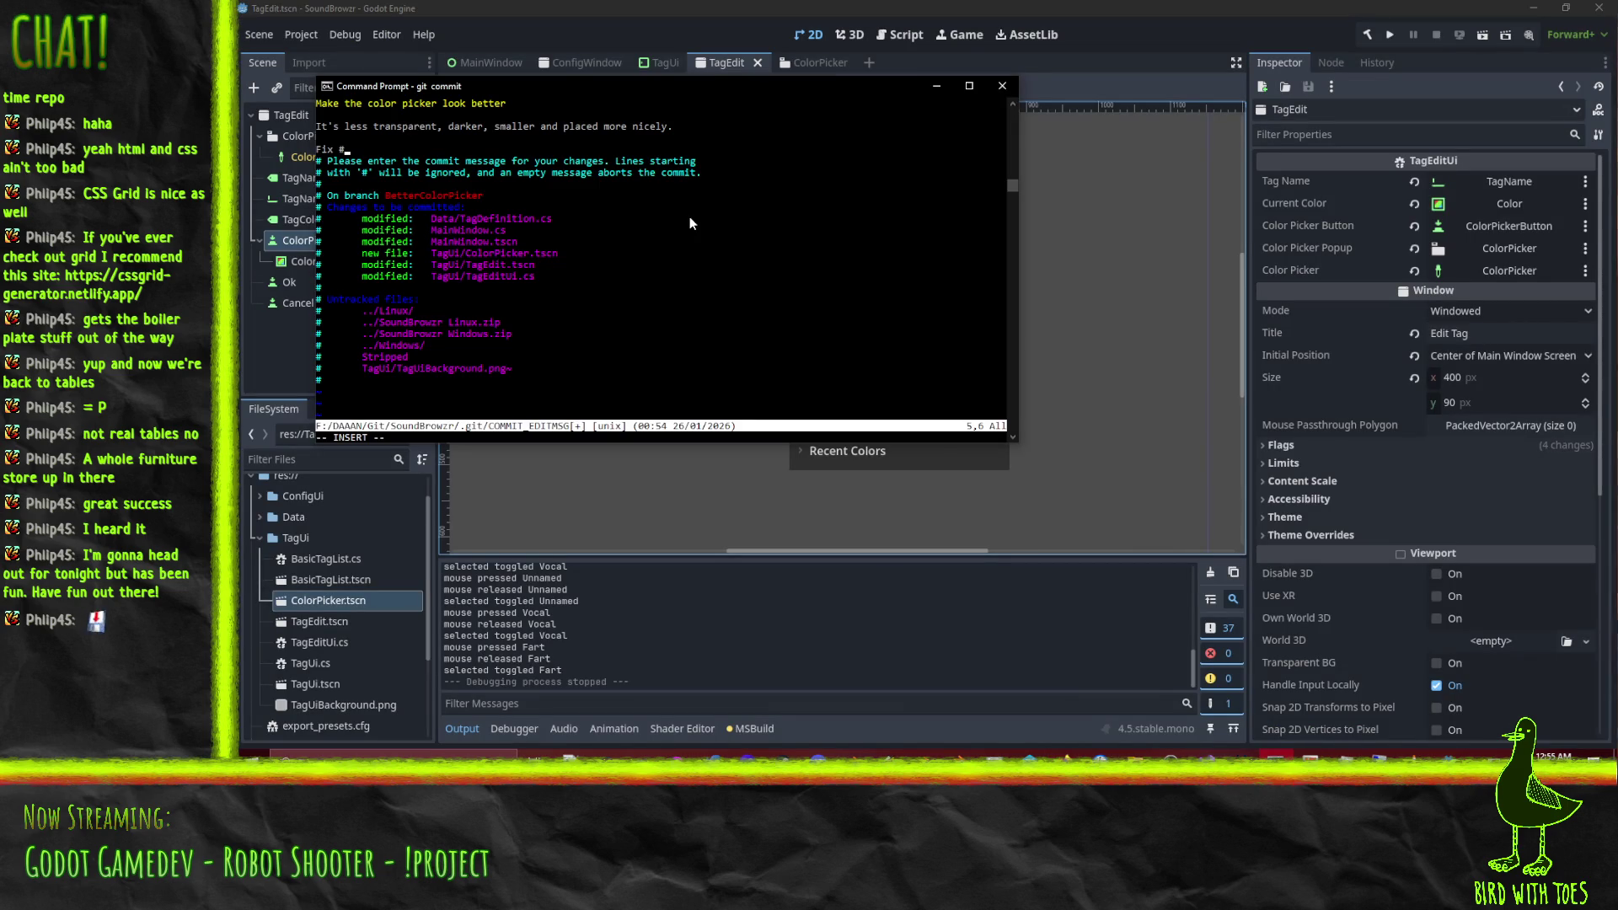
pyautogui.press('Escape')
pyautogui.write(':wq')
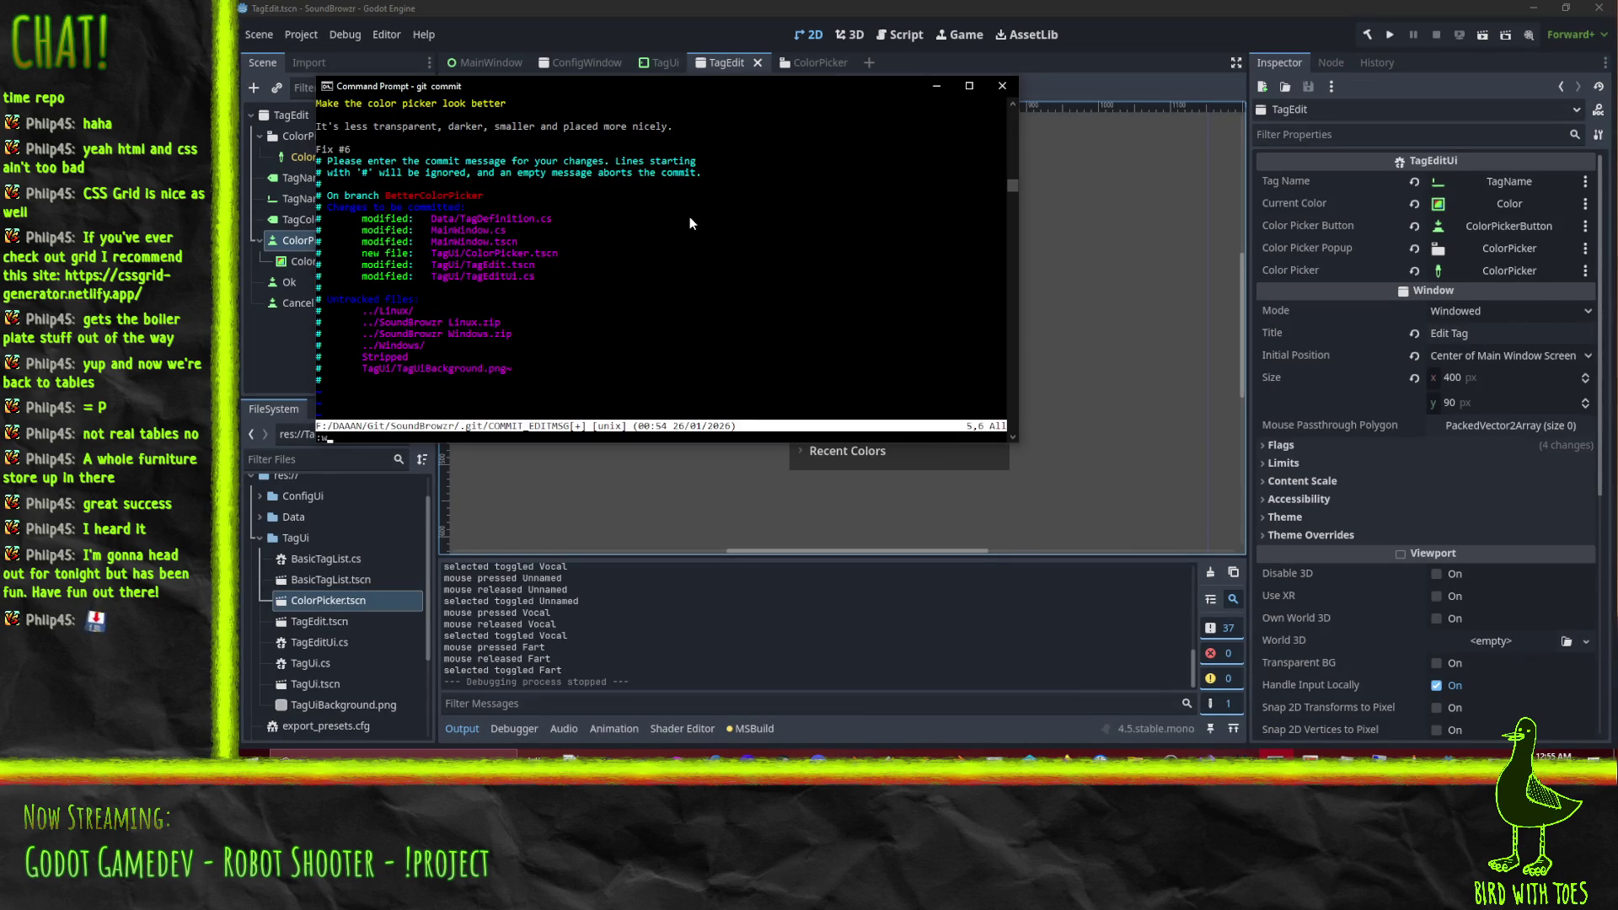
pyautogui.press('Return')
# Push with git push --set-upstream origin BetterColorPicker, entering the SSH key passphrase.
pyautogui.write('git push')
pyautogui.press('Return')
pyautogui.write('TagUi/TagUiBackground.png~')
pyautogui.moveTo(337, 200); pyautogui.dragTo(617, 201)
pyautogui.hotkey('ctrl', 'c')
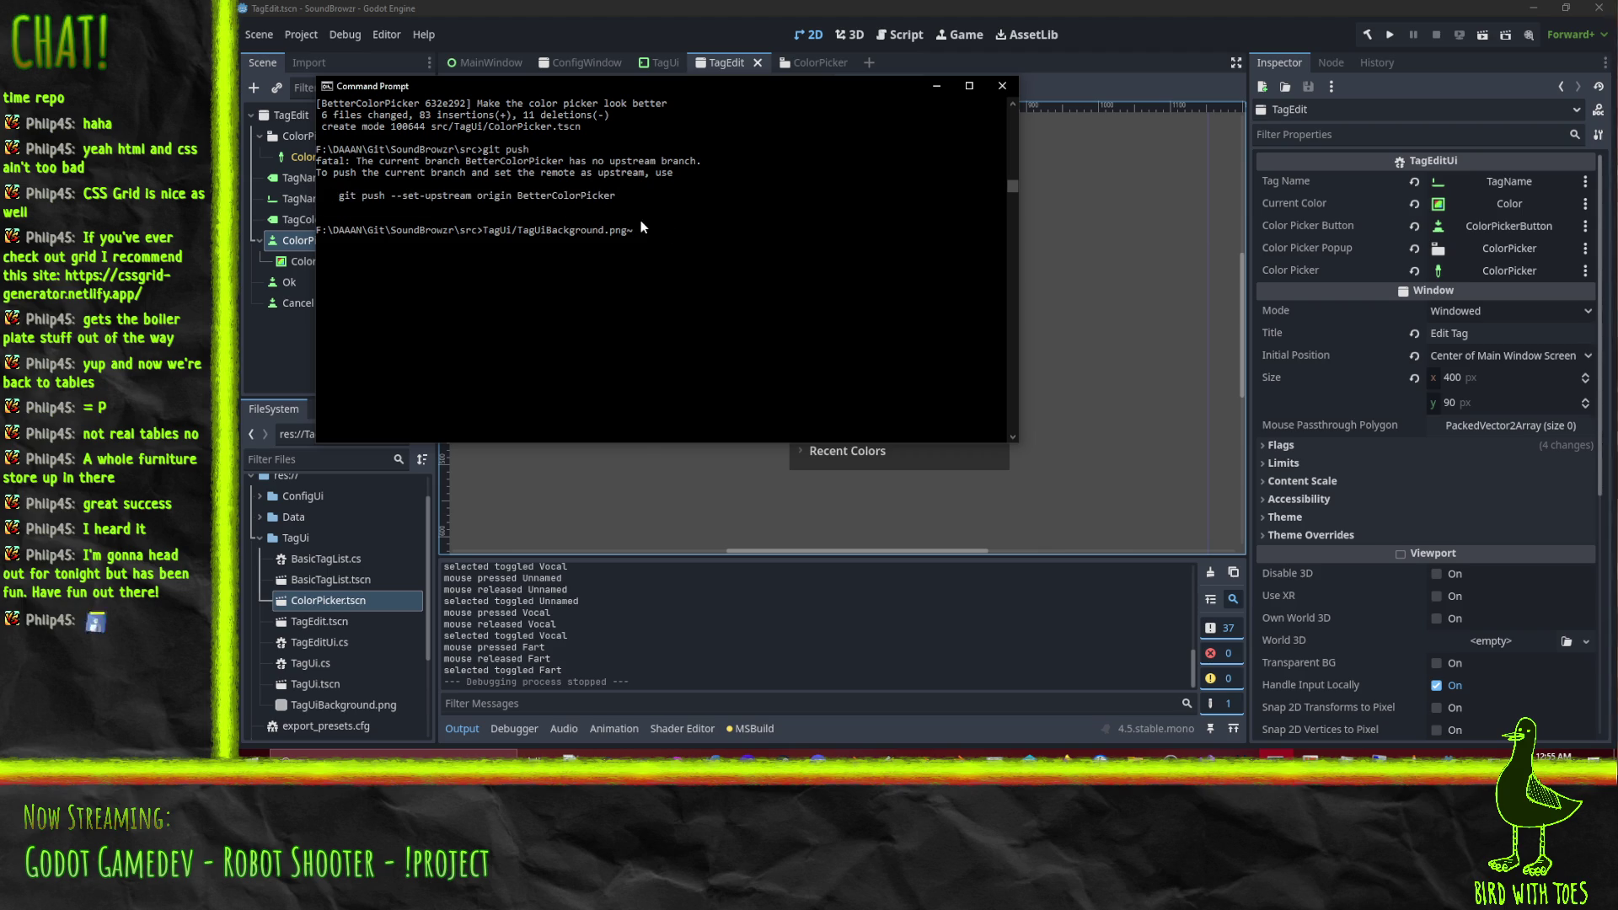
pyautogui.press('BackSpace')
pyautogui.press('BackSpace')
pyautogui.press('BackSpace')
pyautogui.hotkey('ctrl', 'v')
pyautogui.press('Return')
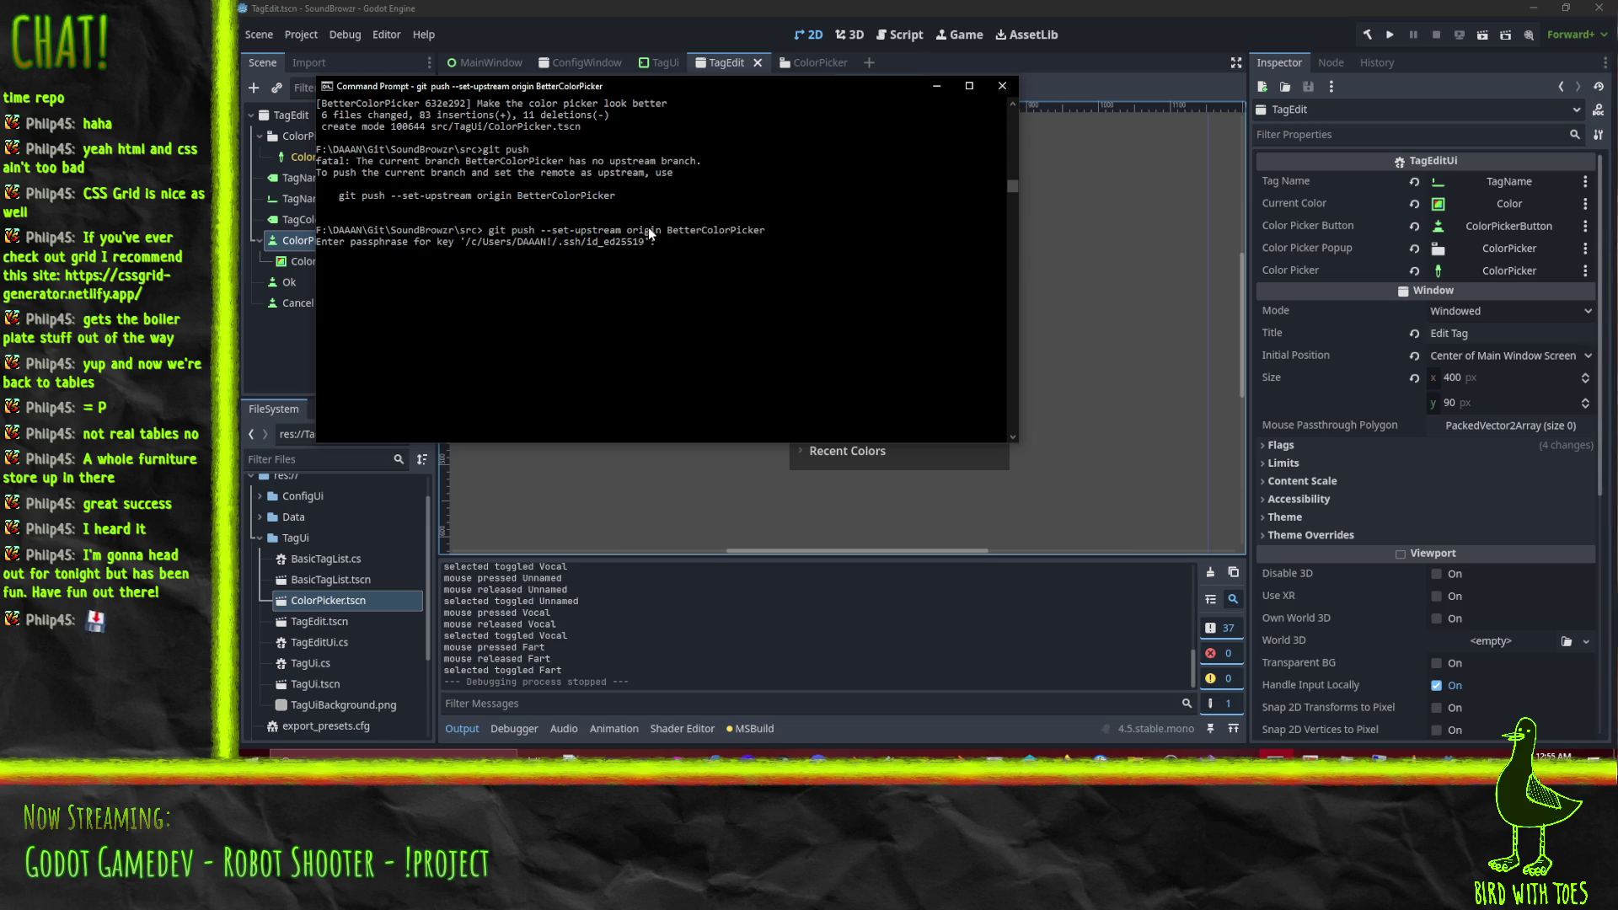
pyautogui.press('Return')
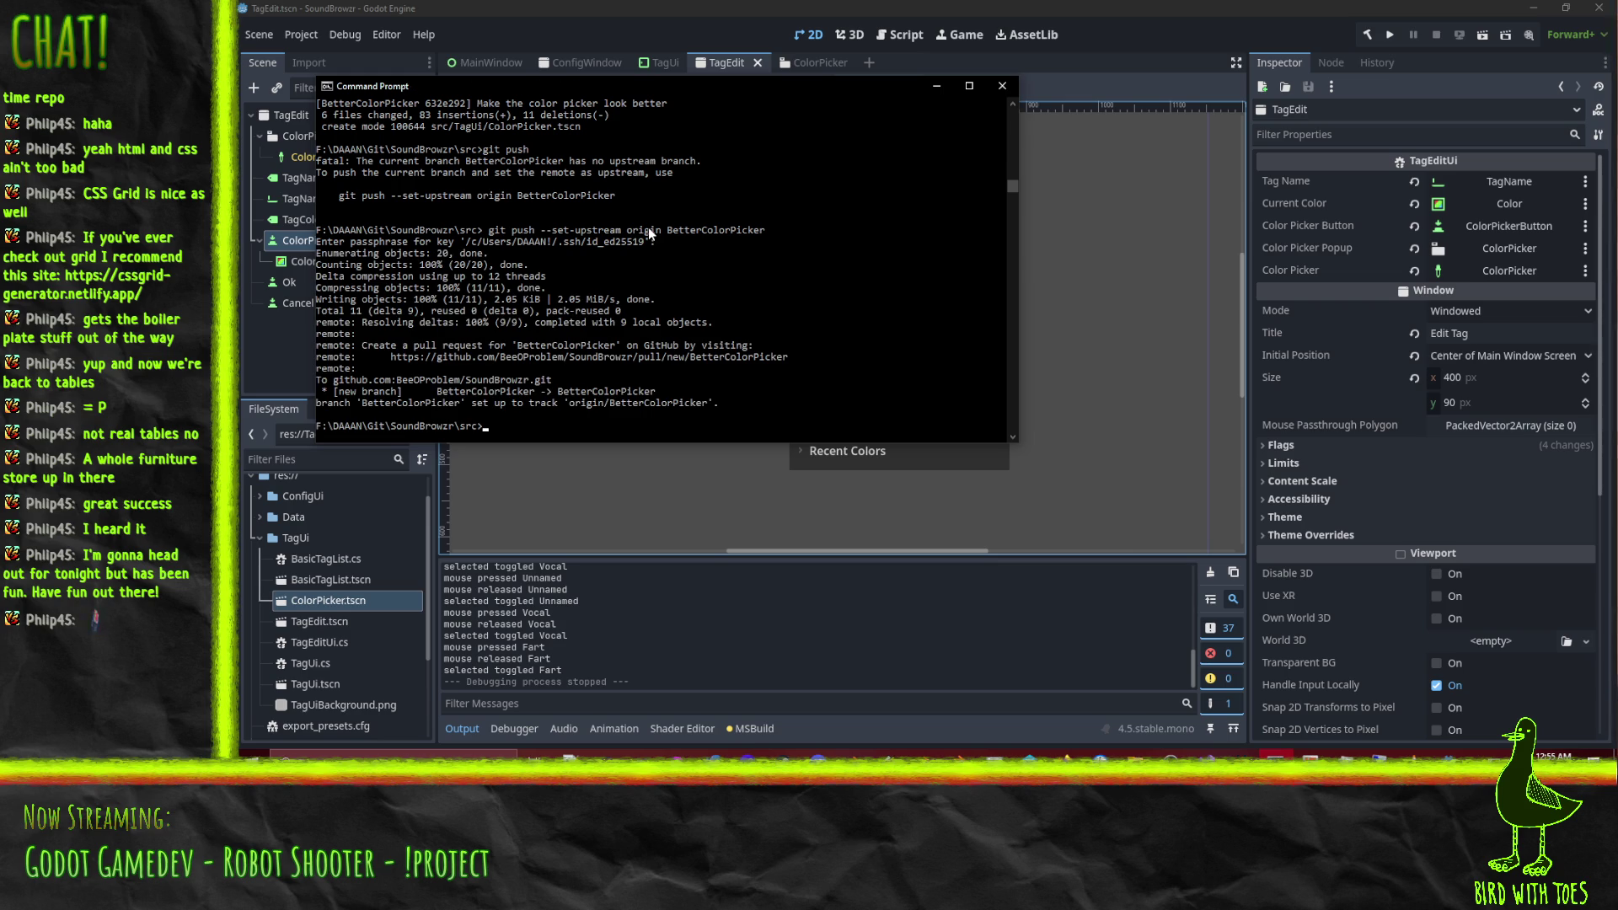
pyautogui.click(1065, 756)
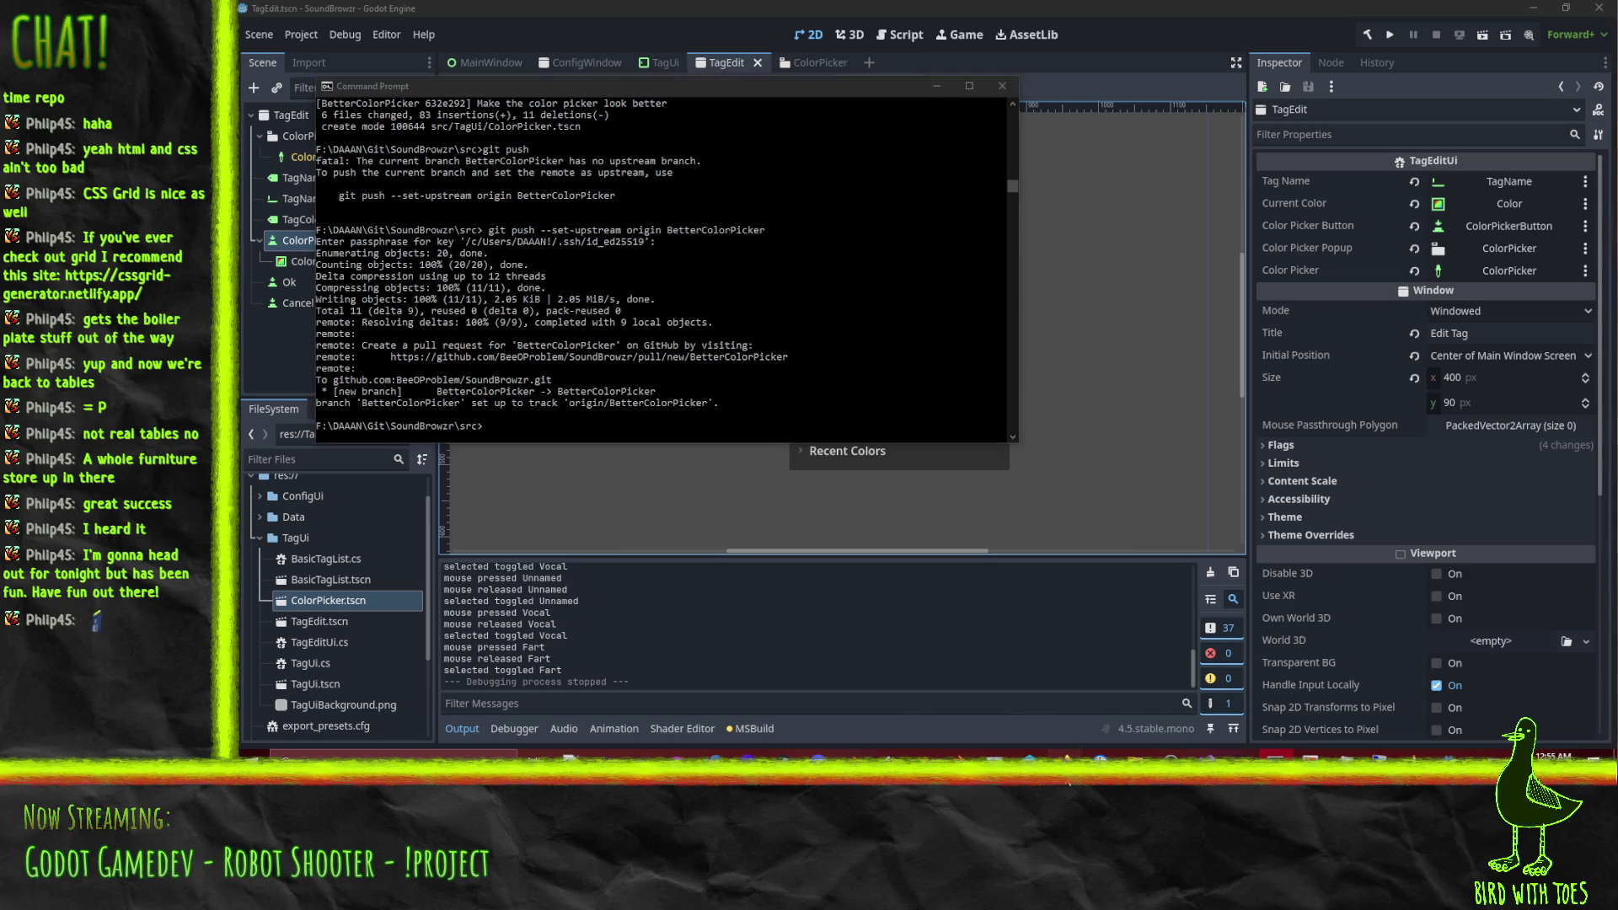
pyautogui.click(986, 695)
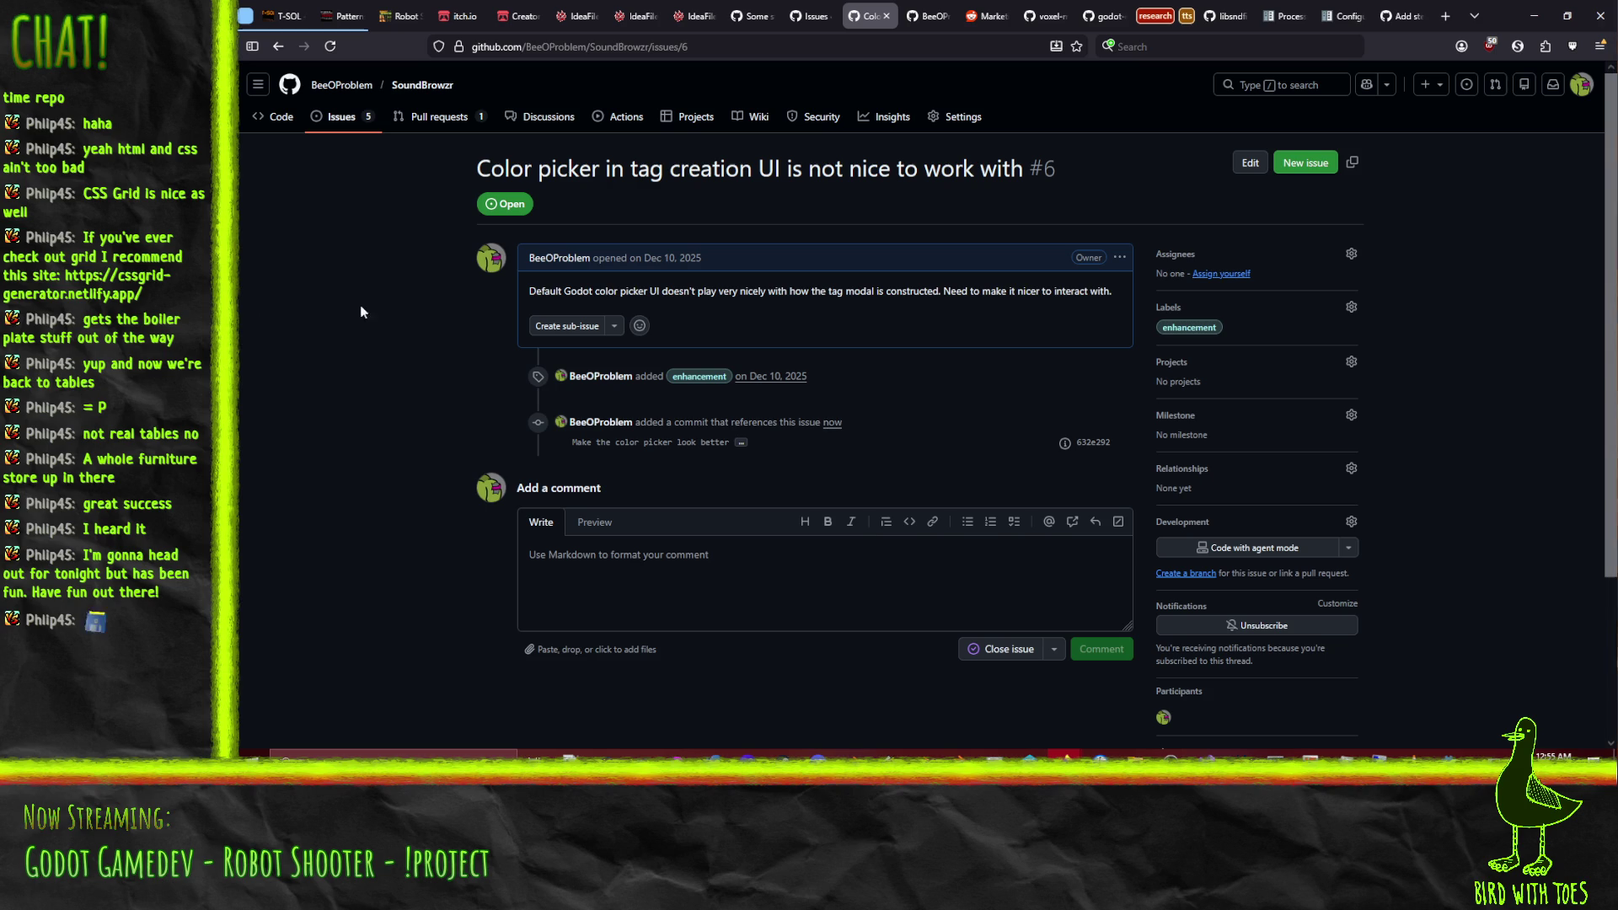
# Create a pull request from BetterColorPicker into main via Compare & pull request.
pyautogui.click(277, 117)
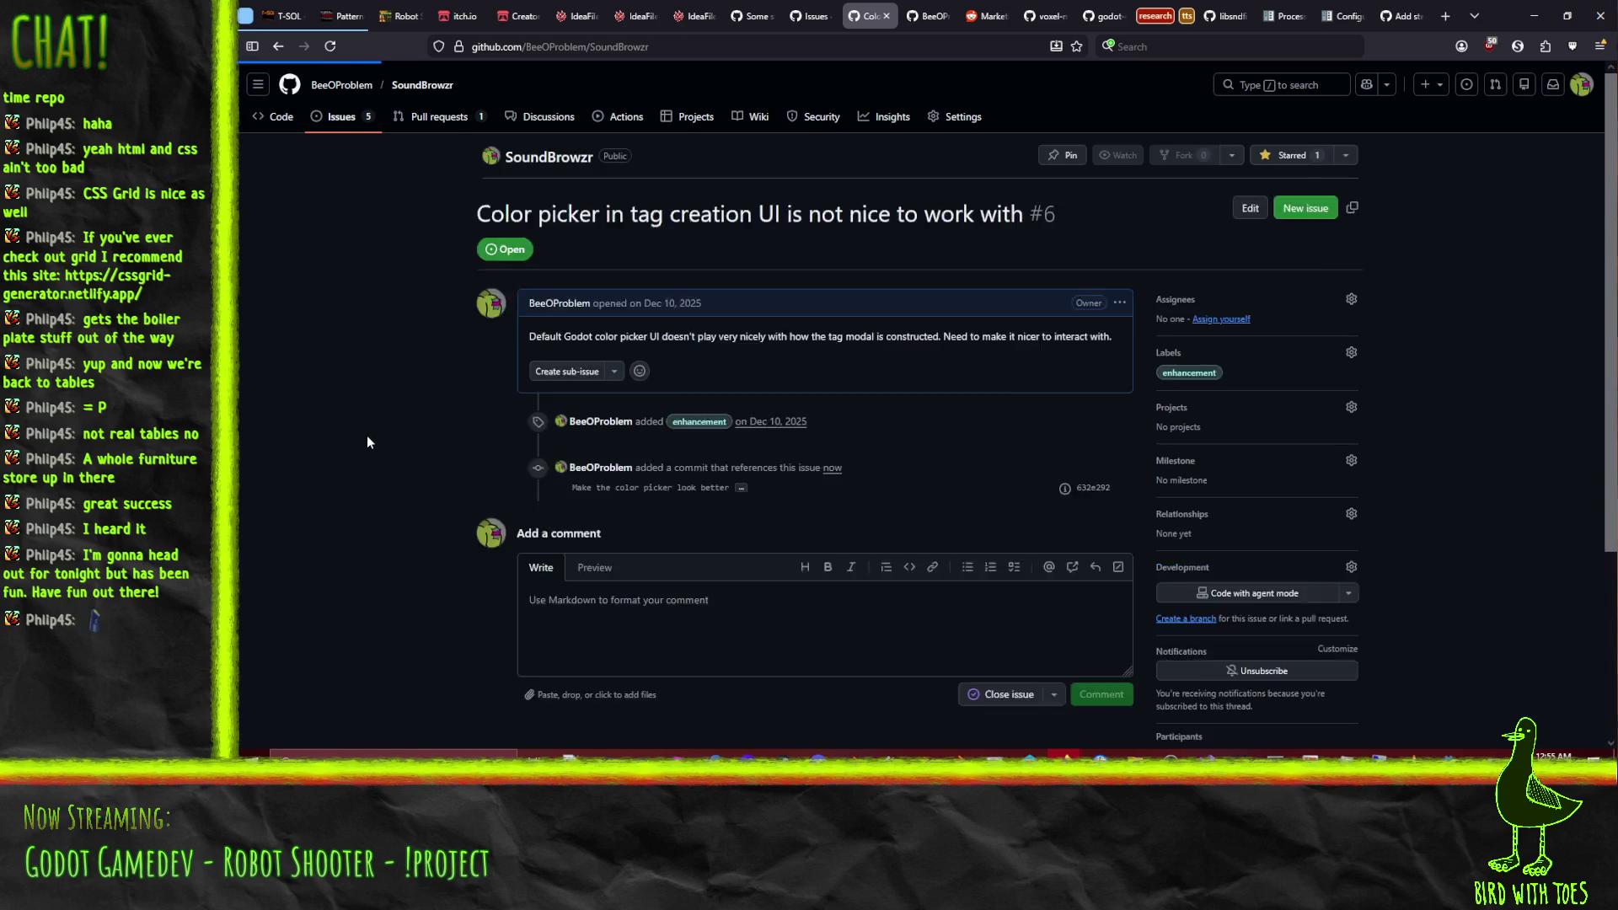
pyautogui.click(434, 116)
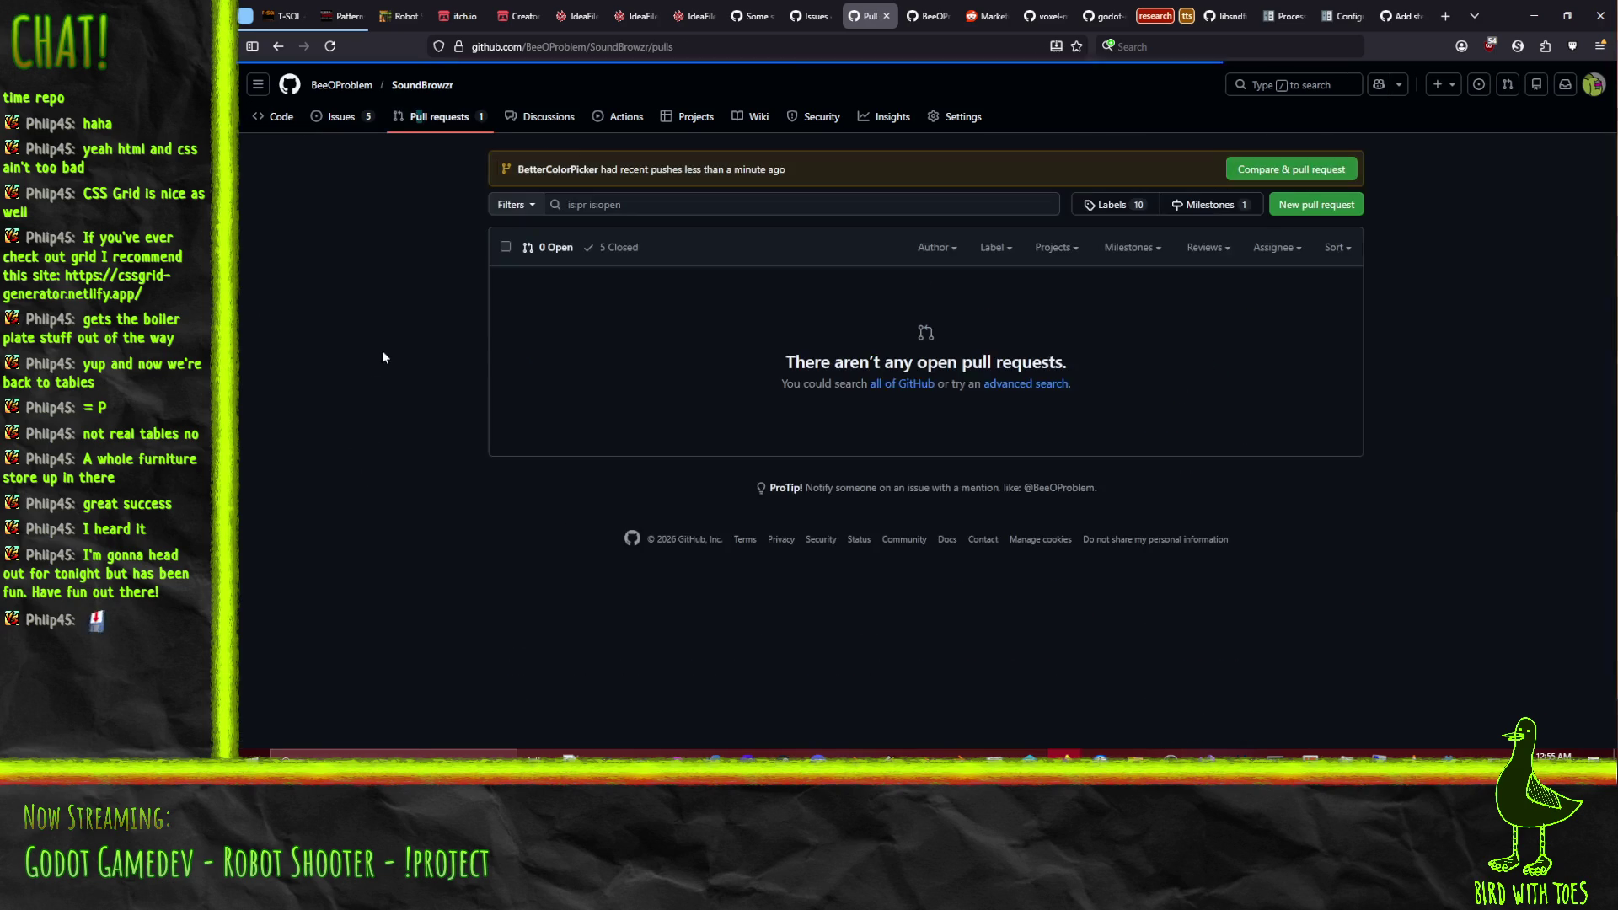
pyautogui.click(1261, 175)
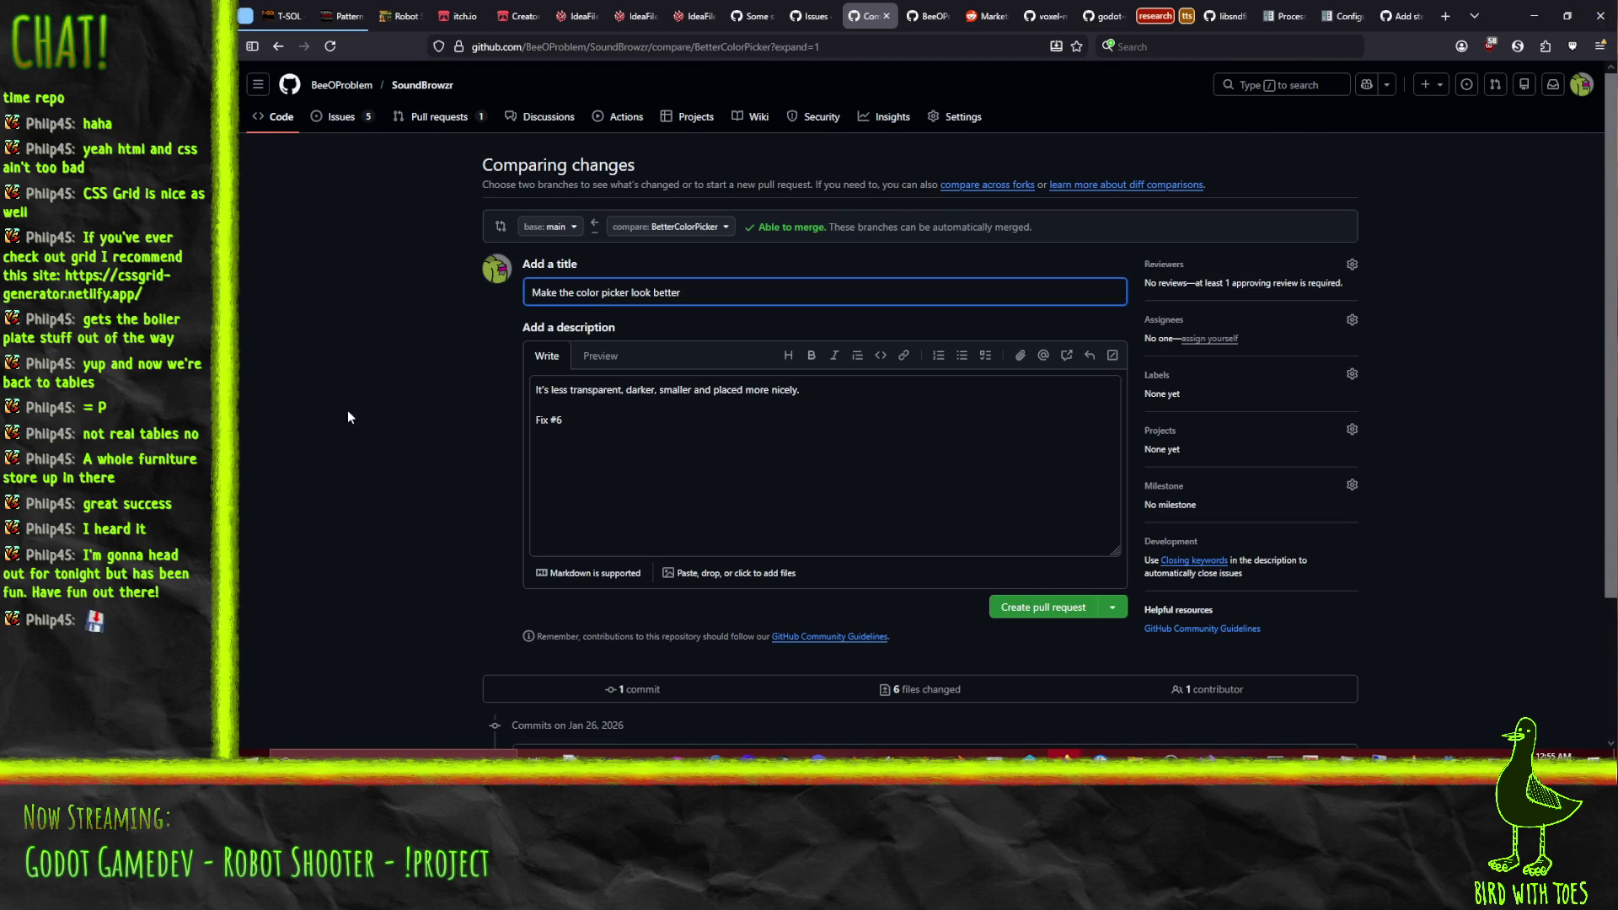
pyautogui.click(1043, 608)
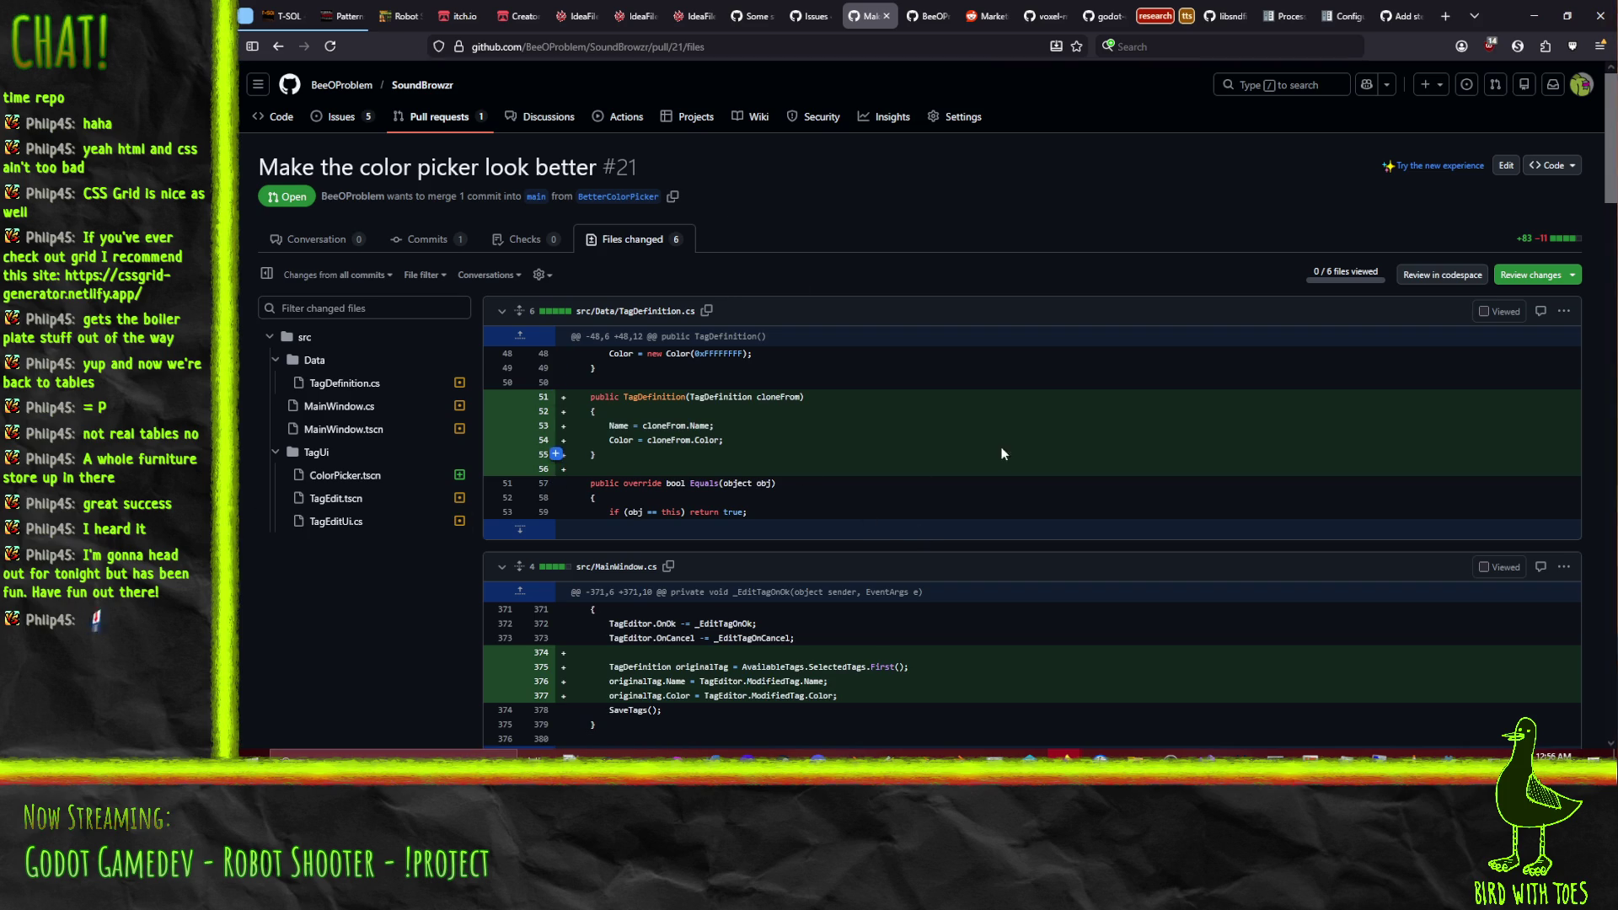
pyautogui.click(1572, 277)
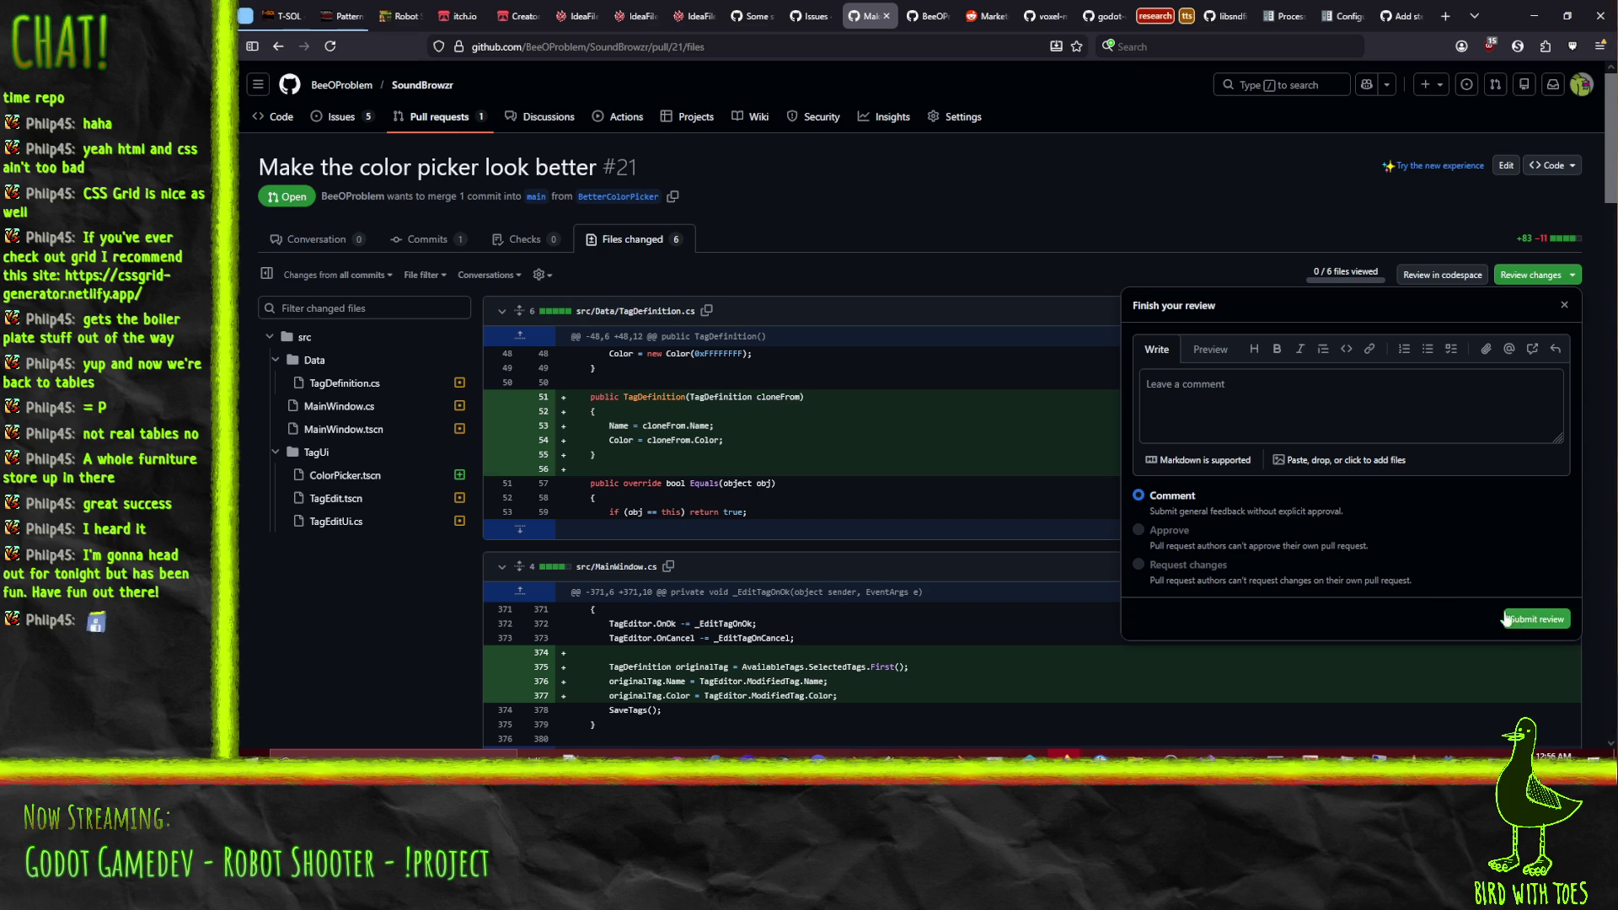
pyautogui.scroll(-2, 1596, 180)
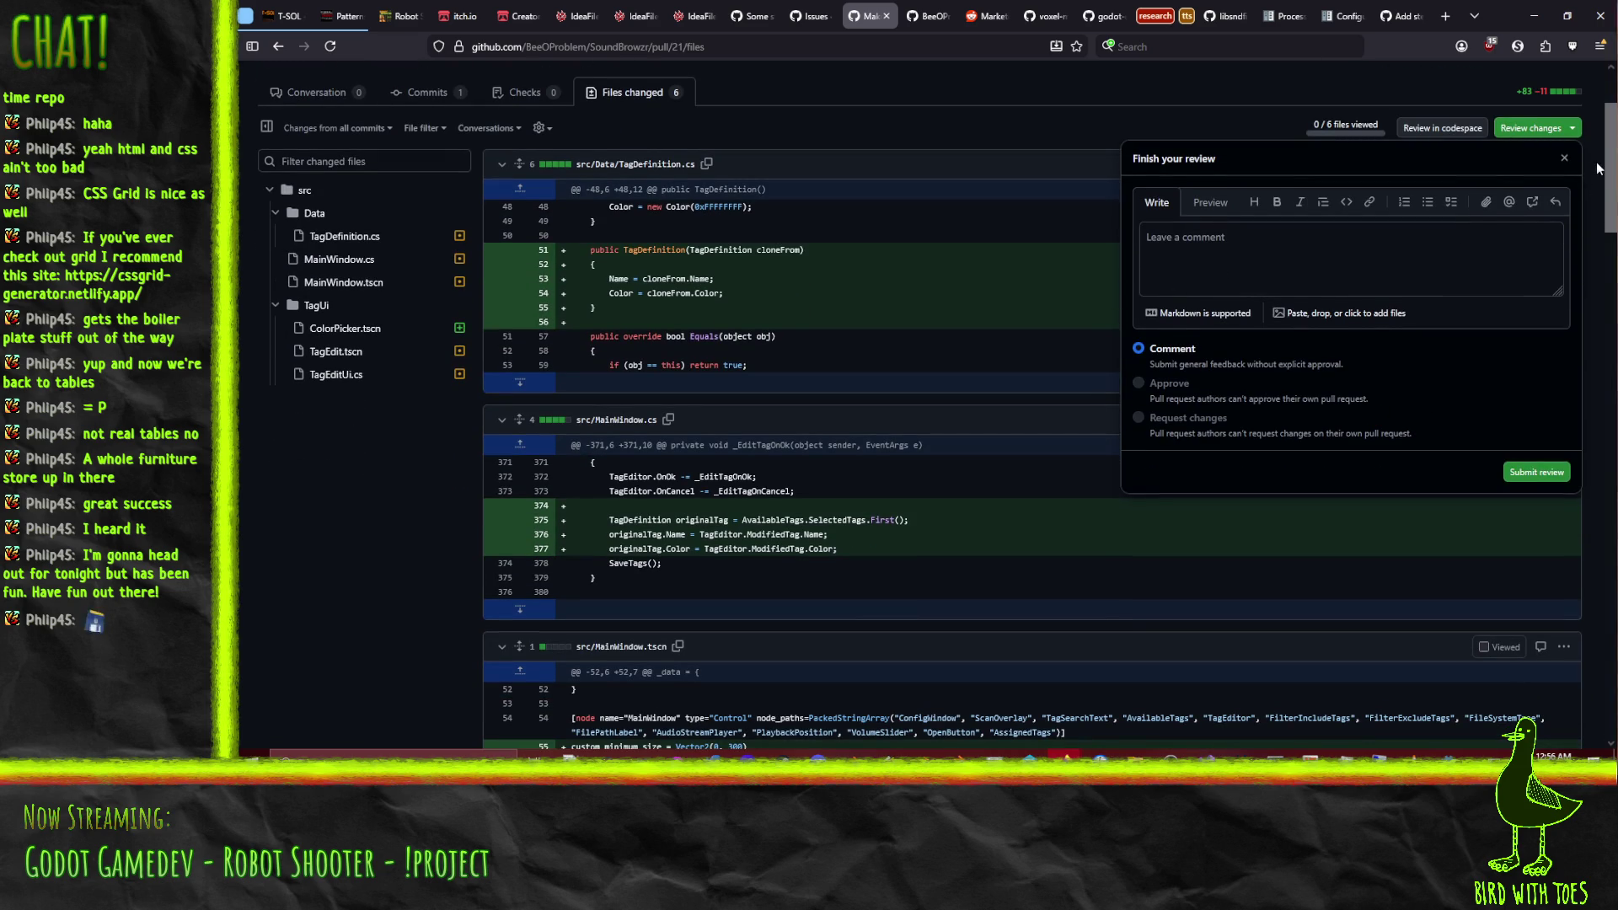
pyautogui.click(1563, 159)
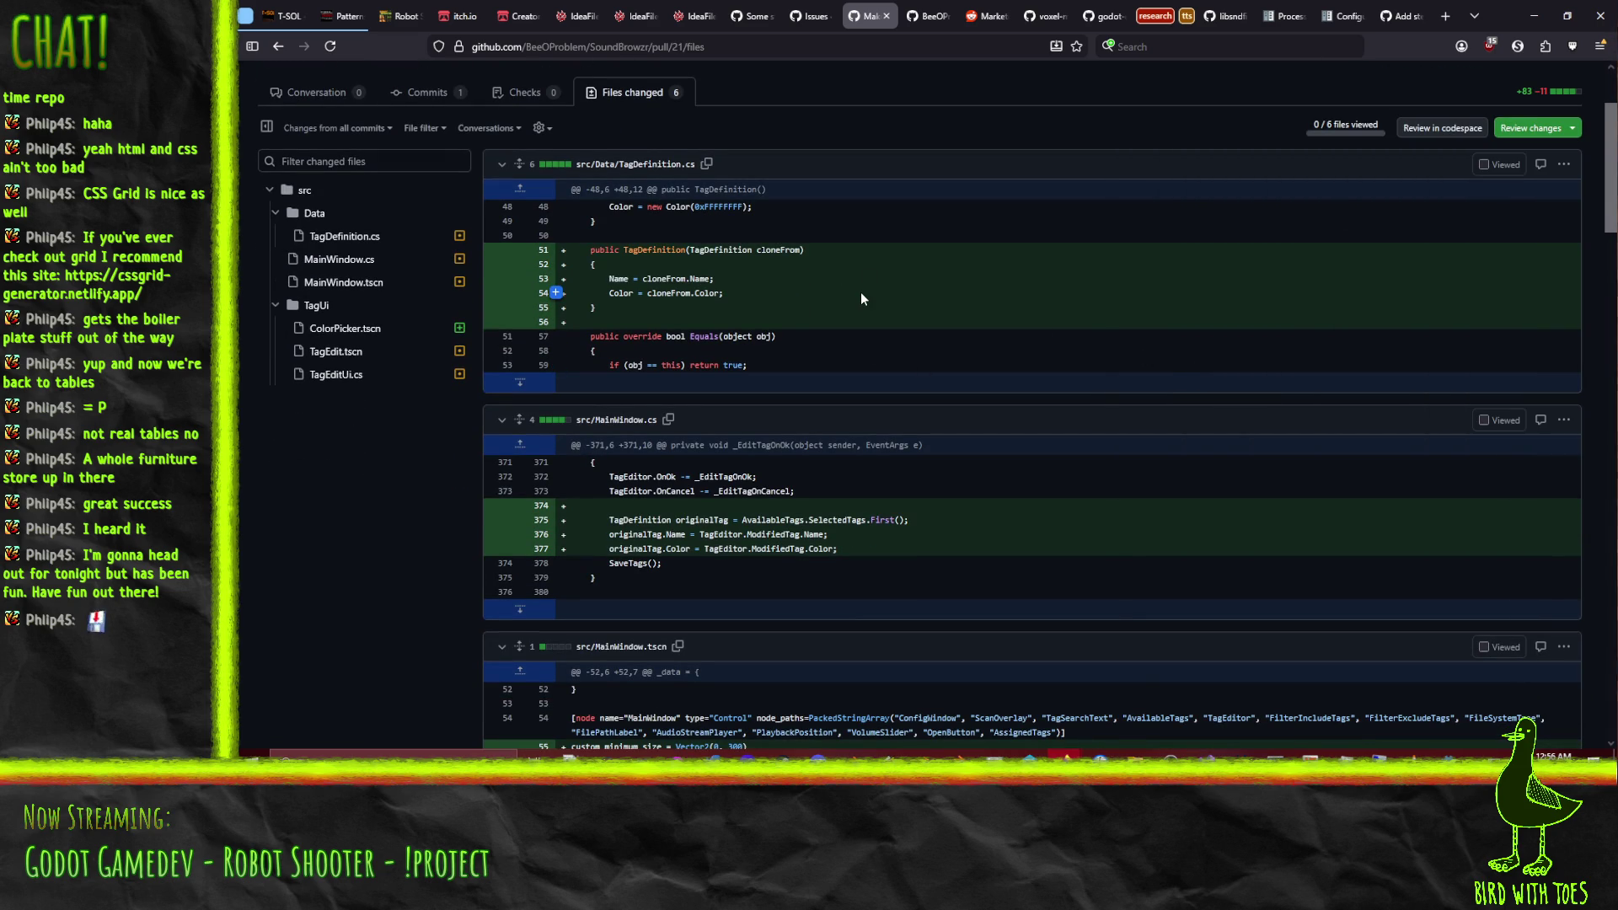
pyautogui.scroll(-1, 764, 254)
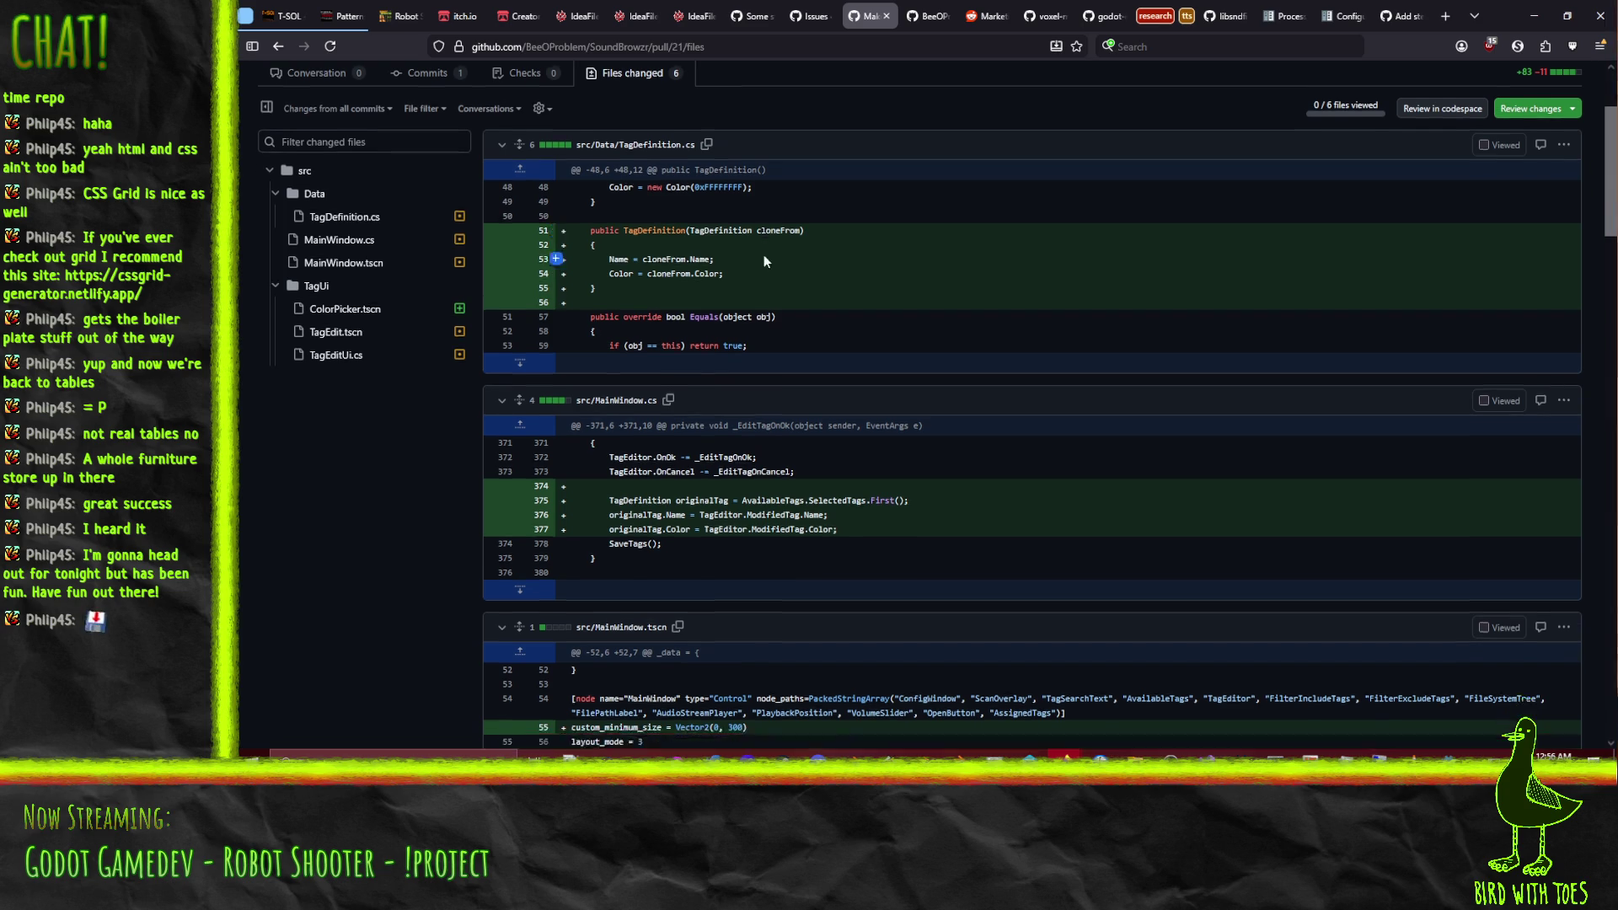
pyautogui.scroll(-3, 763, 255)
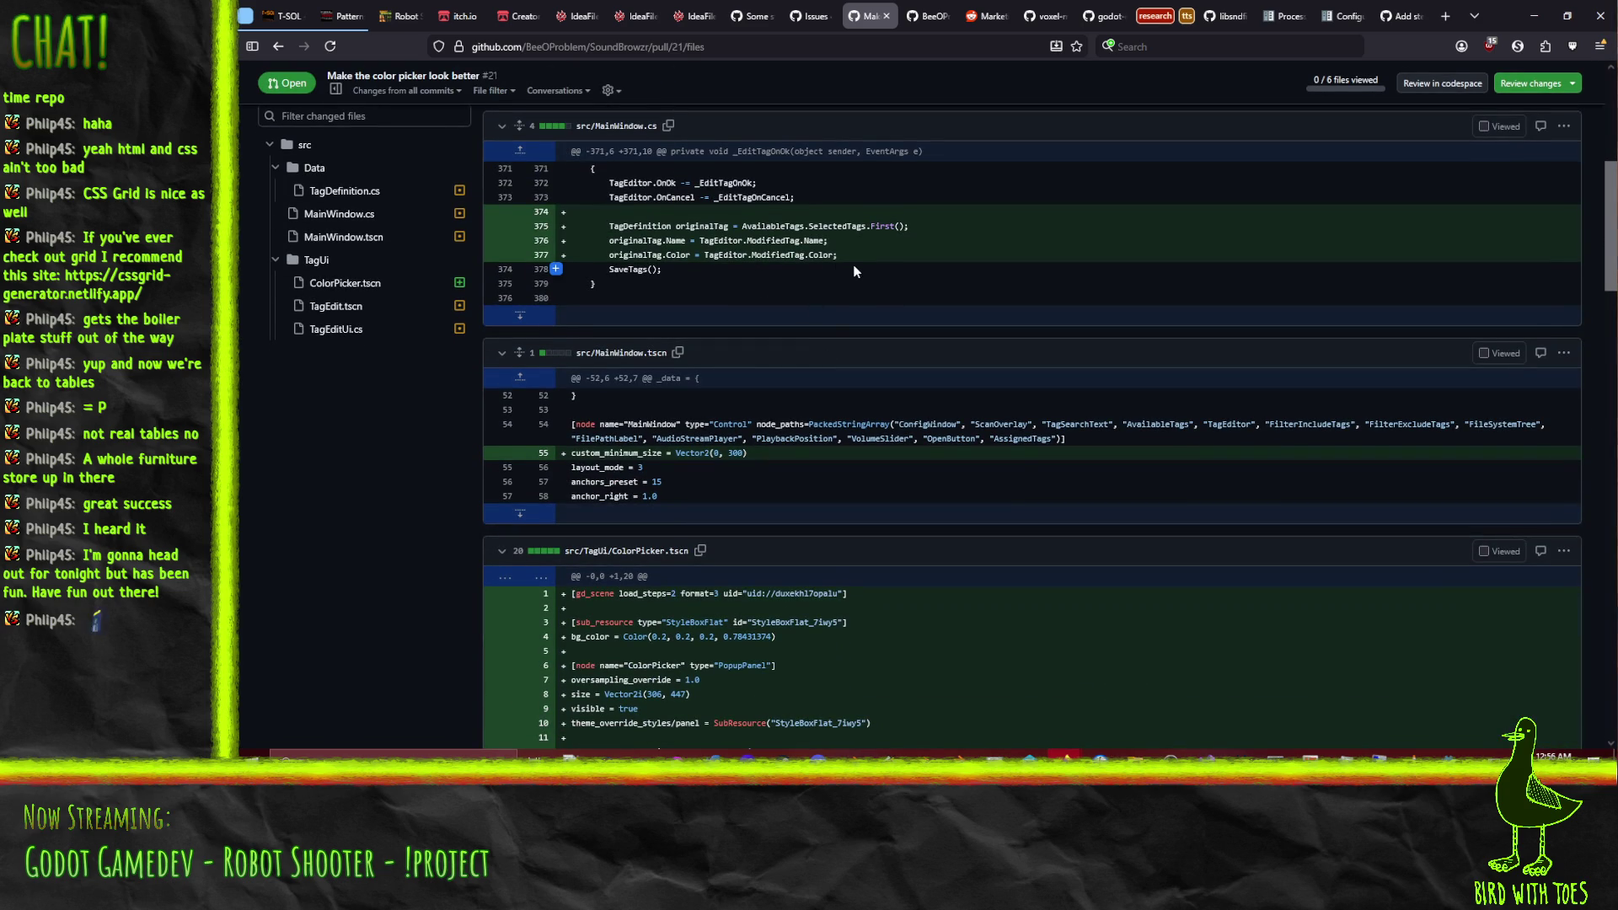
pyautogui.scroll(-5, 857, 268)
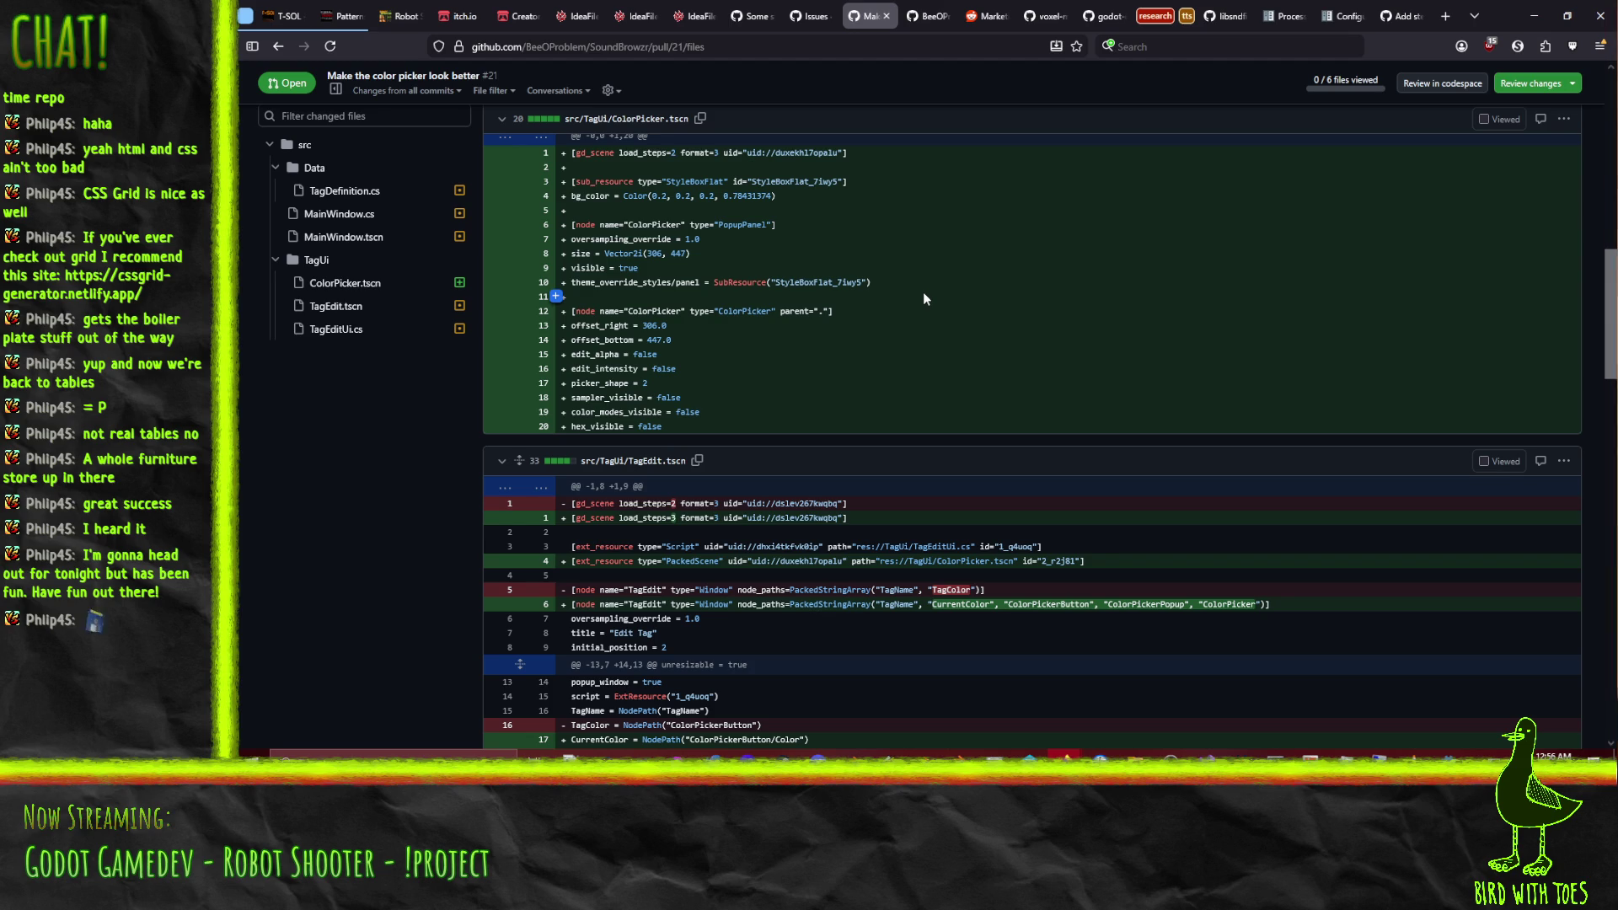
pyautogui.scroll(-4, 923, 298)
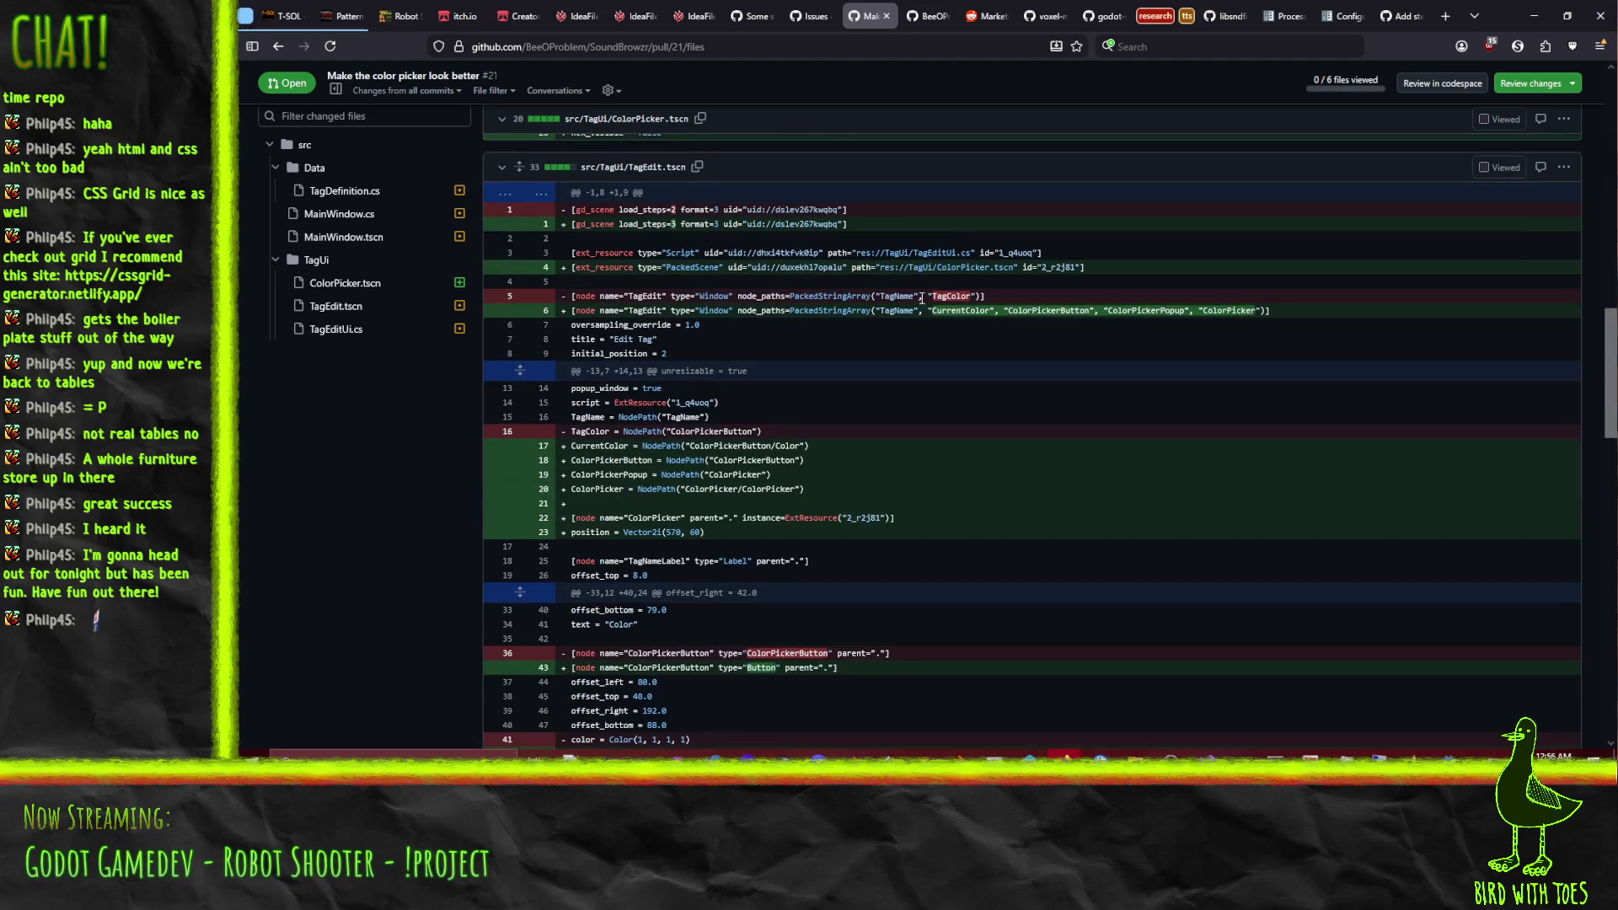
pyautogui.scroll(-9, 922, 307)
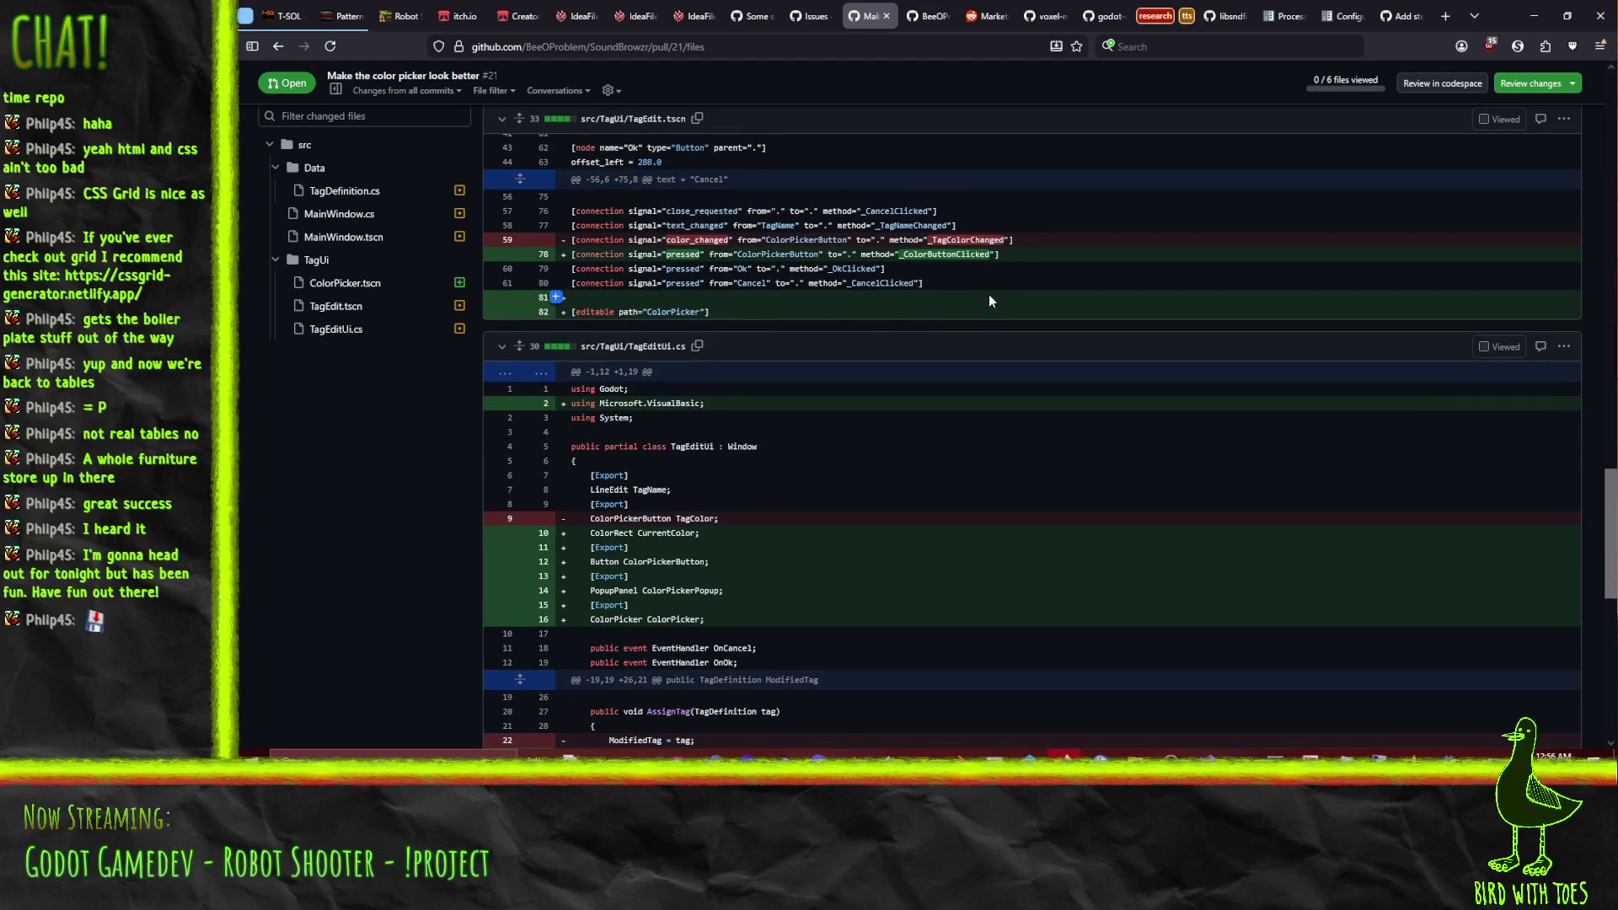
pyautogui.scroll(-5, 988, 294)
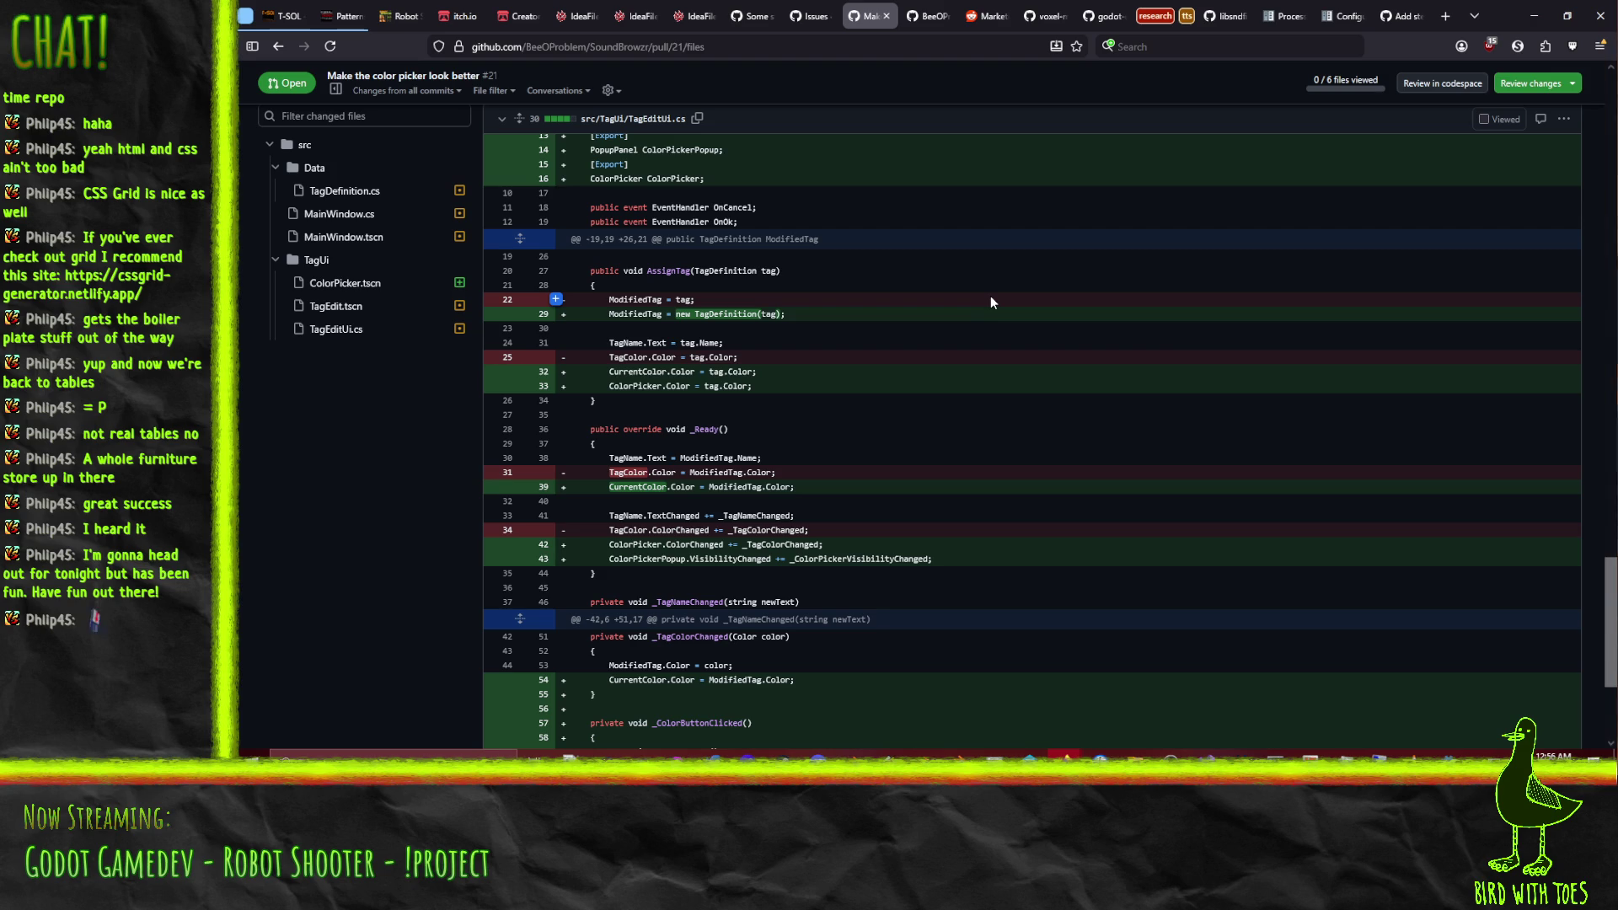
pyautogui.scroll(-3, 984, 300)
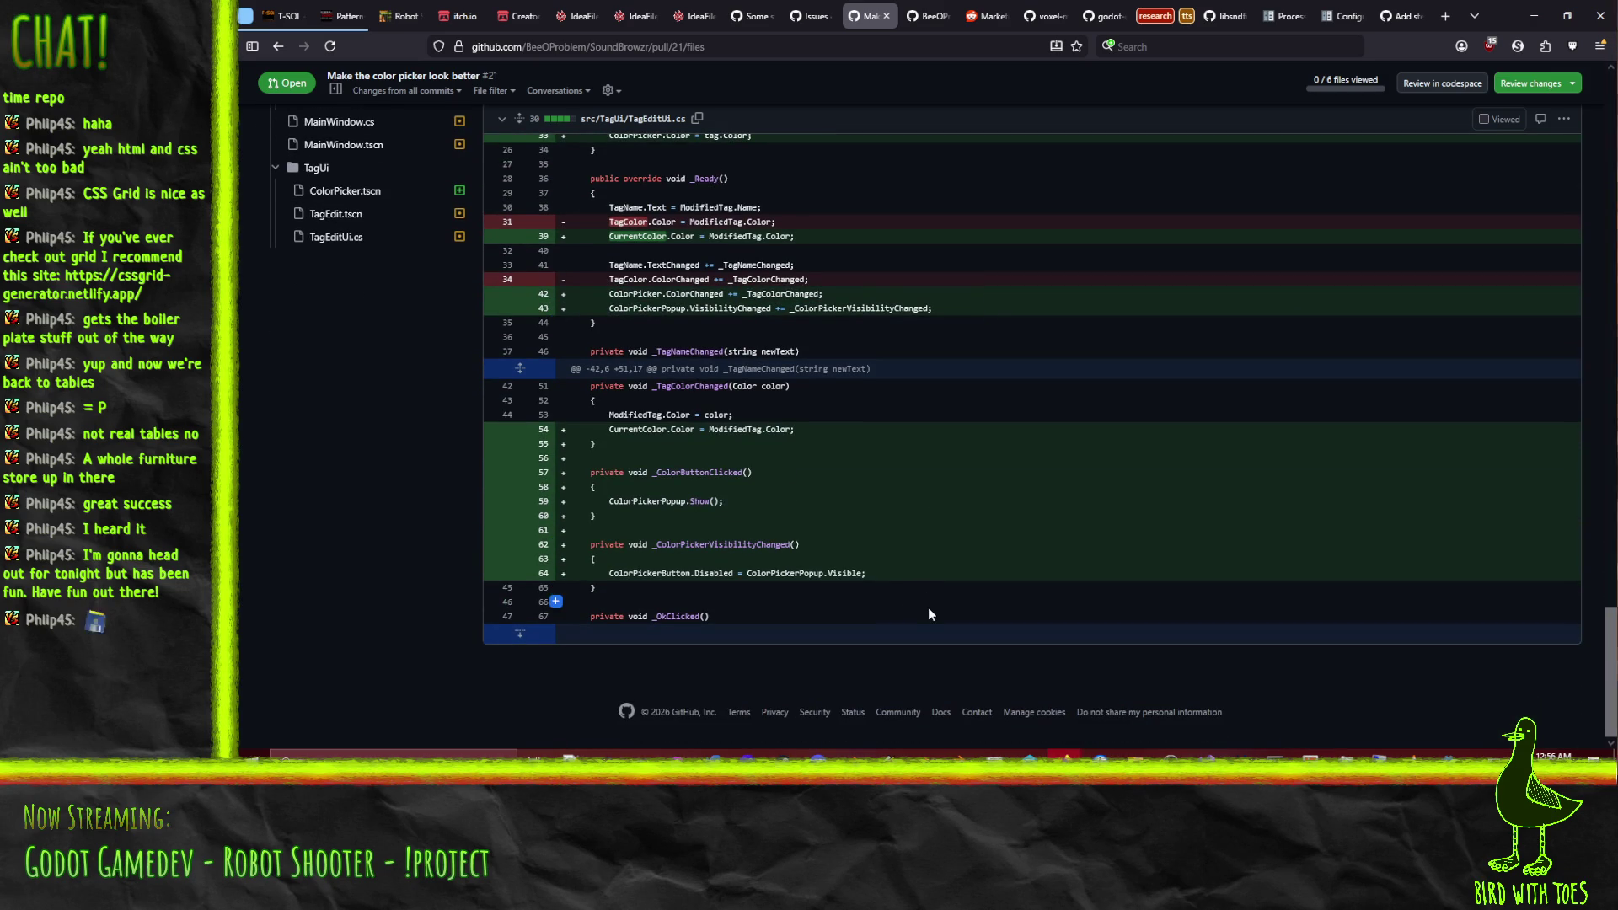
pyautogui.scroll(10, 928, 606)
pyautogui.scroll(20, 919, 607)
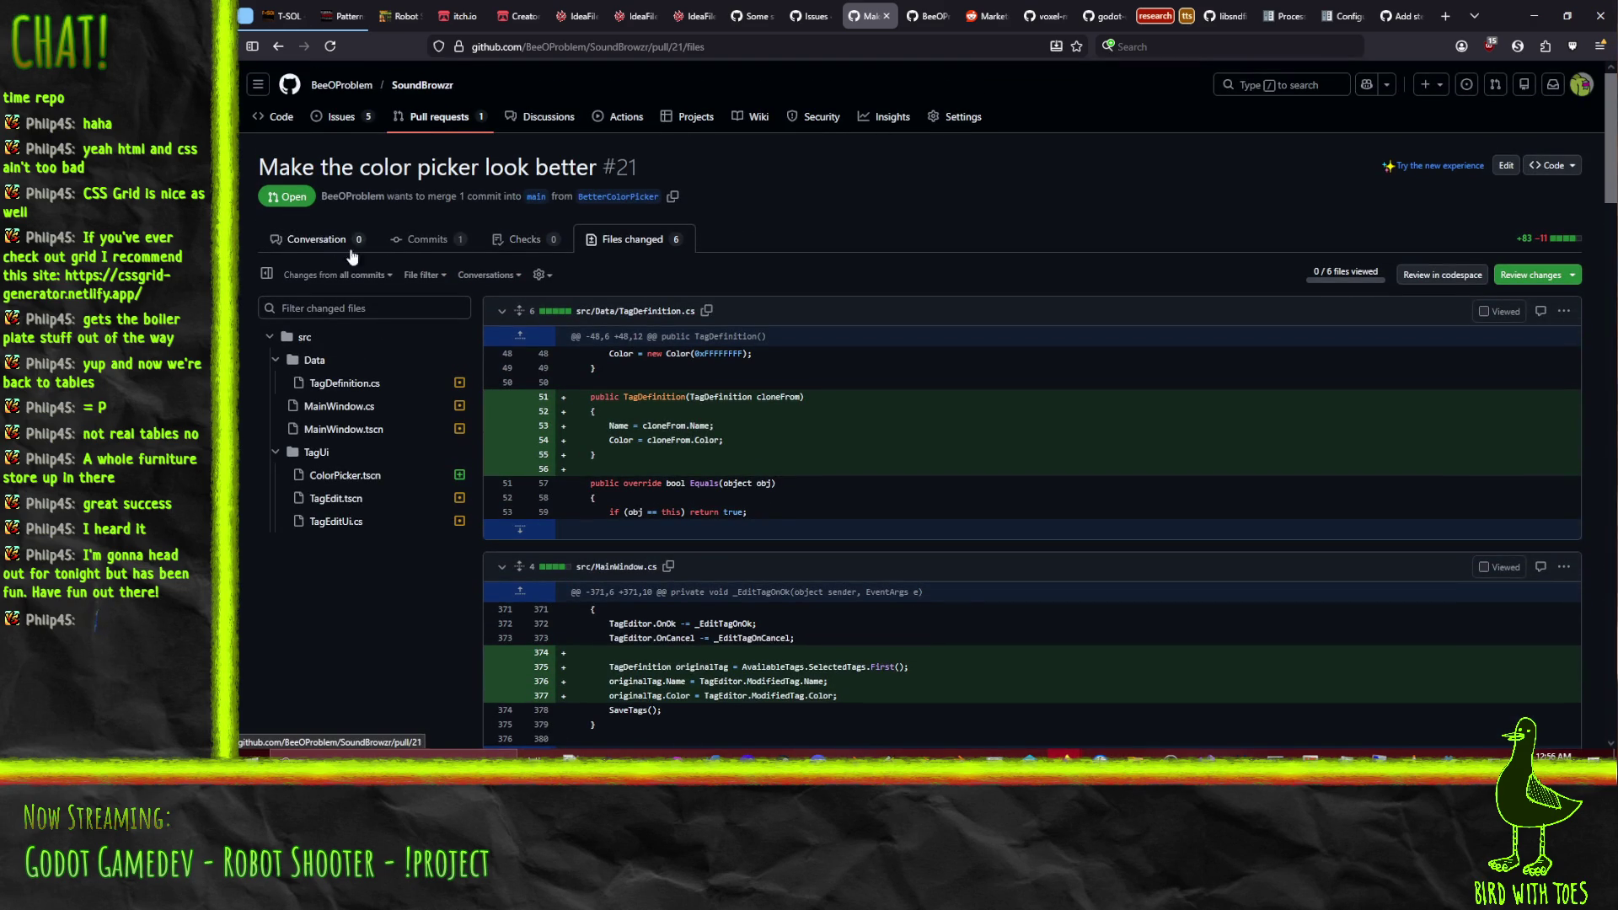
pyautogui.click(317, 239)
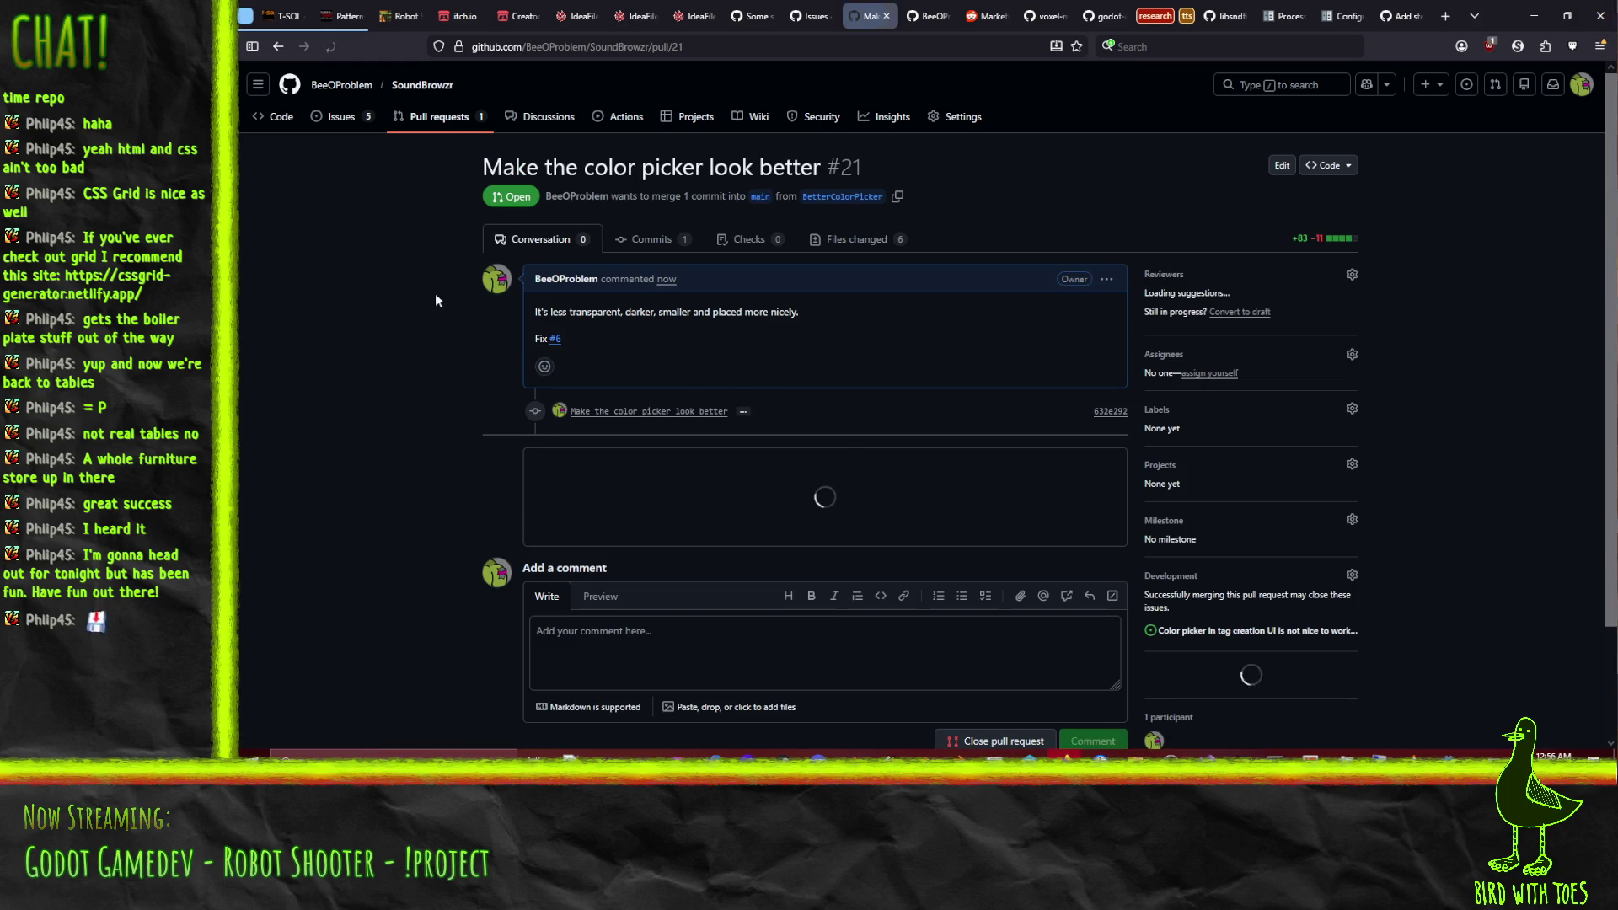
# Edit the PR description, adding that it also fixes Cancel changing internal TagDefinition content.
pyautogui.click(1106, 279)
pyautogui.click(1049, 357)
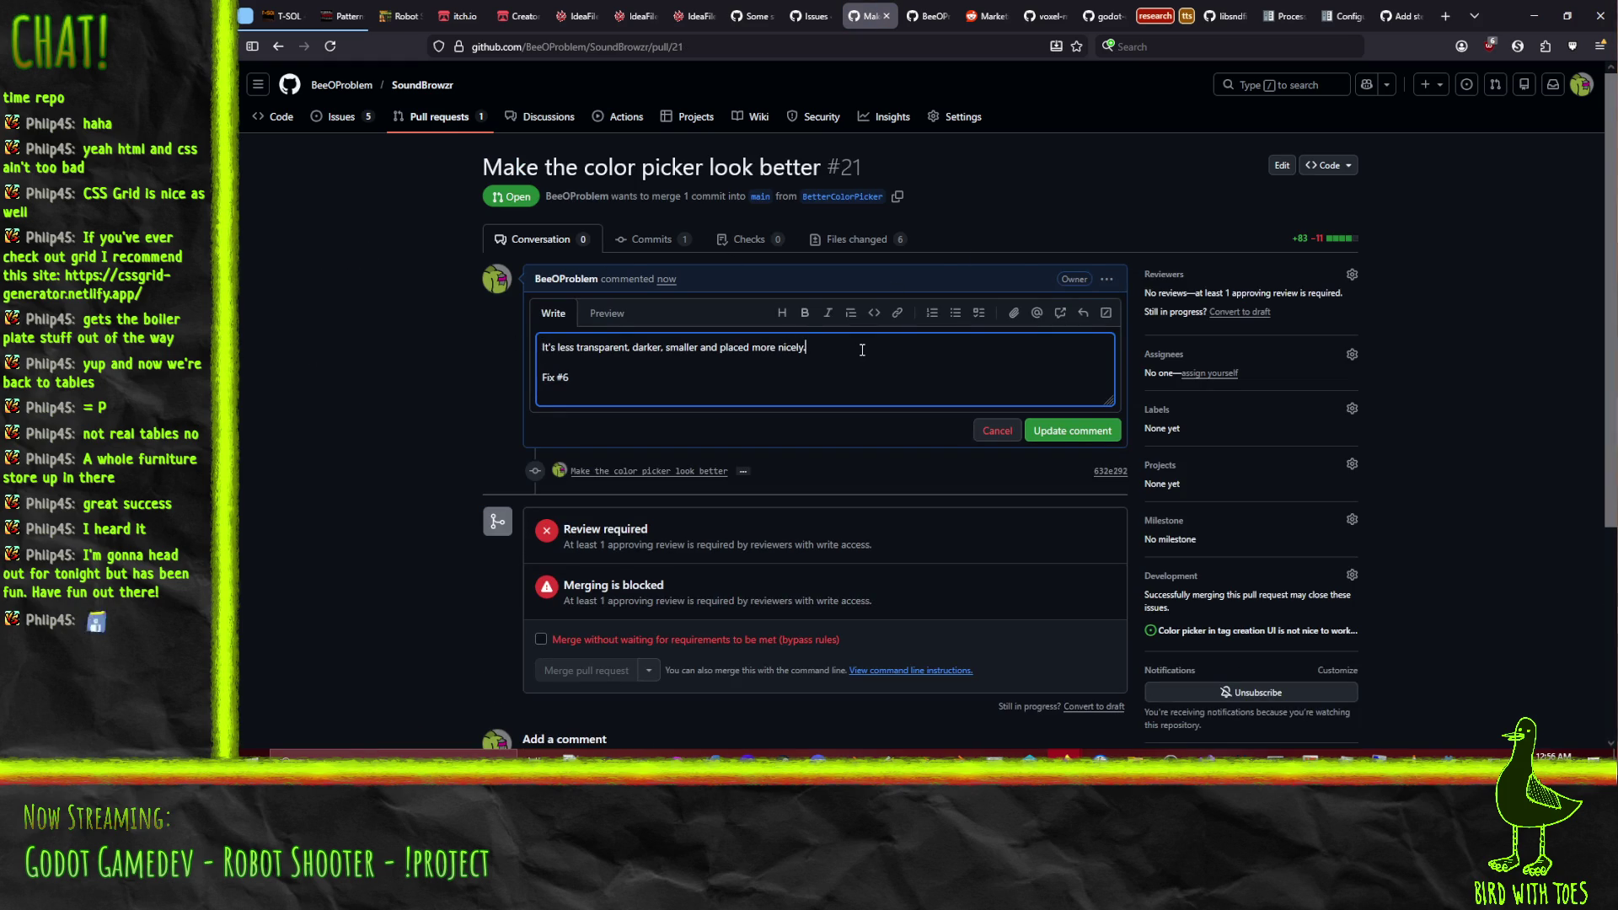
pyautogui.write('Also')
pyautogui.press('BackSpace')
pyautogui.press('BackSpace')
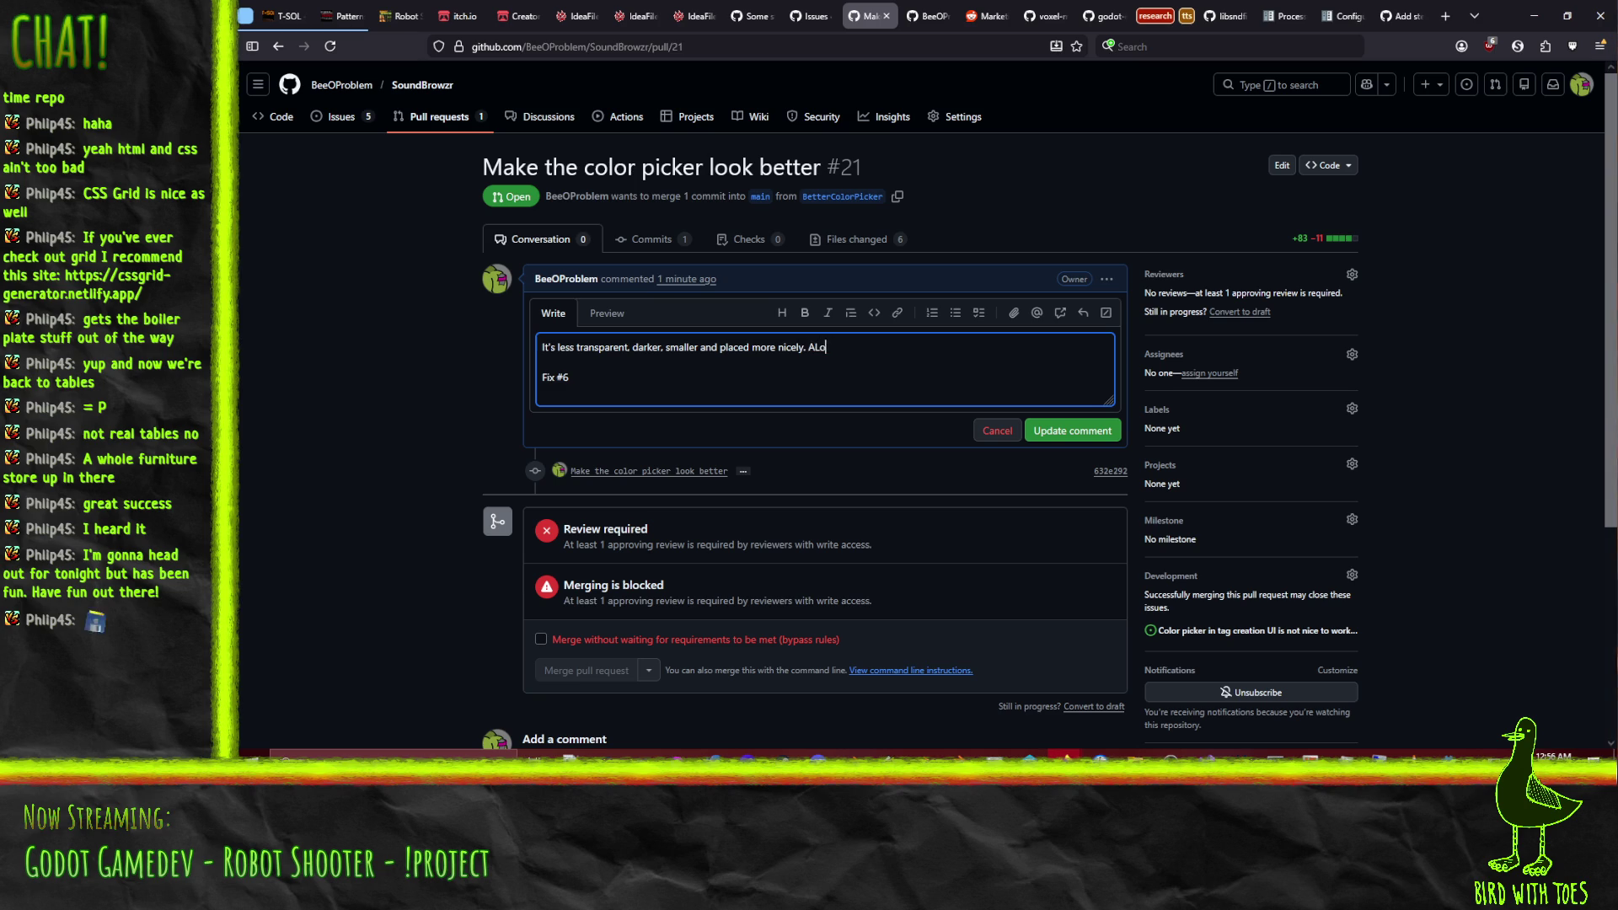
pyautogui.write('so fix Cancel ')
pyautogui.write('not')
pyautogui.press('BackSpace')
pyautogui.press('BackSpace')
pyautogui.press('BackSpace')
pyautogui.write('leaving the')
pyautogui.press('BackSpace')
pyautogui.press('BackSpace')
pyautogui.press('BackSpace')
pyautogui.press('BackSpace')
pyautogui.press('BackSpace')
pyautogui.press('BackSpace')
pyautogui.write('changing ')
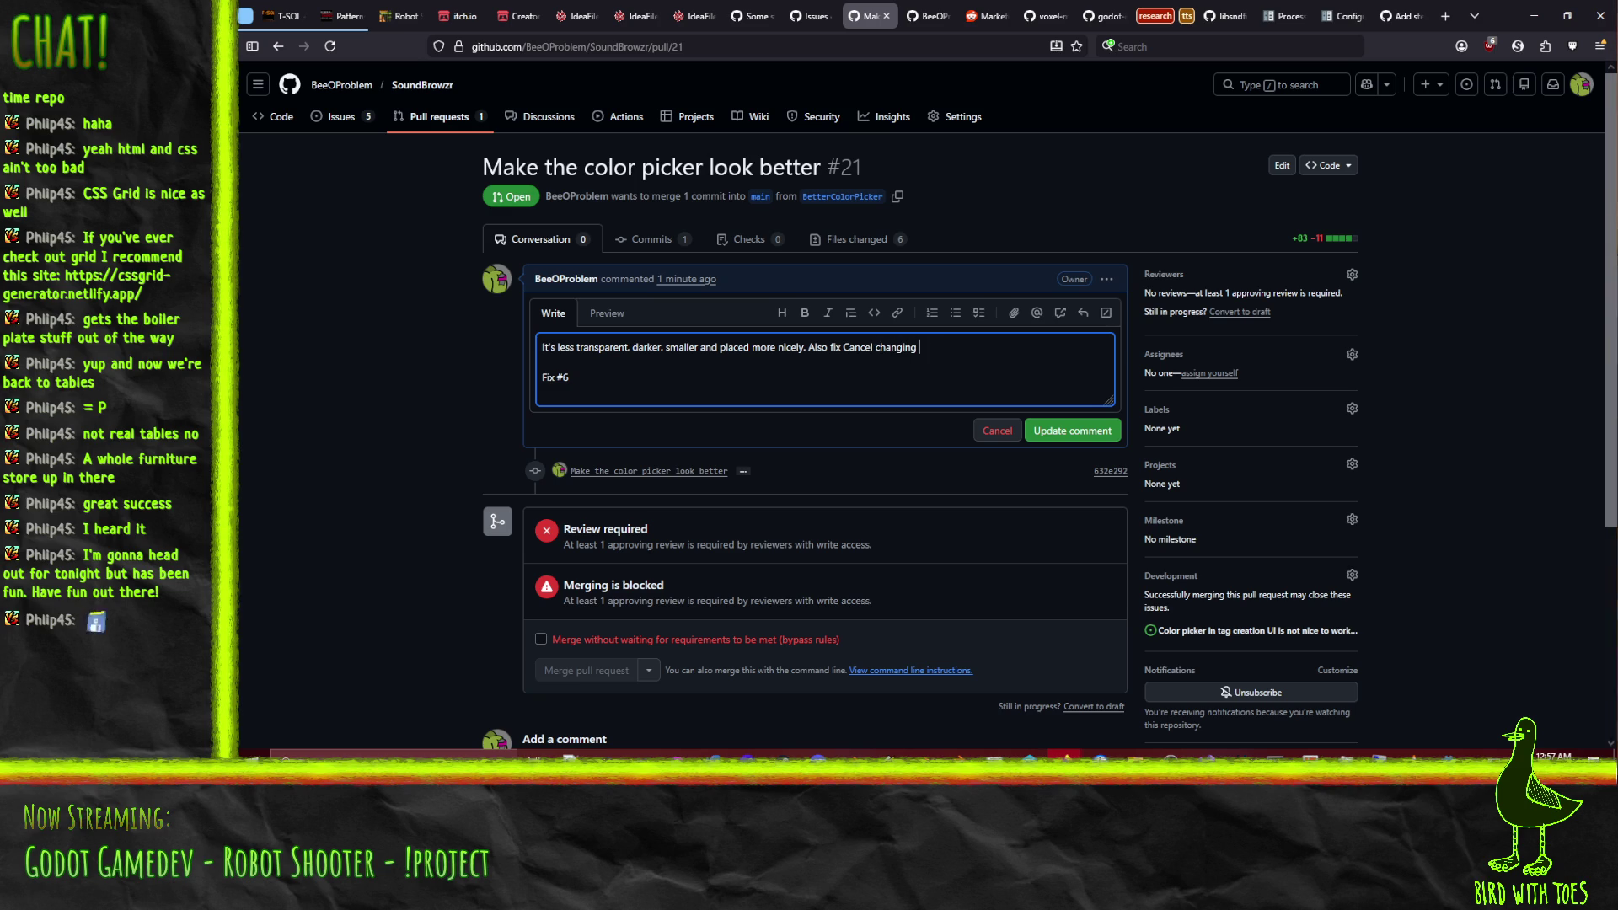
pyautogui.write('internal Tag')
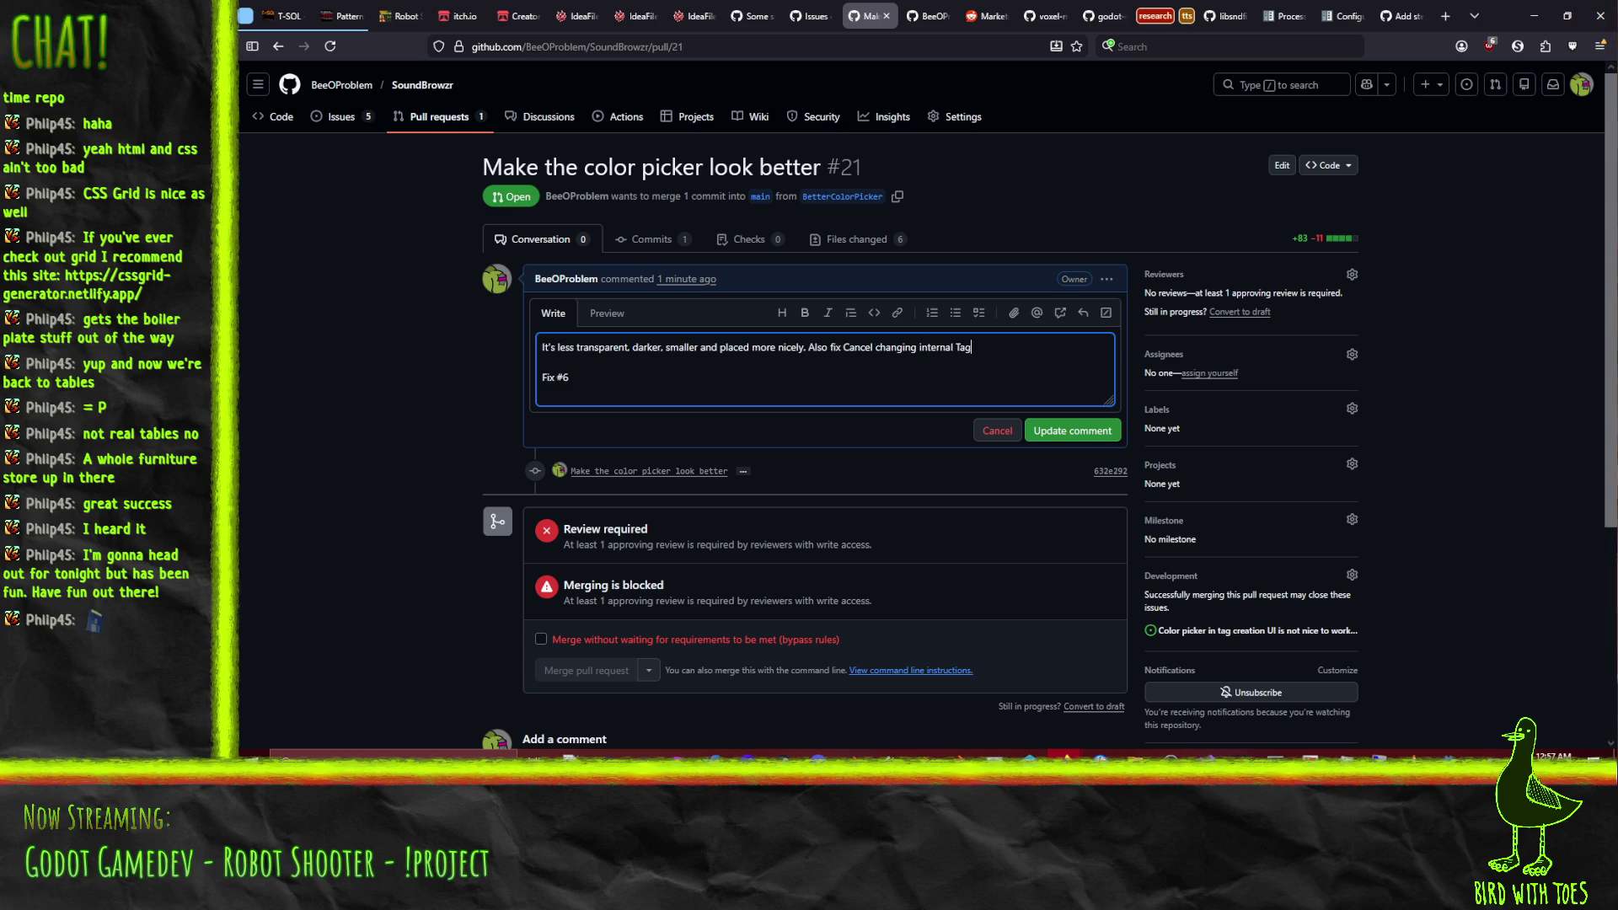
pyautogui.write('Definition')
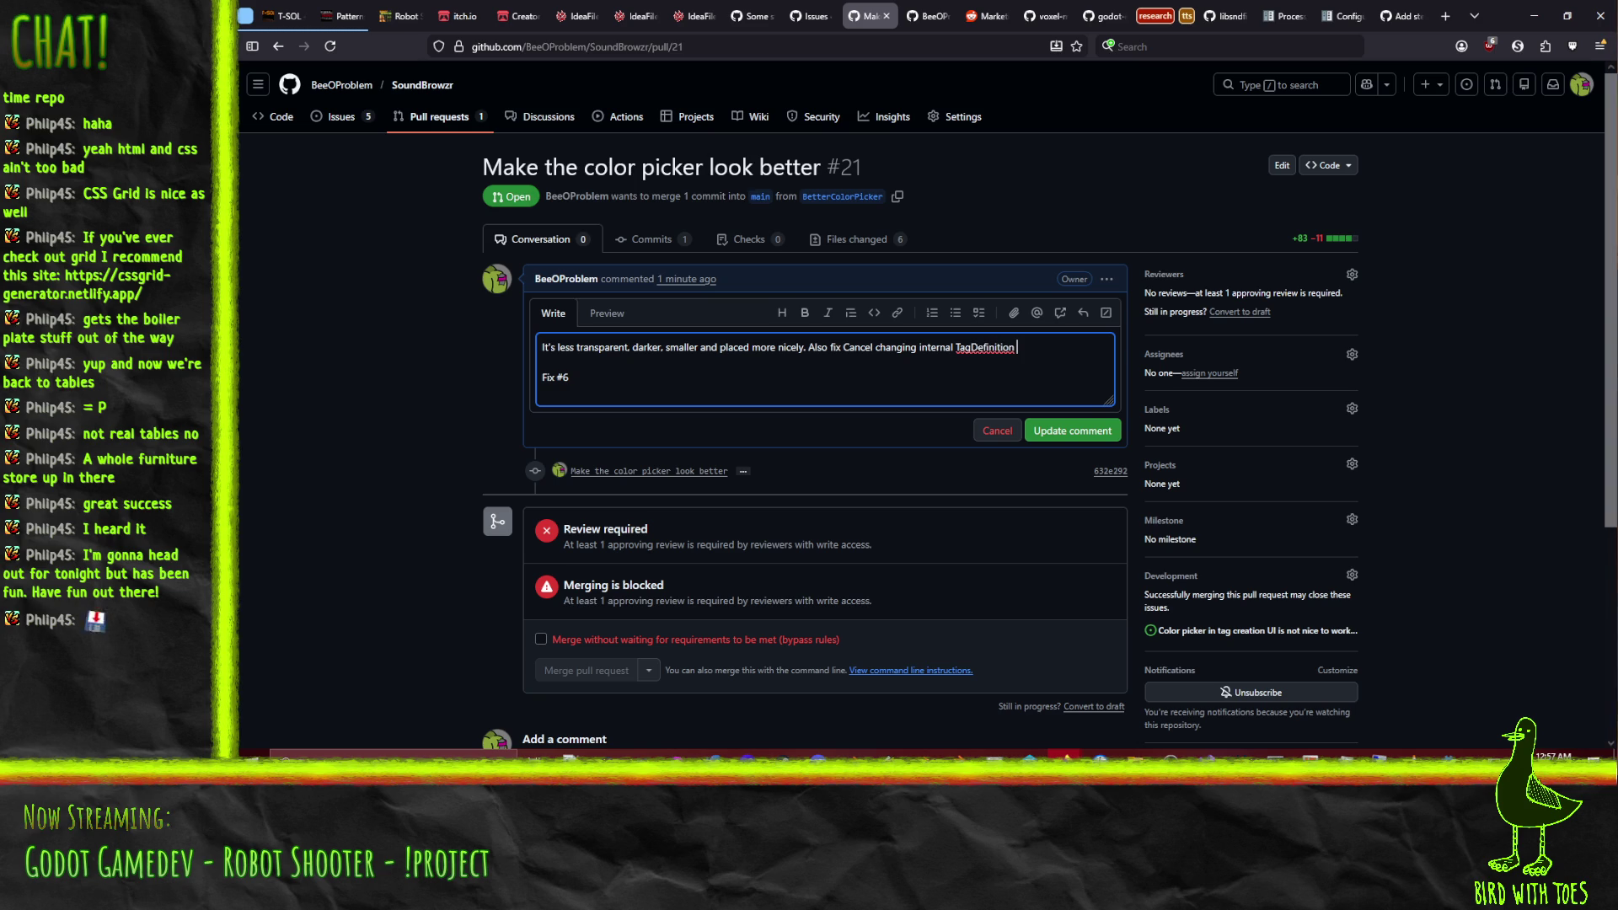
pyautogui.write('ontent but ')
pyautogui.write('not savin')
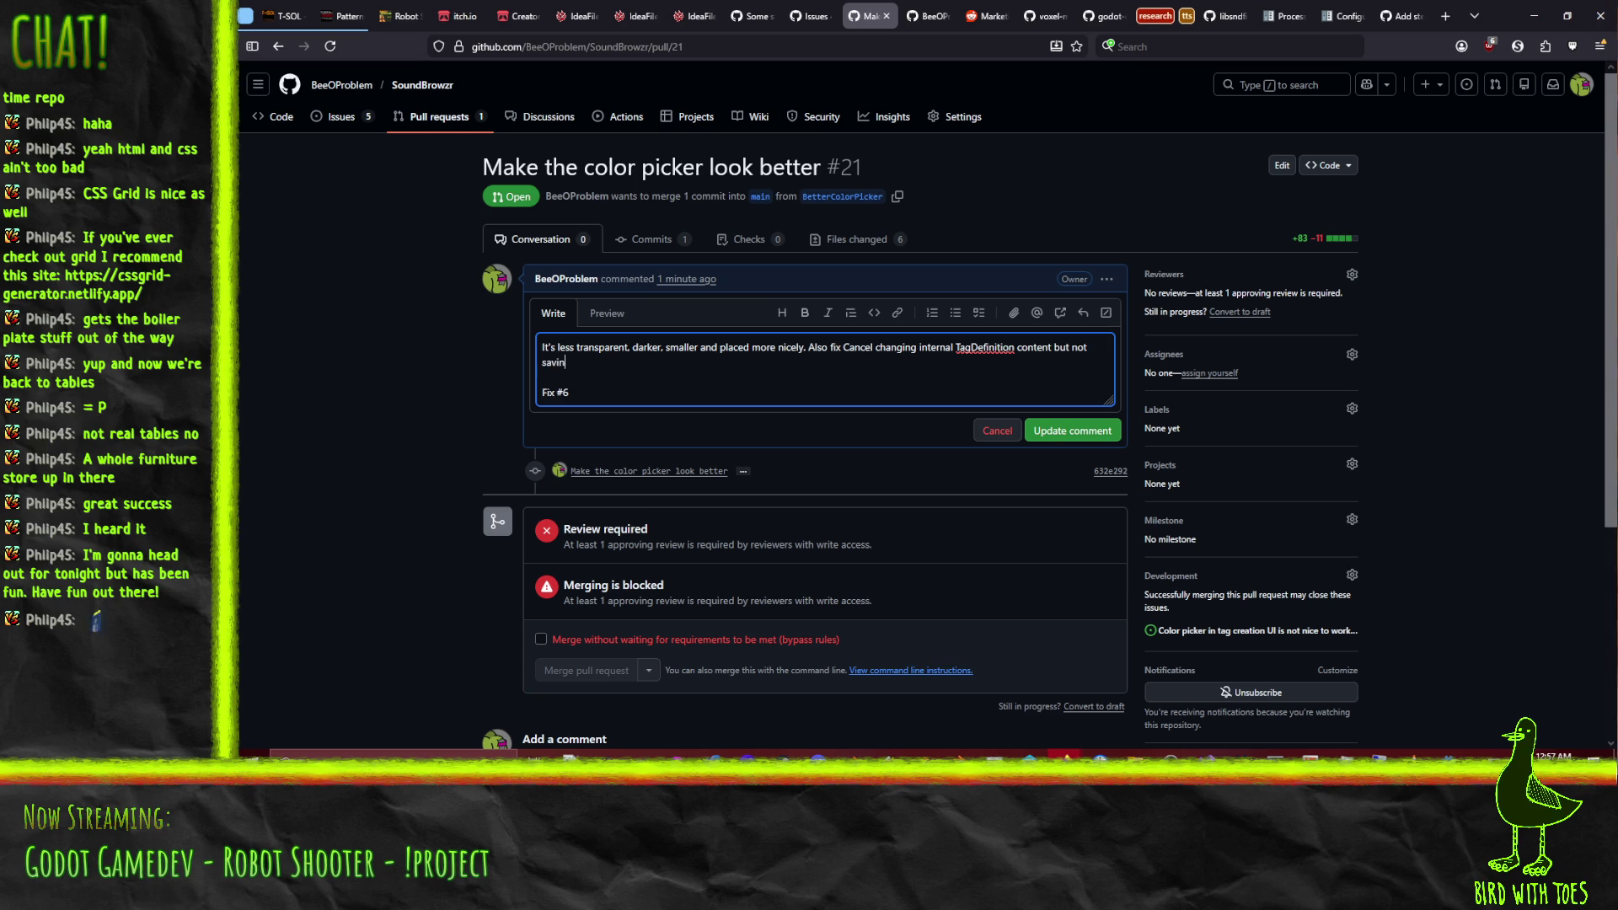
pyautogui.write('g it.')
# Reword to '(immediately) saving it' and add that TagEditor now uses a clone of the TagDefinition.
pyautogui.press('BackSpace')
pyautogui.press('BackSpace')
pyautogui.press('BackSpace')
pyautogui.write('(immediately) saving it. Now it')
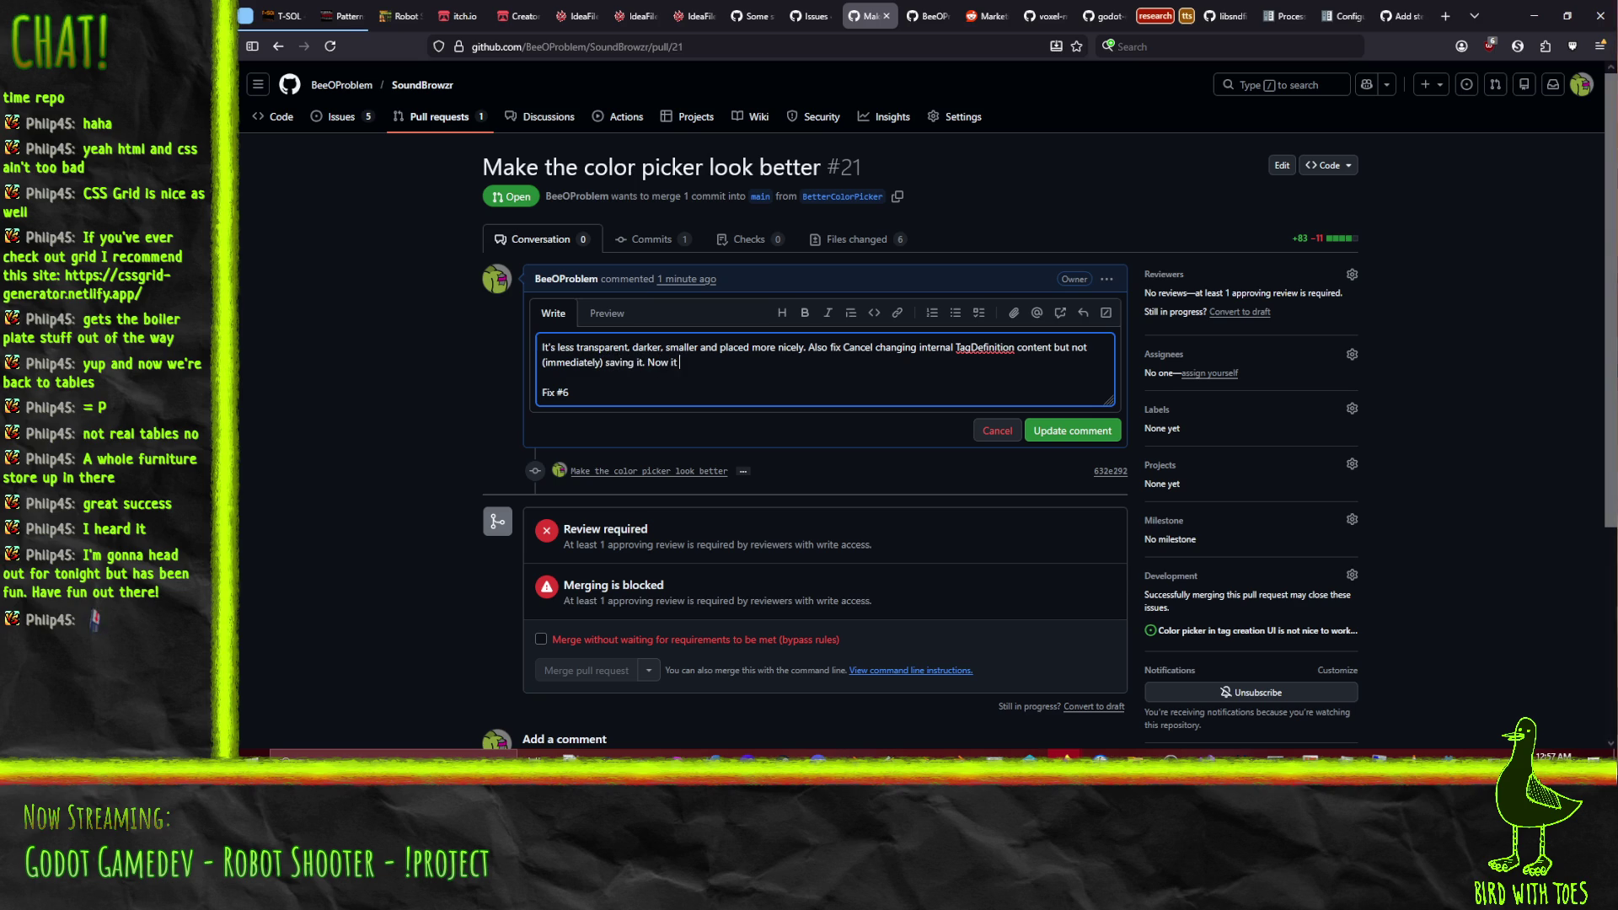
pyautogui.press('BackSpace')
pyautogui.press('BackSpace')
pyautogui.press('BackSpace')
pyautogui.write('Can')
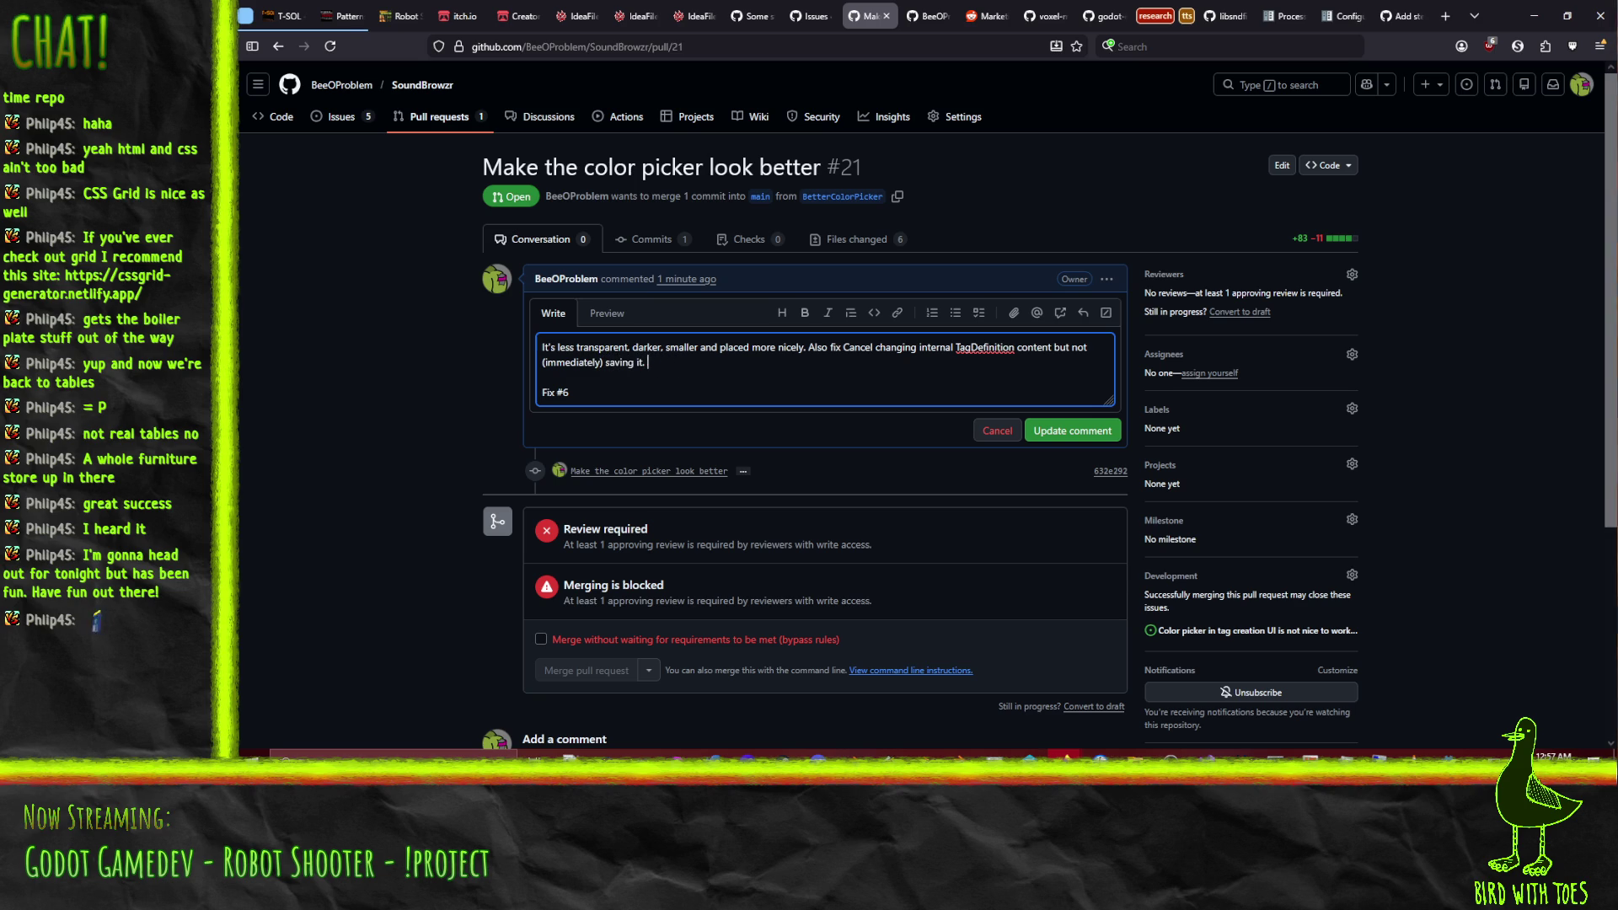
pyautogui.write('cel now no')
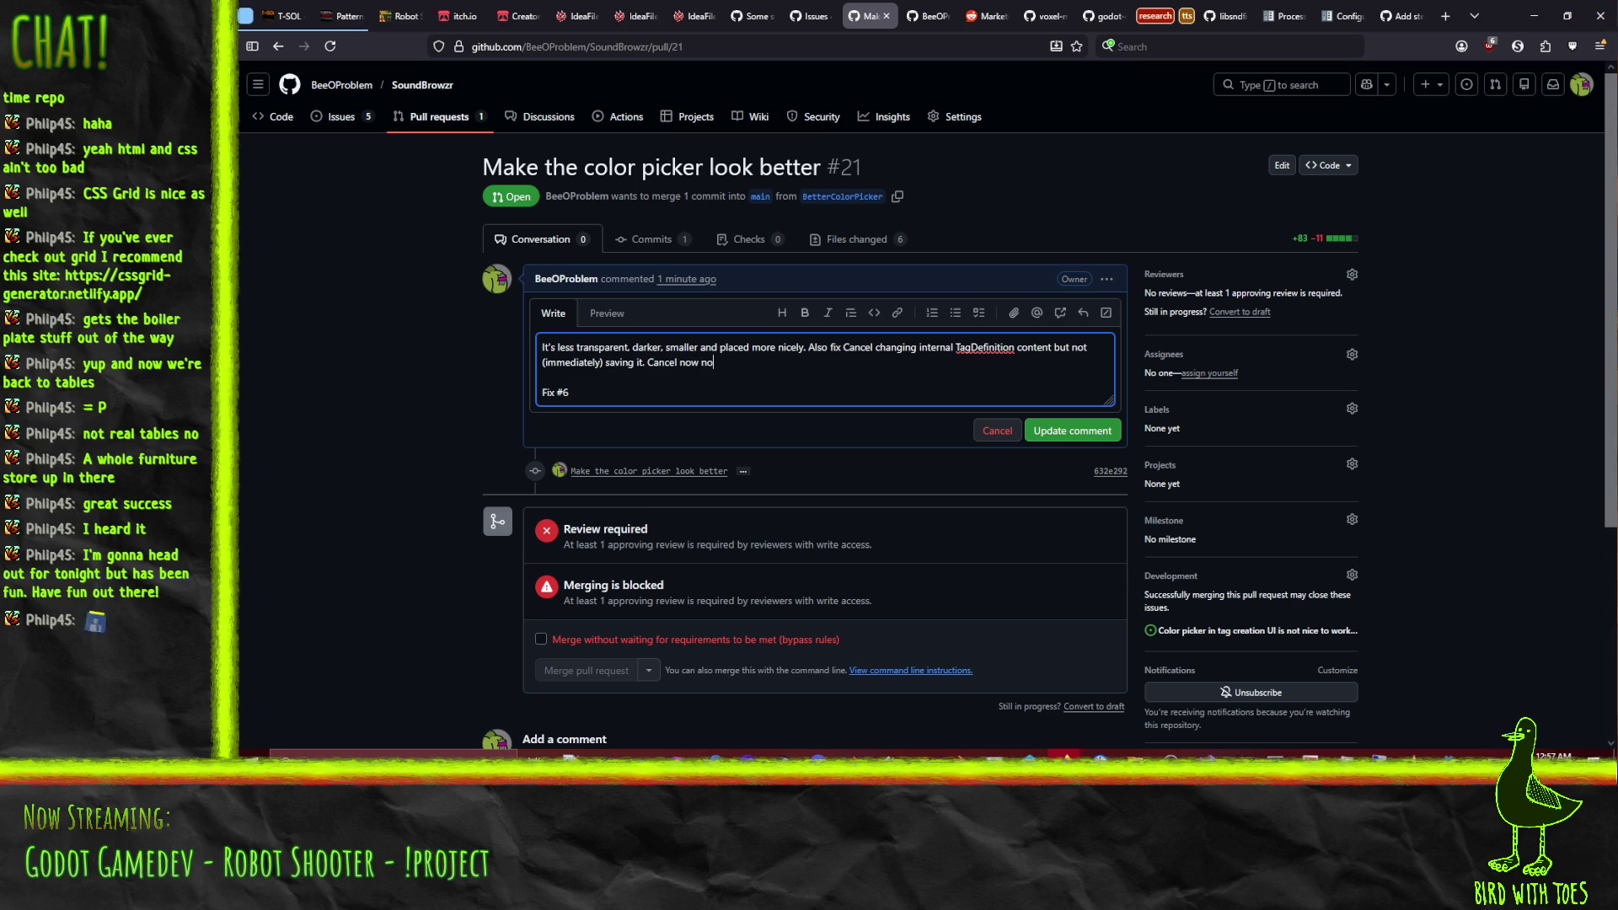
pyautogui.write(' longer')
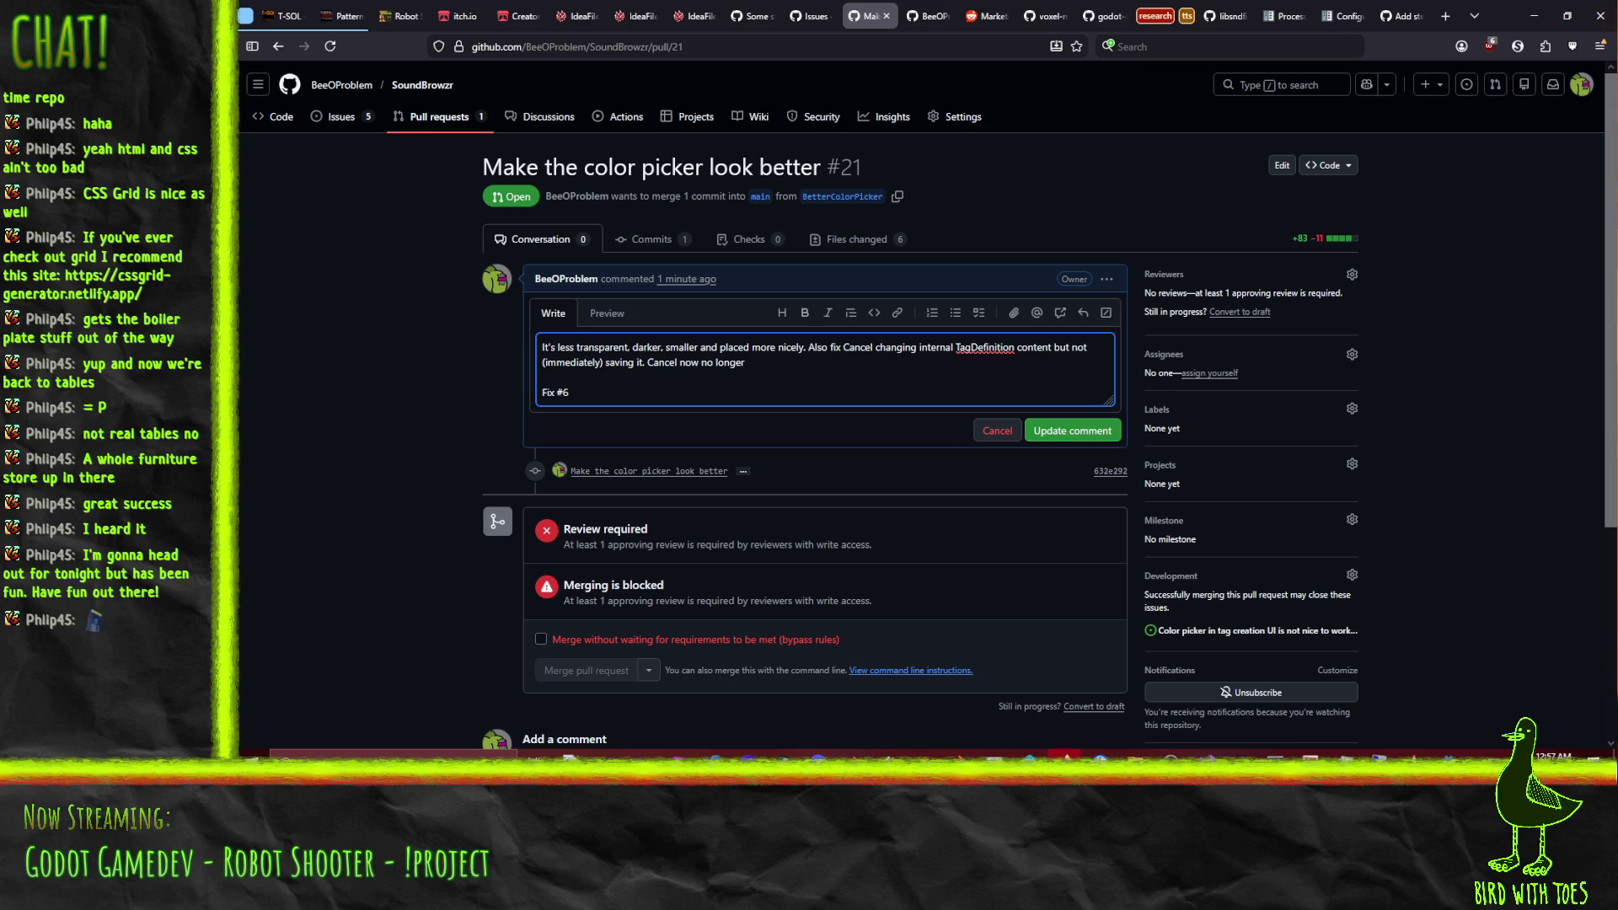
pyautogui.press('BackSpace')
pyautogui.press('BackSpace')
pyautogui.press('BackSpace')
pyautogui.write('Ta')
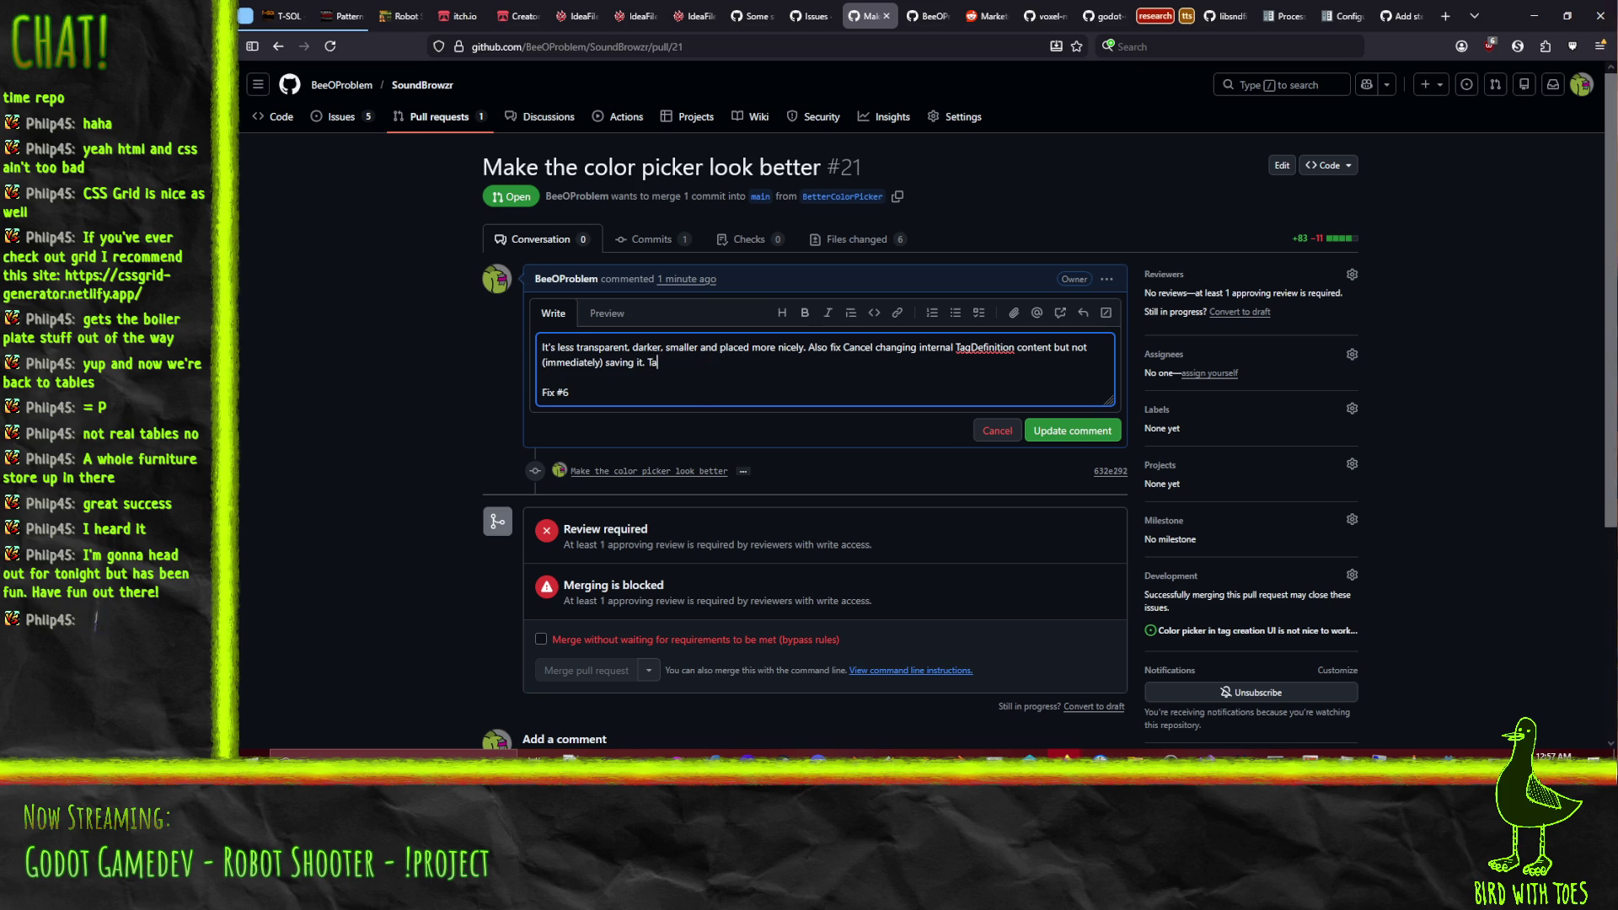
pyautogui.write('gEditor ')
pyautogui.write('now uses a c')
pyautogui.write('lone ')
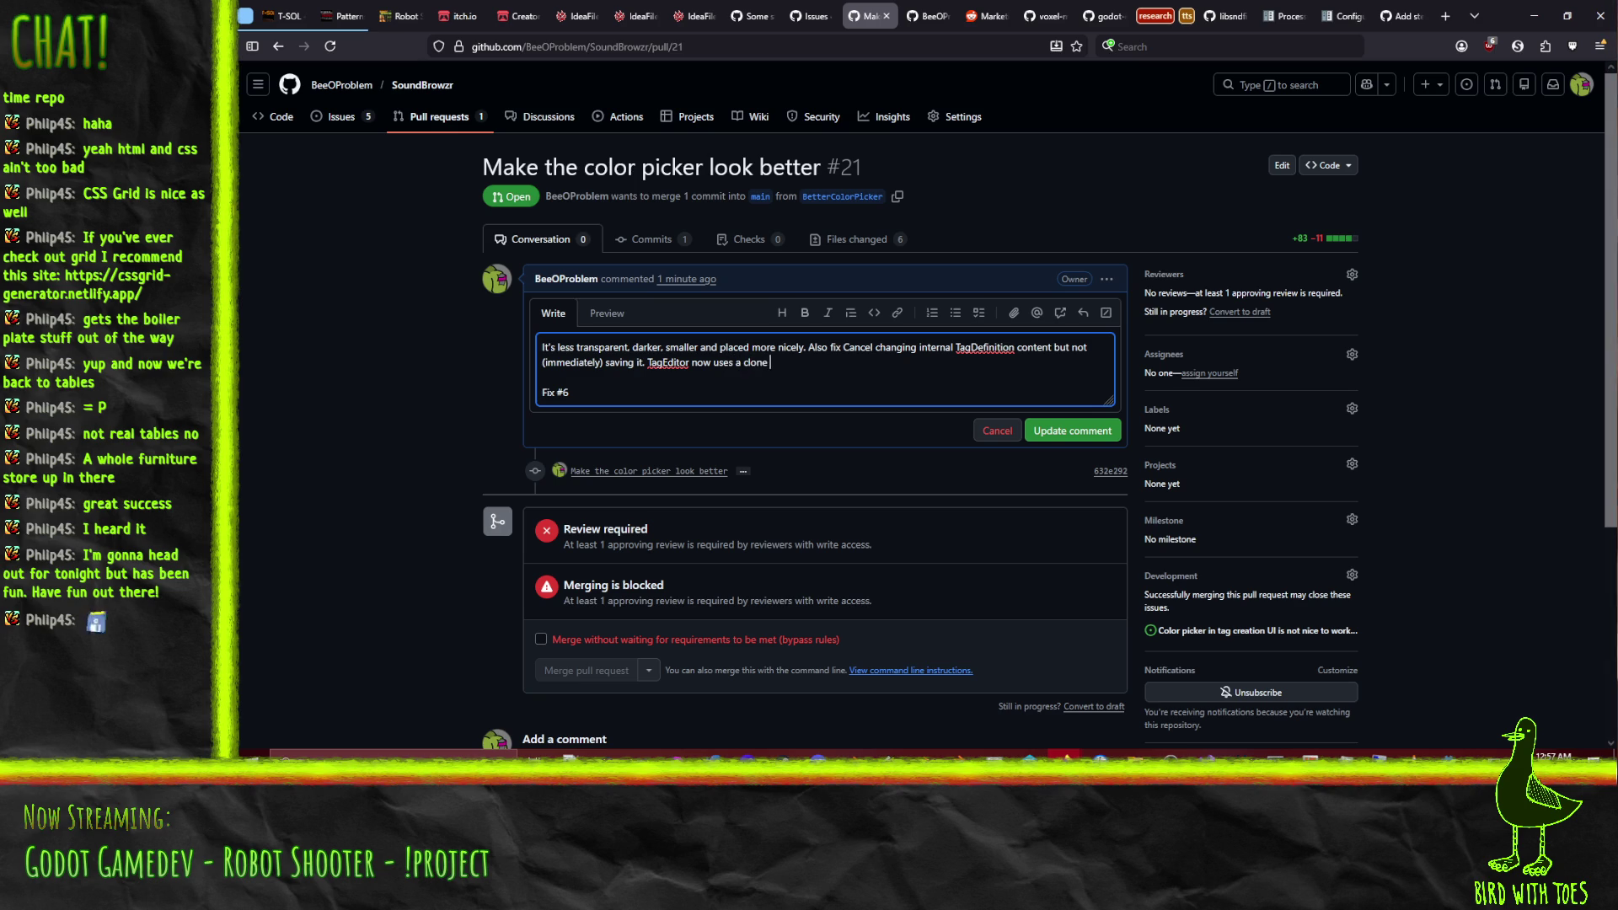
pyautogui.write('of the gDefinition')
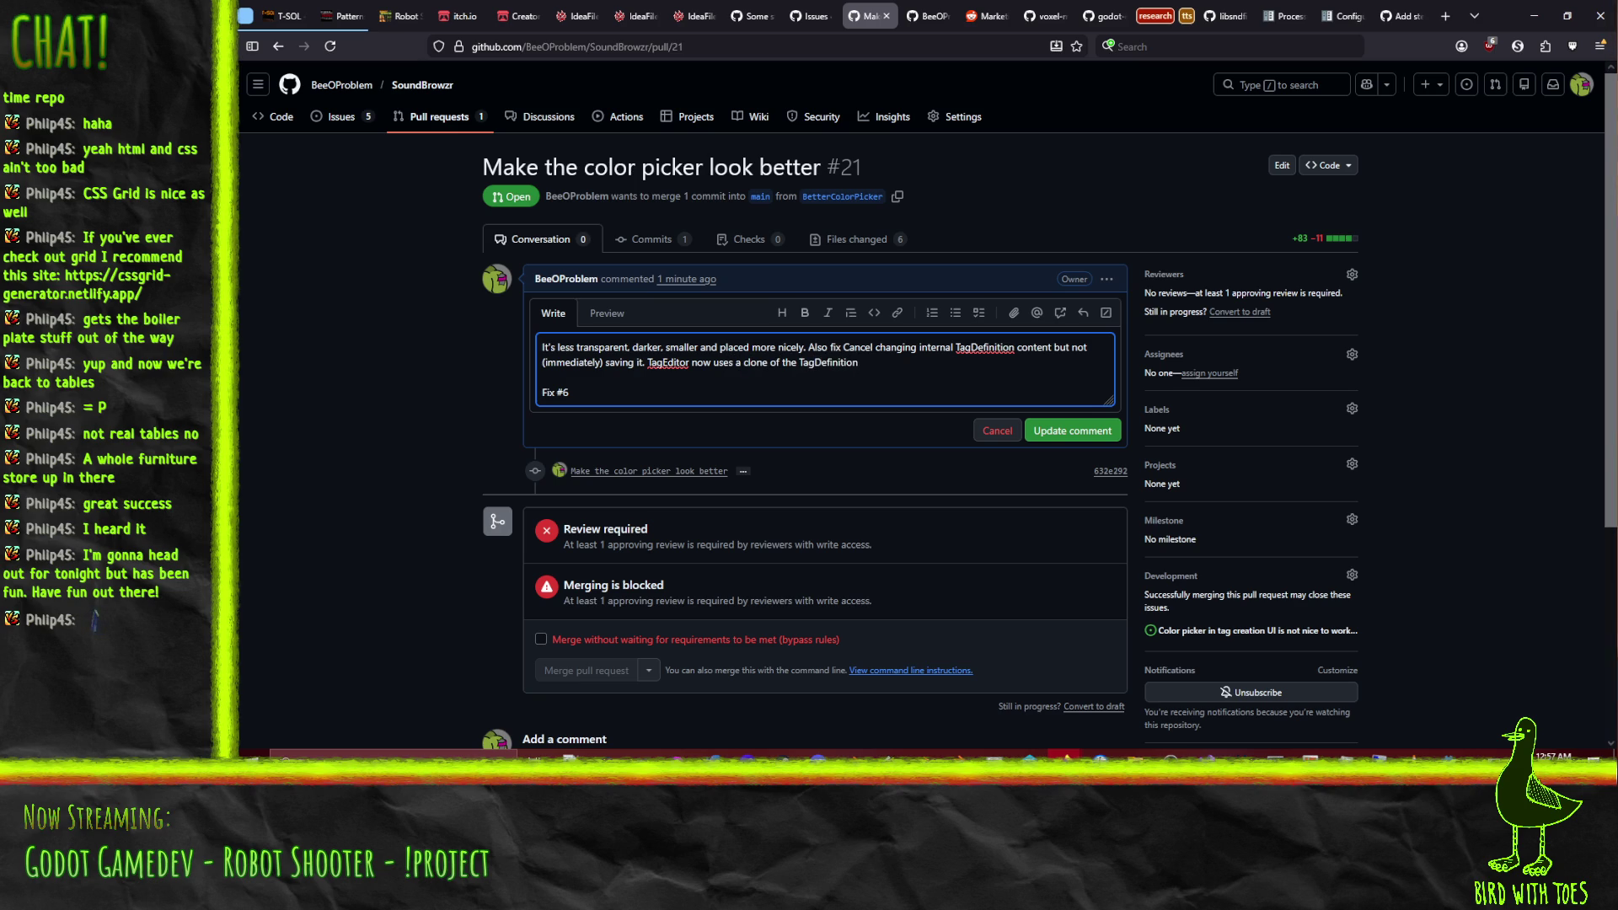
pyautogui.write(' so unintended ')
pyautogui.write('mutation os')
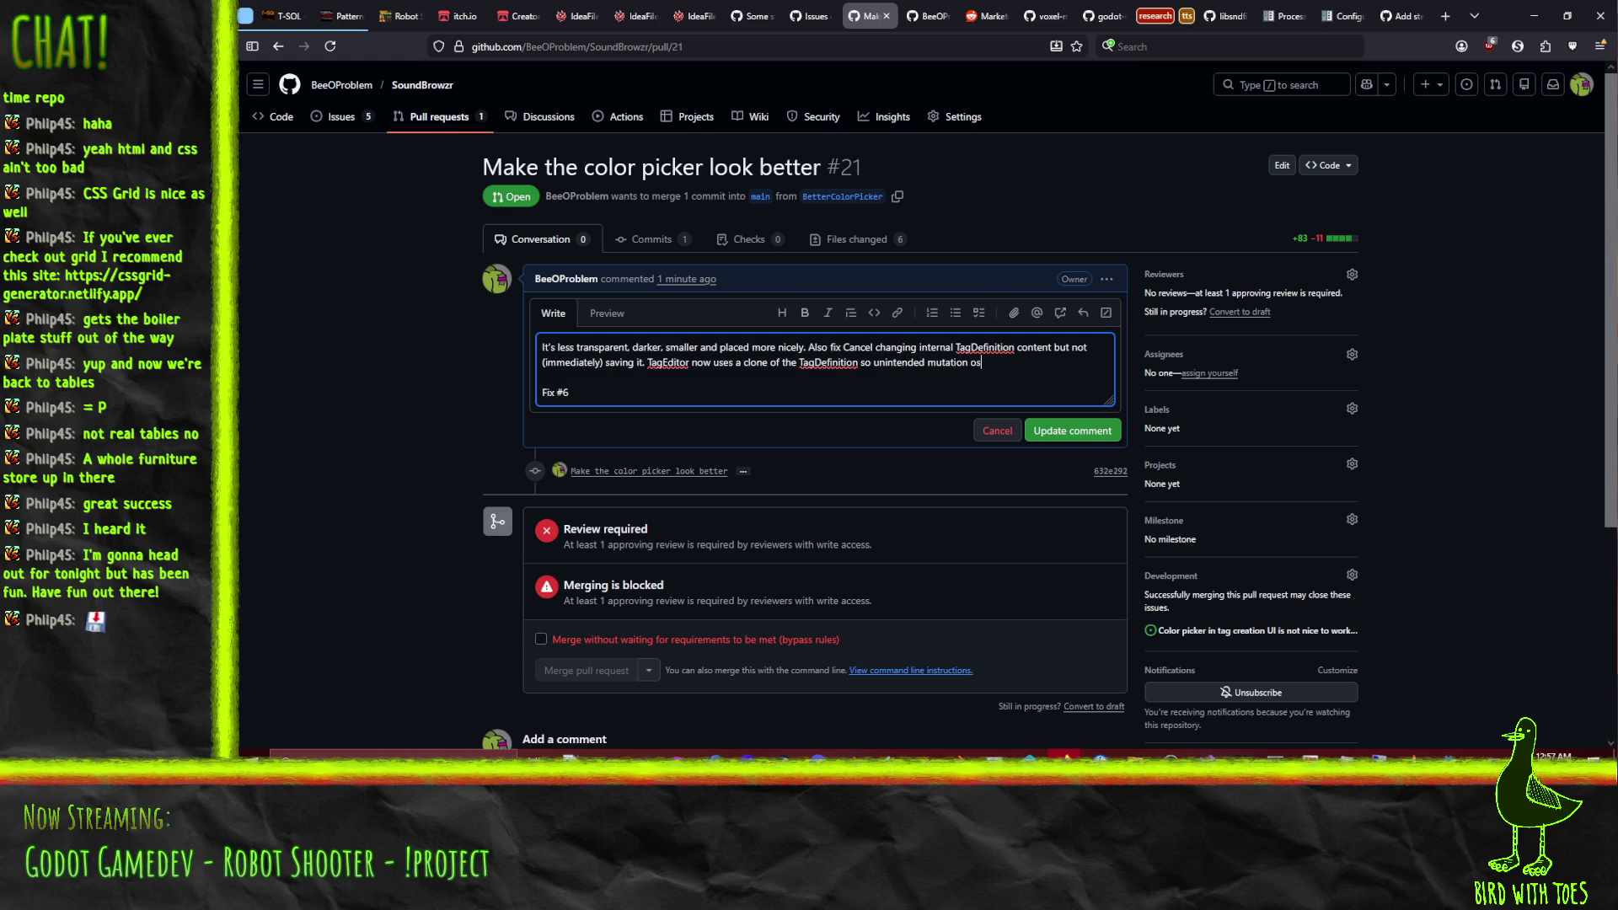
pyautogui.write('is no longer a thing.')
# Save the updated description and merge PR #21 into main, bypassing the required review.
pyautogui.click(1087, 437)
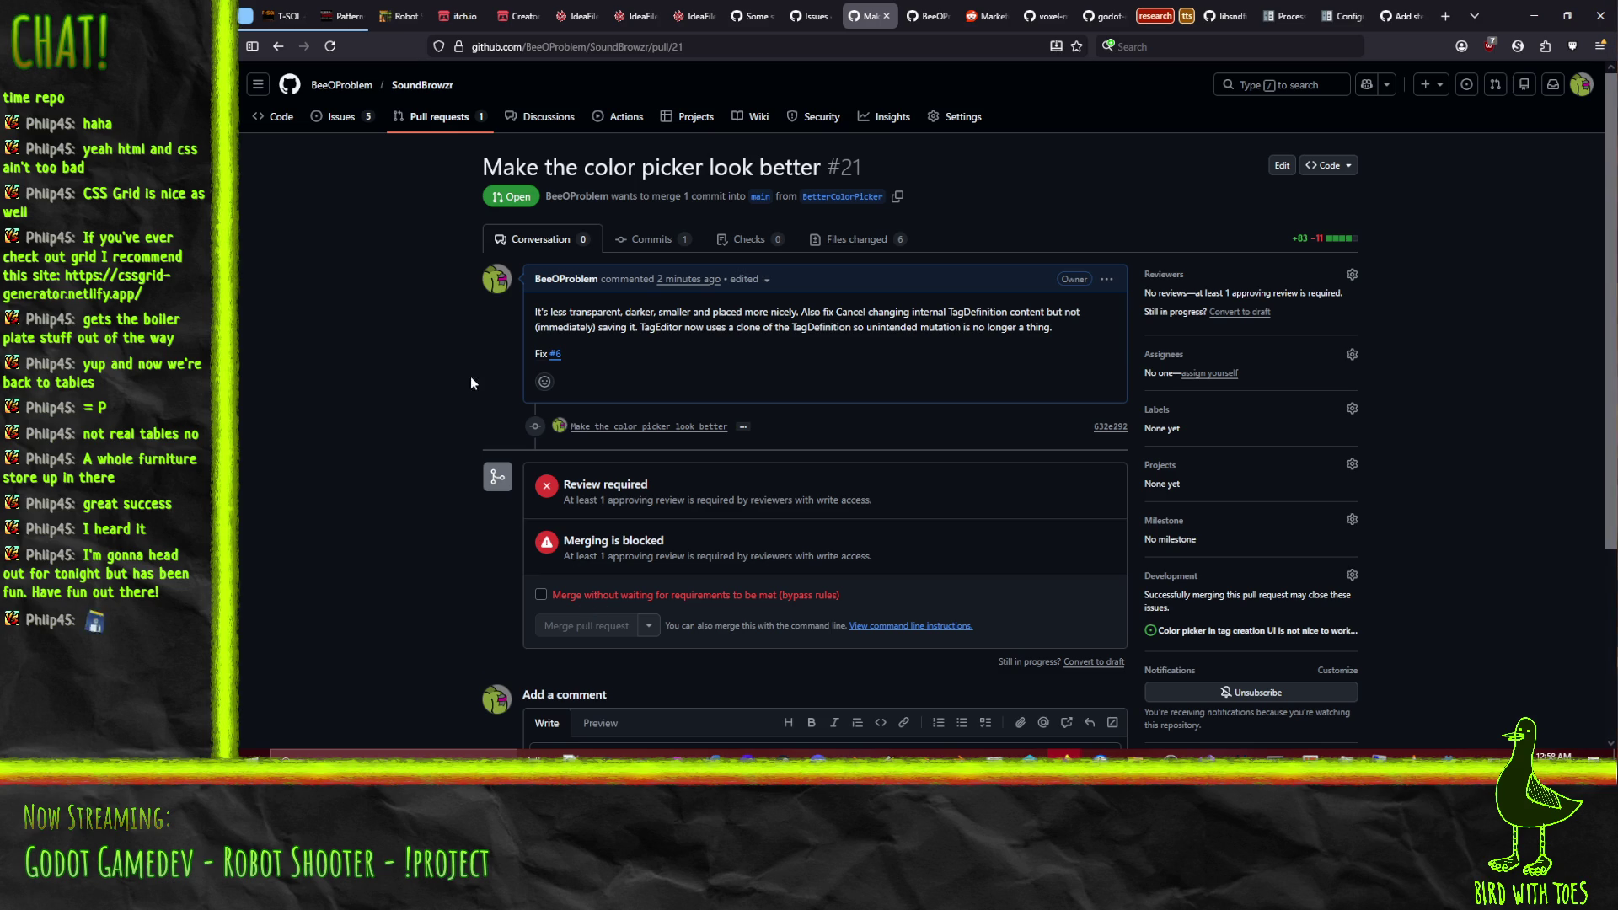
pyautogui.scroll(-3, 455, 370)
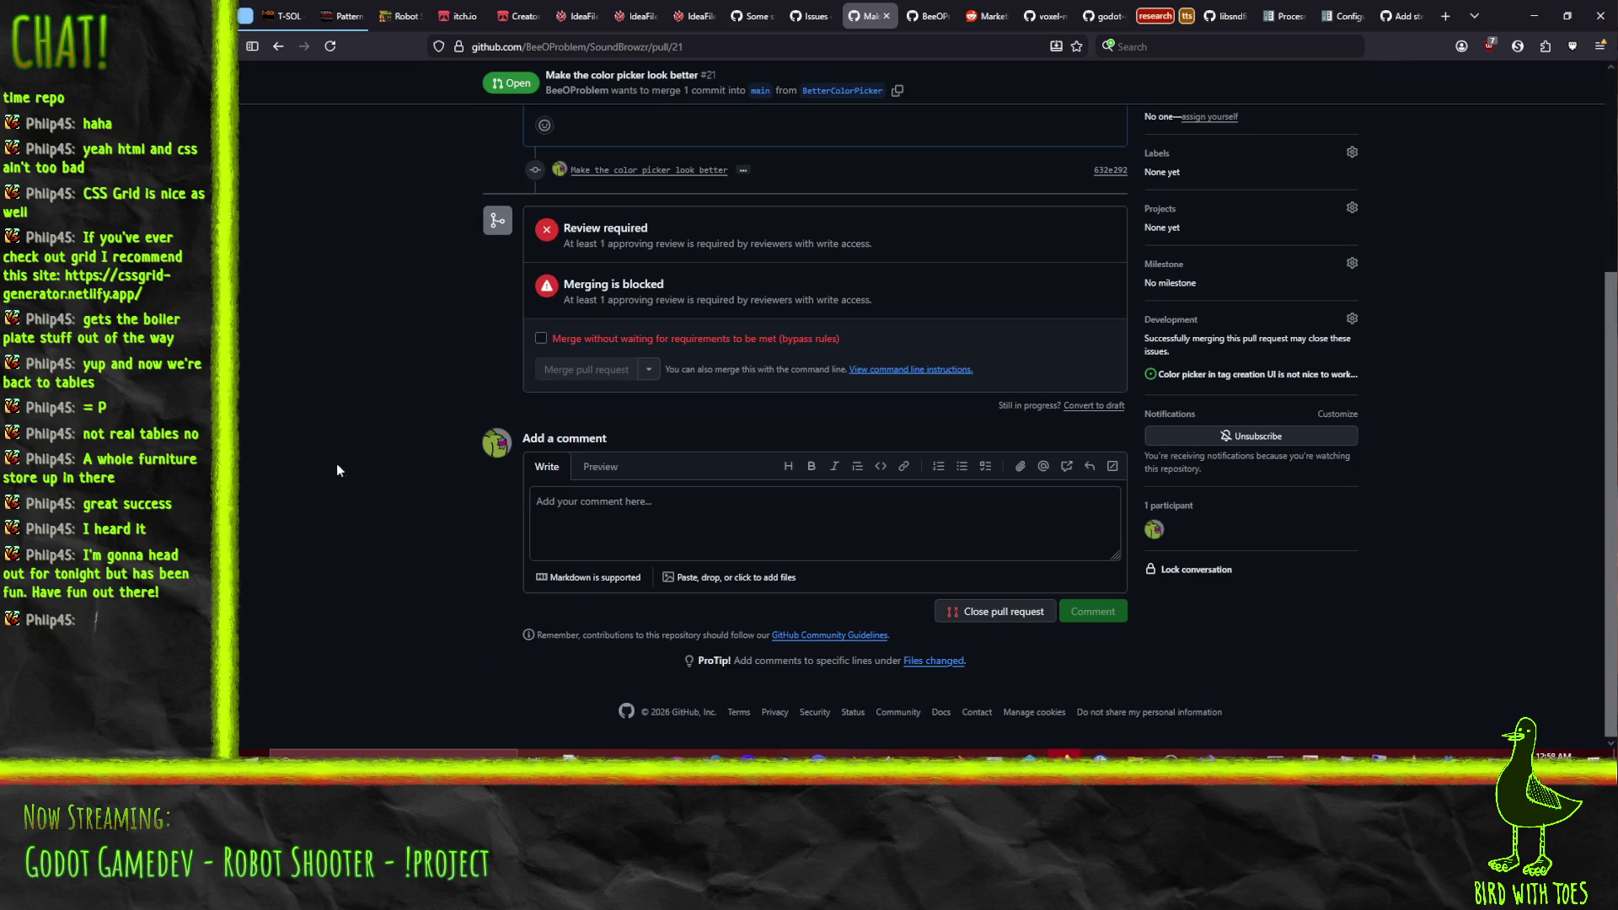
pyautogui.click(541, 338)
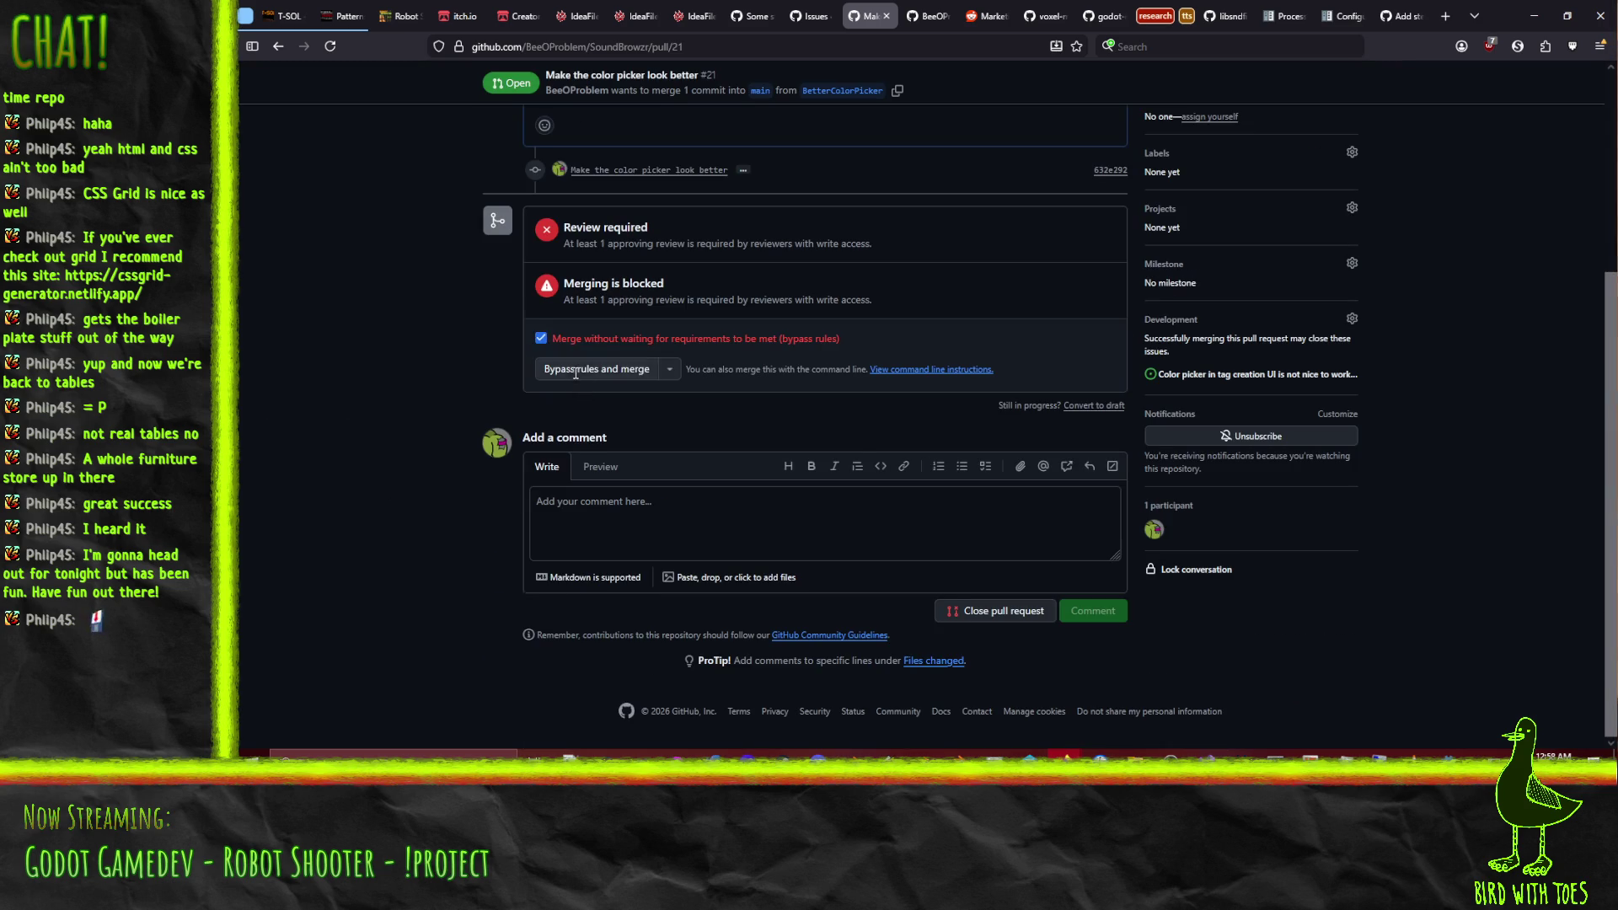
pyautogui.click(590, 369)
pyautogui.click(616, 459)
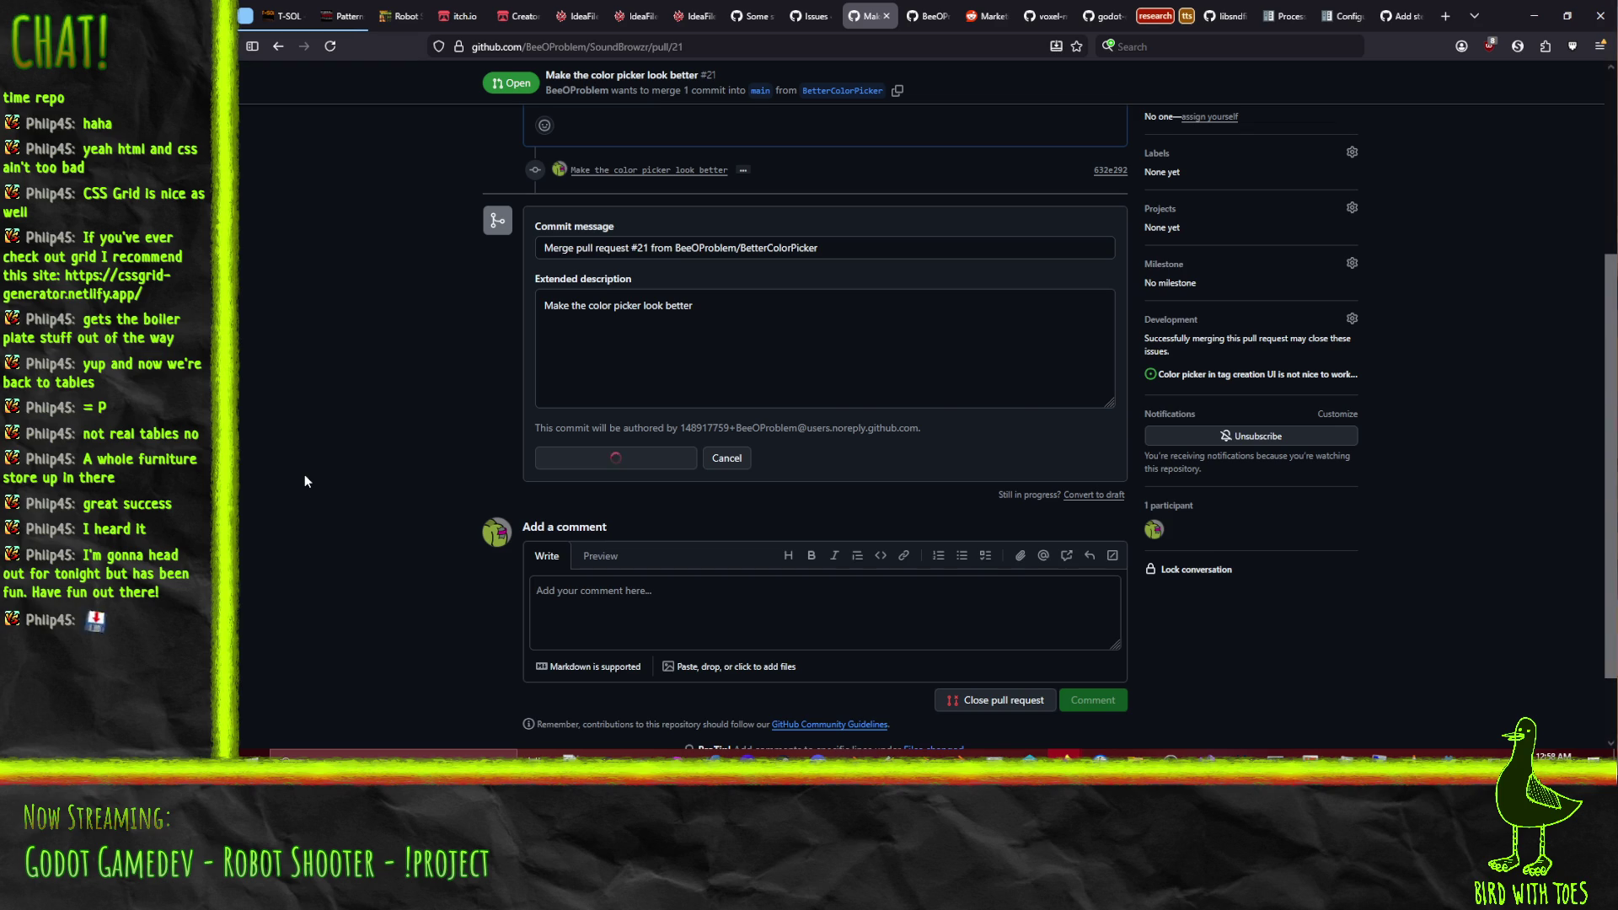
# Open the repository's Issues list, then the account profile tab.
pyautogui.scroll(3, 337, 478)
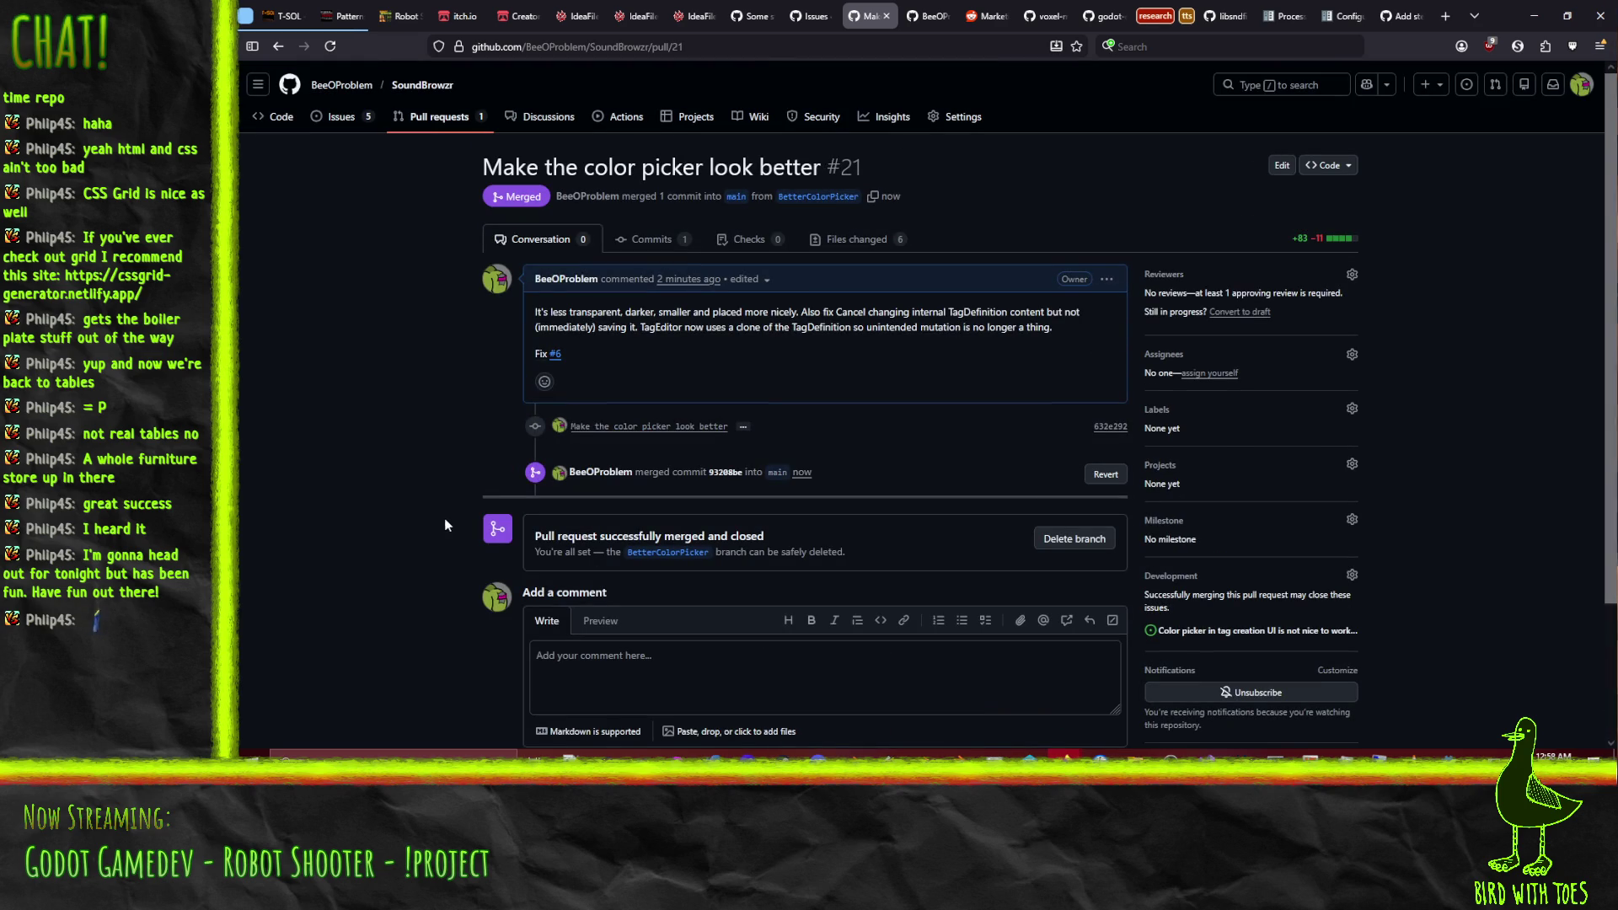
pyautogui.click(336, 124)
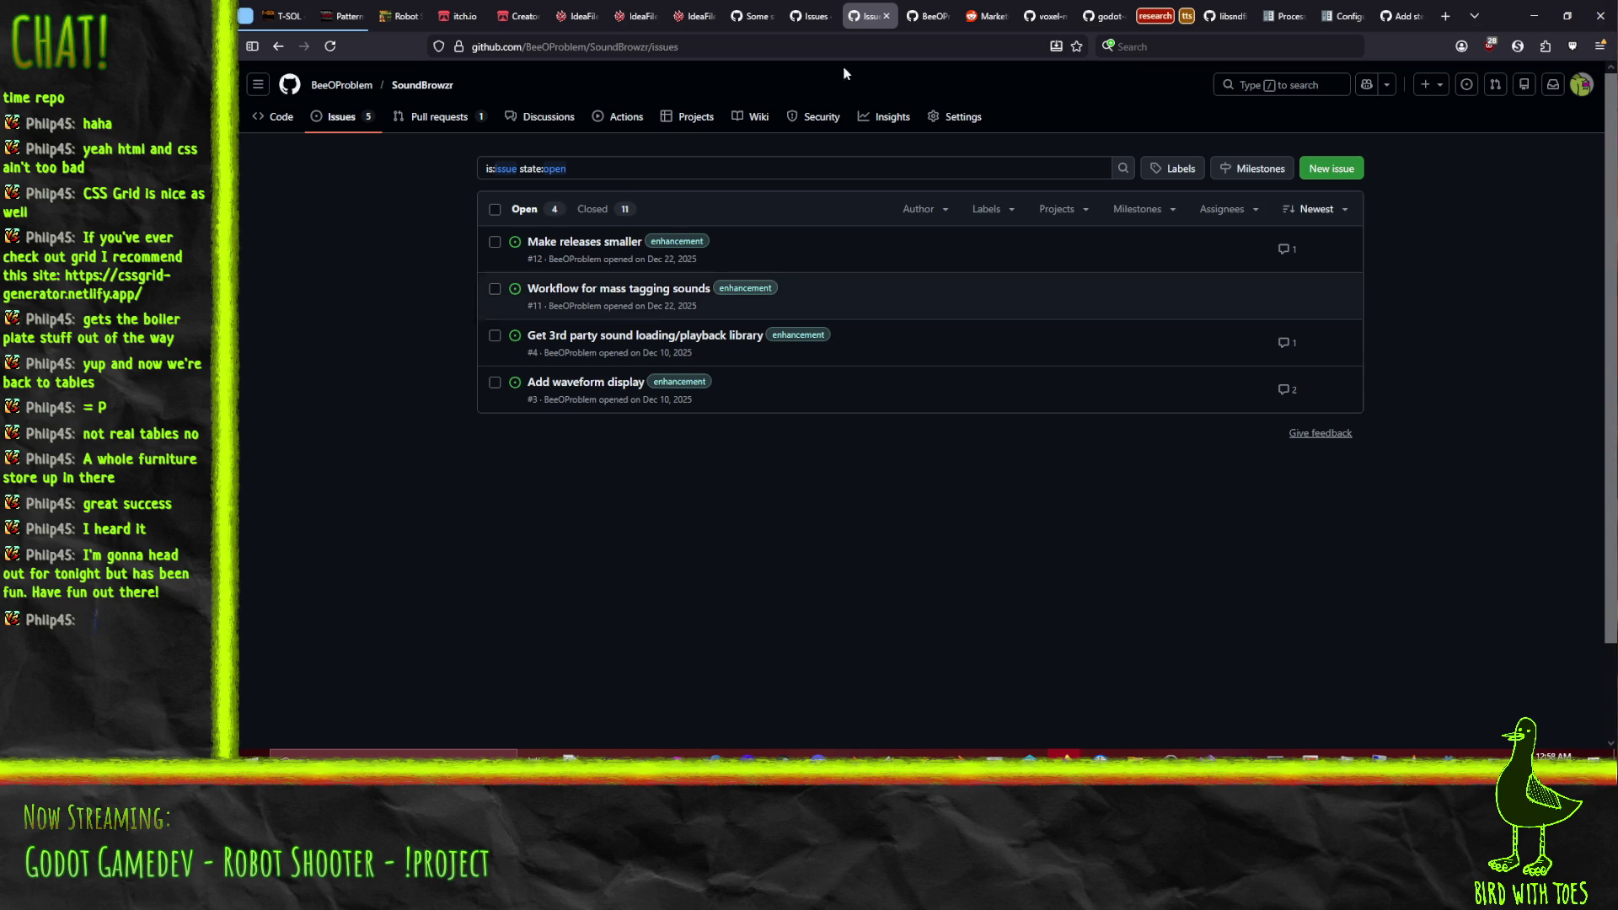
pyautogui.click(935, 12)
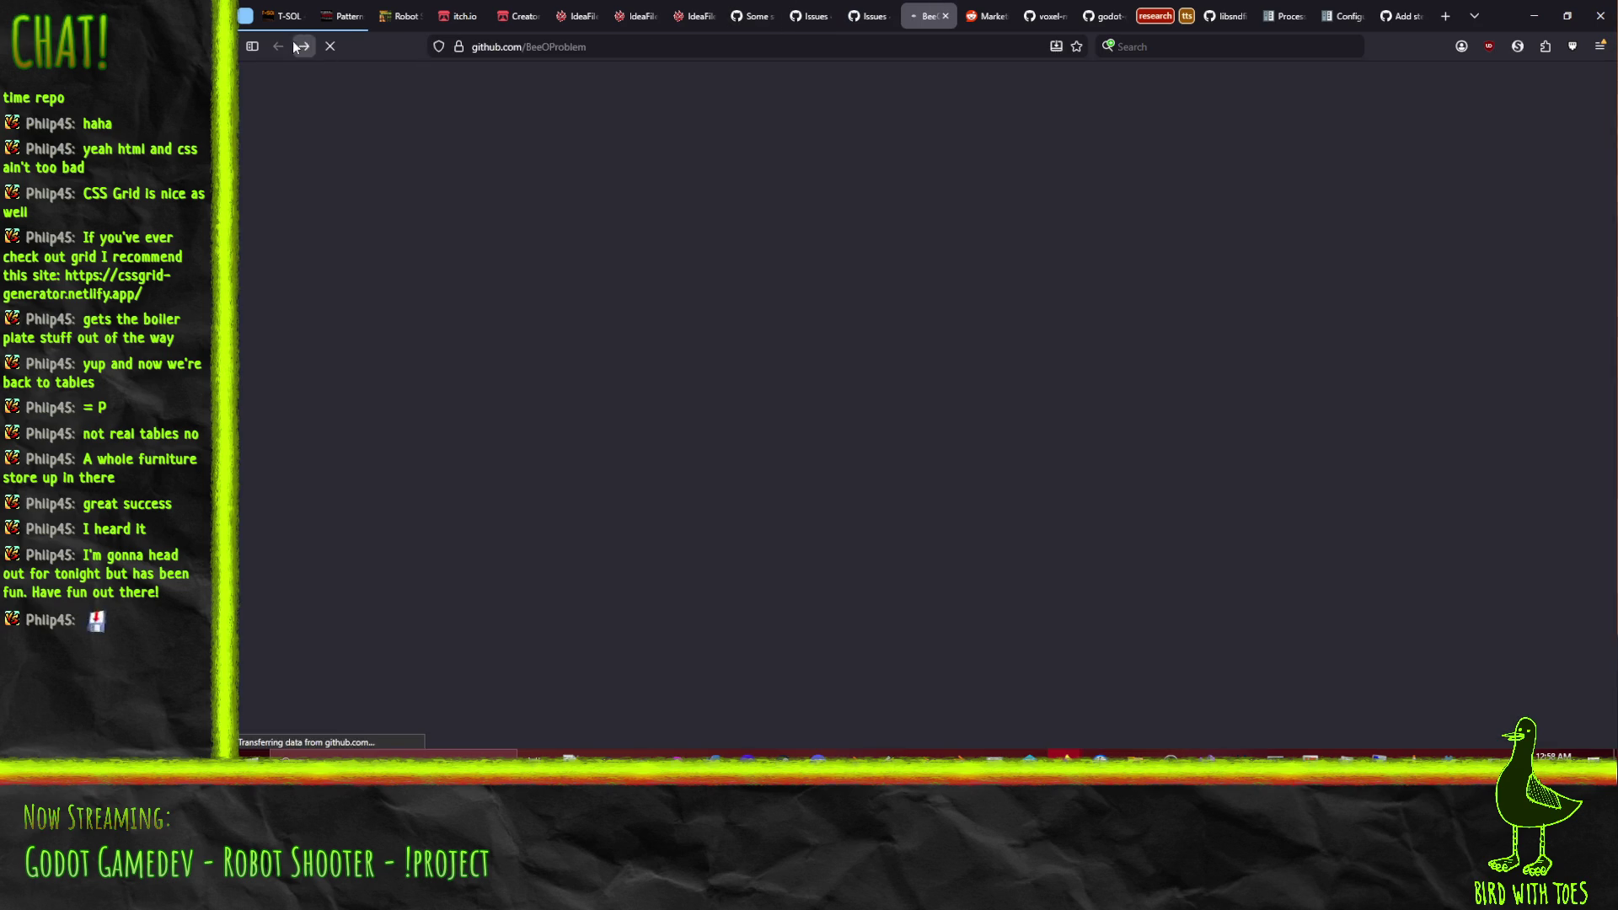